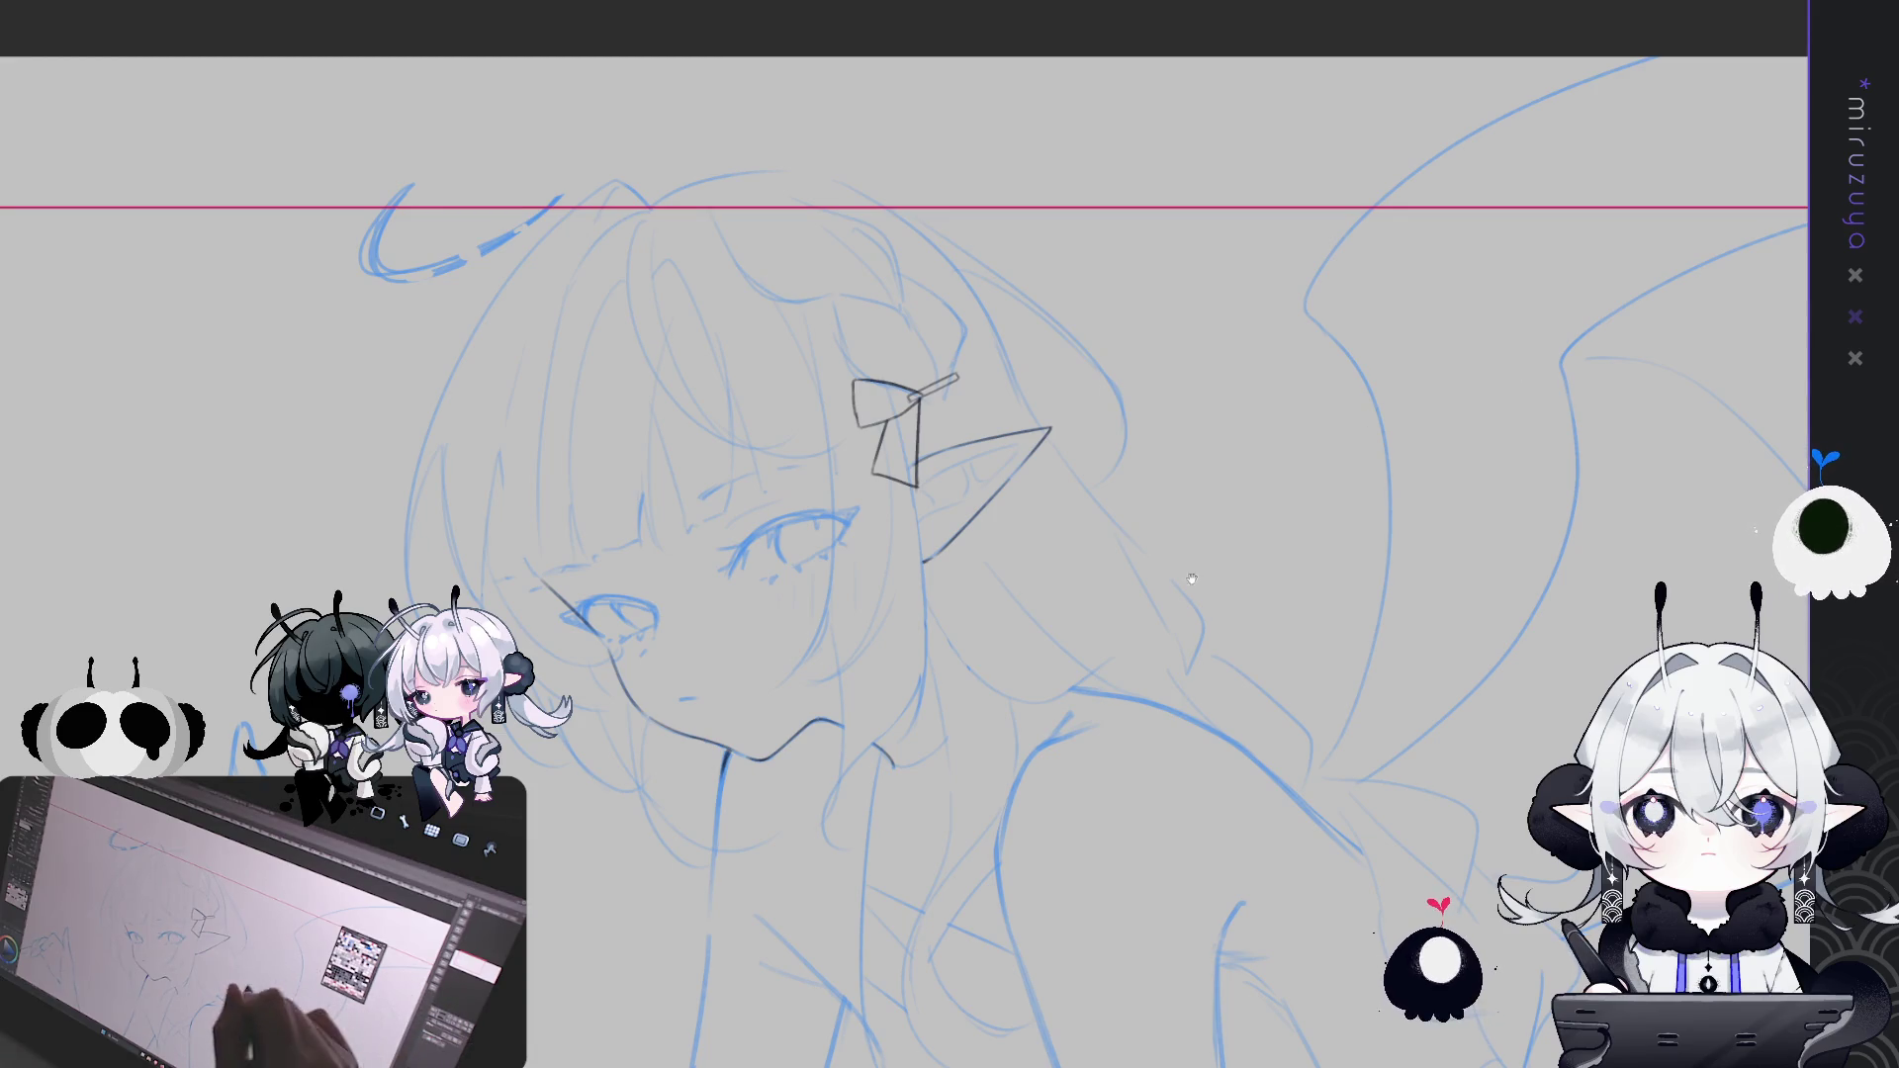
# Lasso the hair clip beside the ear and free-transform it to a new rotated angle
pyautogui.moveTo(916, 461); pyautogui.dragTo(839, 478)
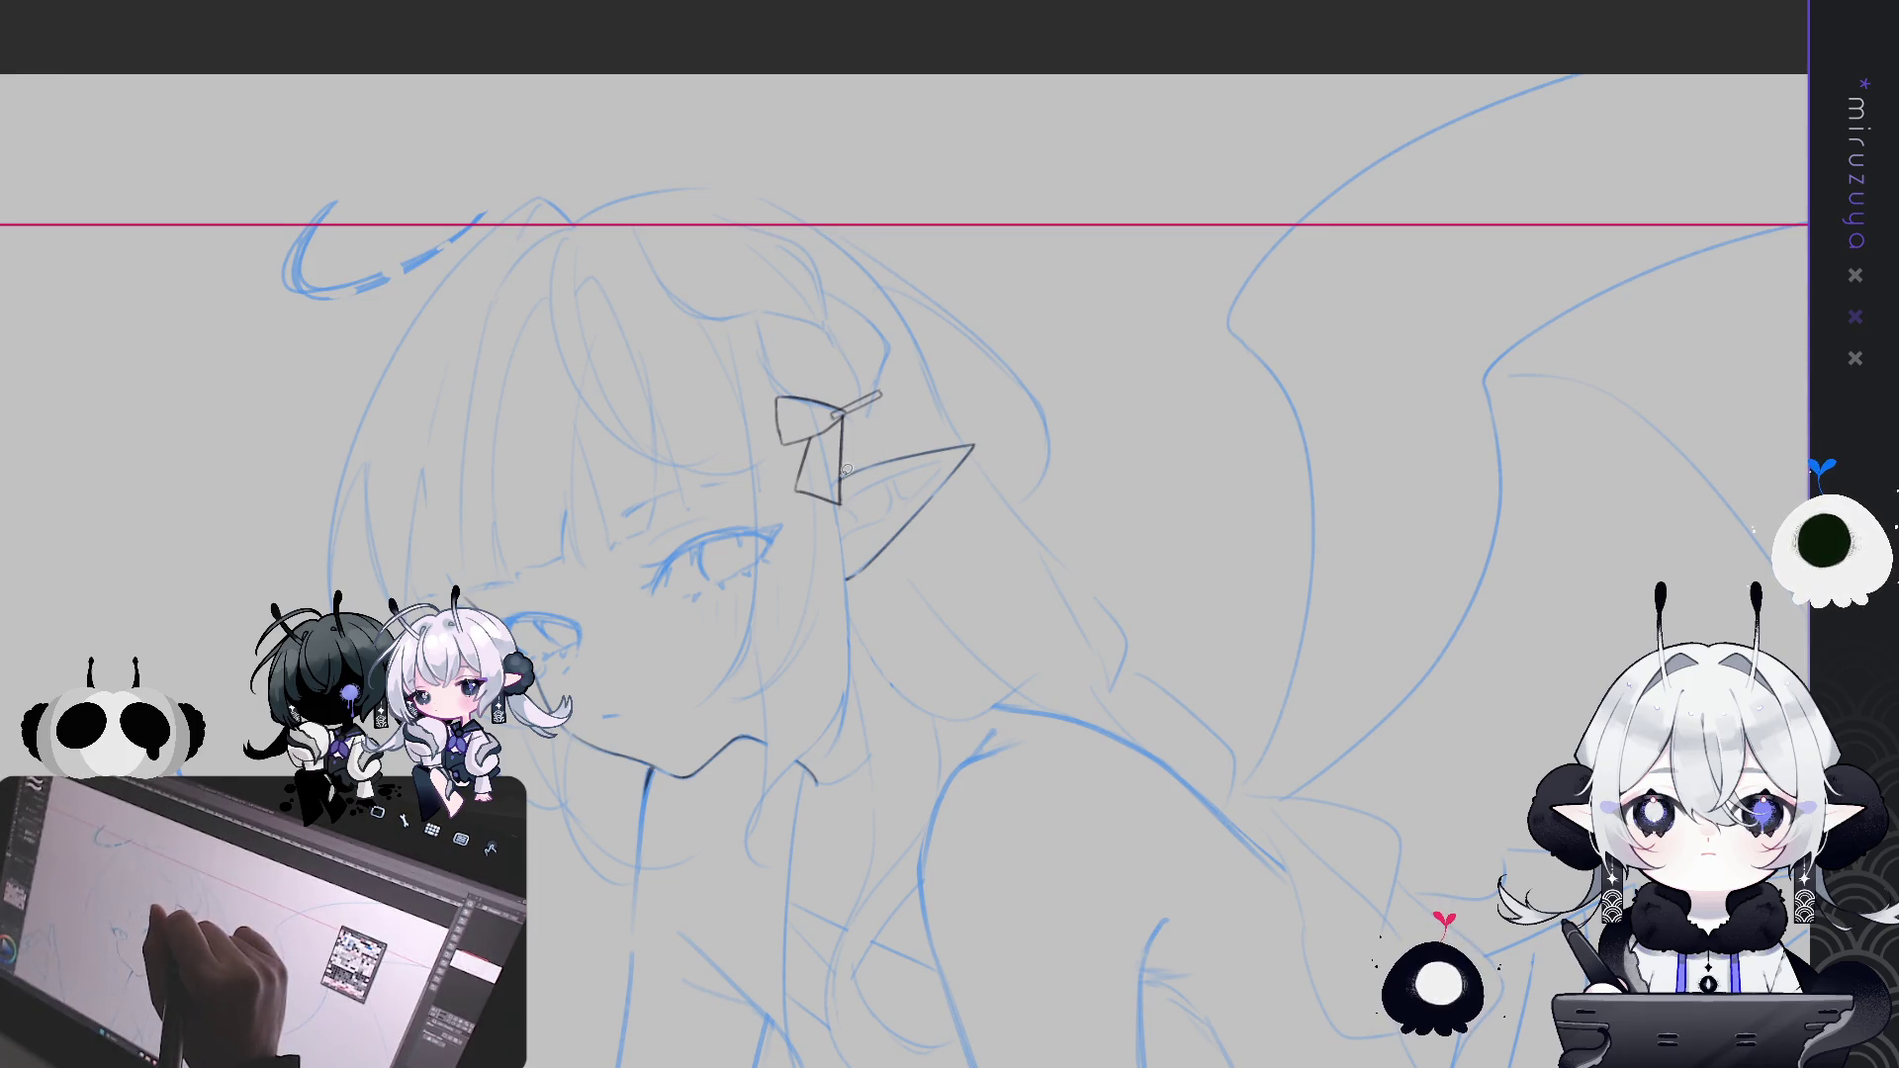
pyautogui.moveTo(846, 515)
pyautogui.mouseDown()
pyautogui.moveTo(791, 359)
pyautogui.moveTo(839, 401)
pyautogui.moveTo(846, 515)
pyautogui.mouseUp()
pyautogui.hotkey('ctrl', 'd')
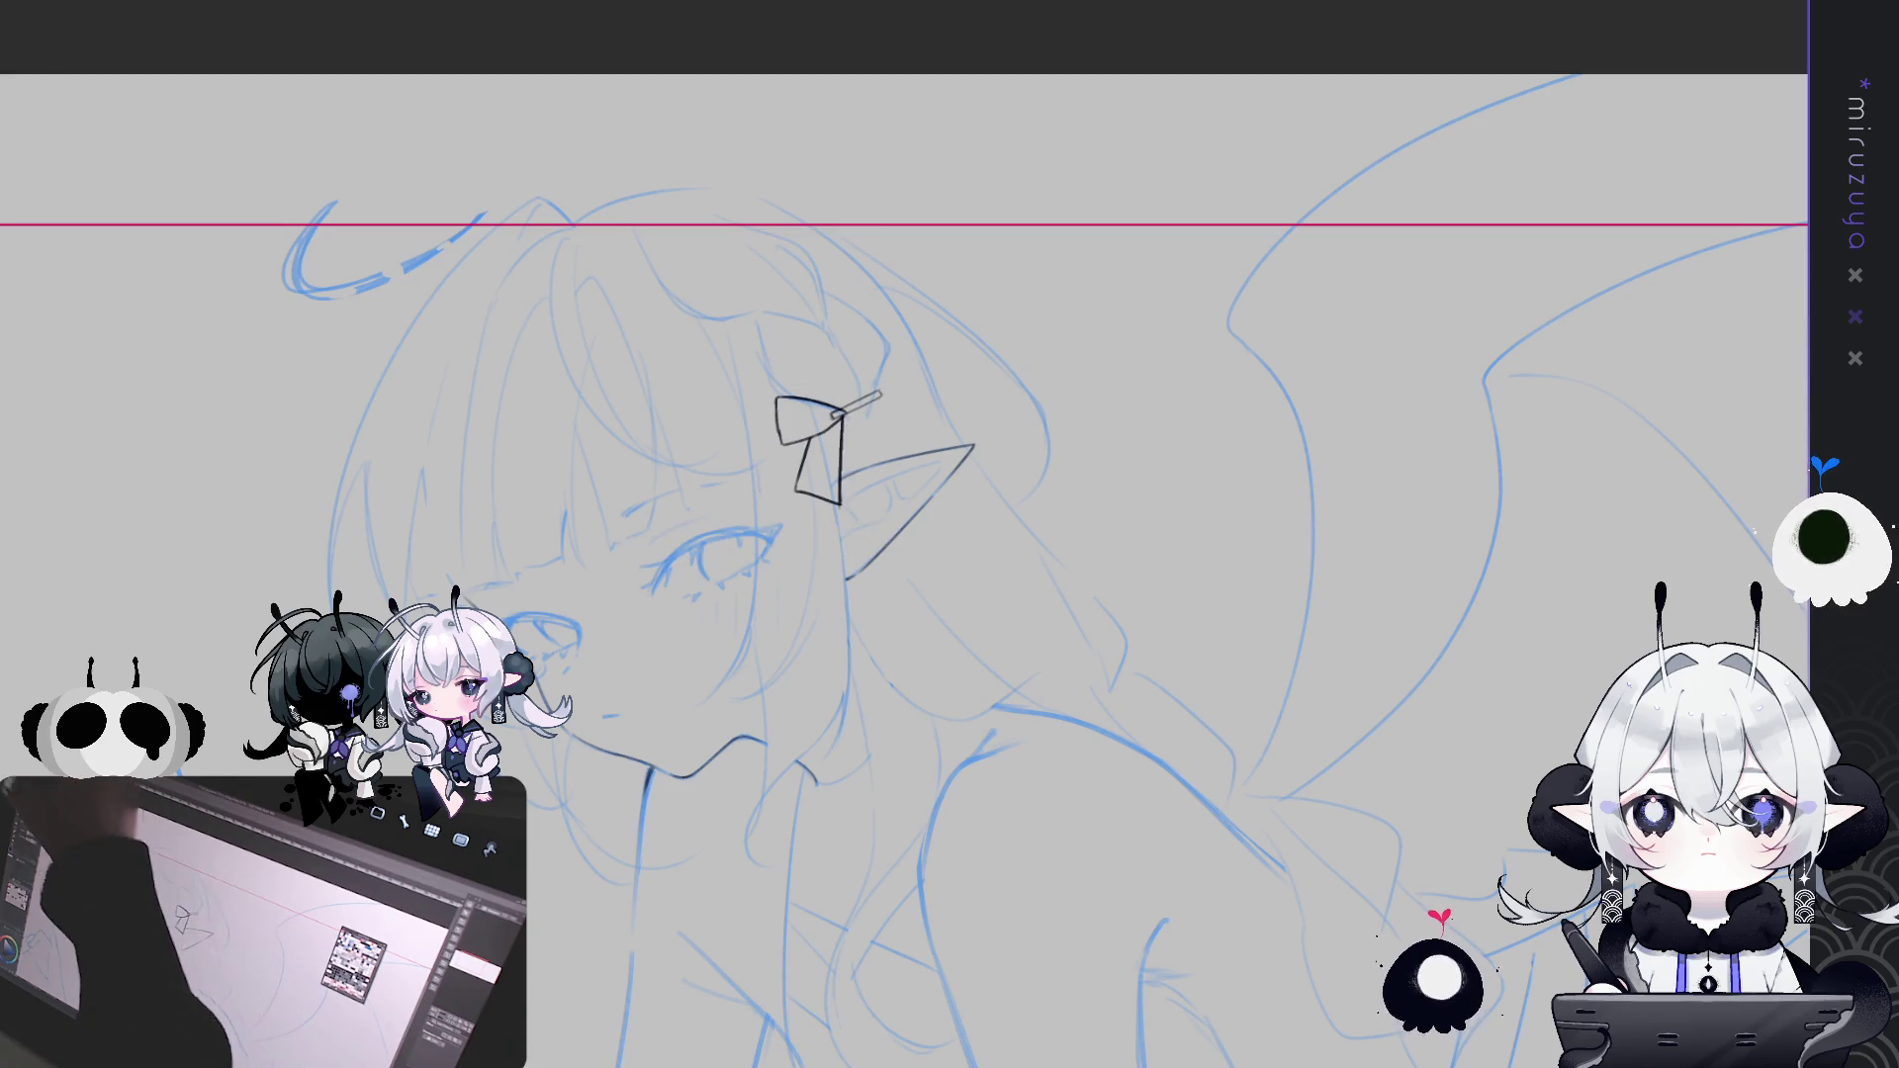
pyautogui.hotkey('ctrl', 't')
pyautogui.moveTo(861, 396)
pyautogui.mouseDown()
pyautogui.moveTo(813, 416)
pyautogui.moveTo(920, 395)
pyautogui.mouseUp()
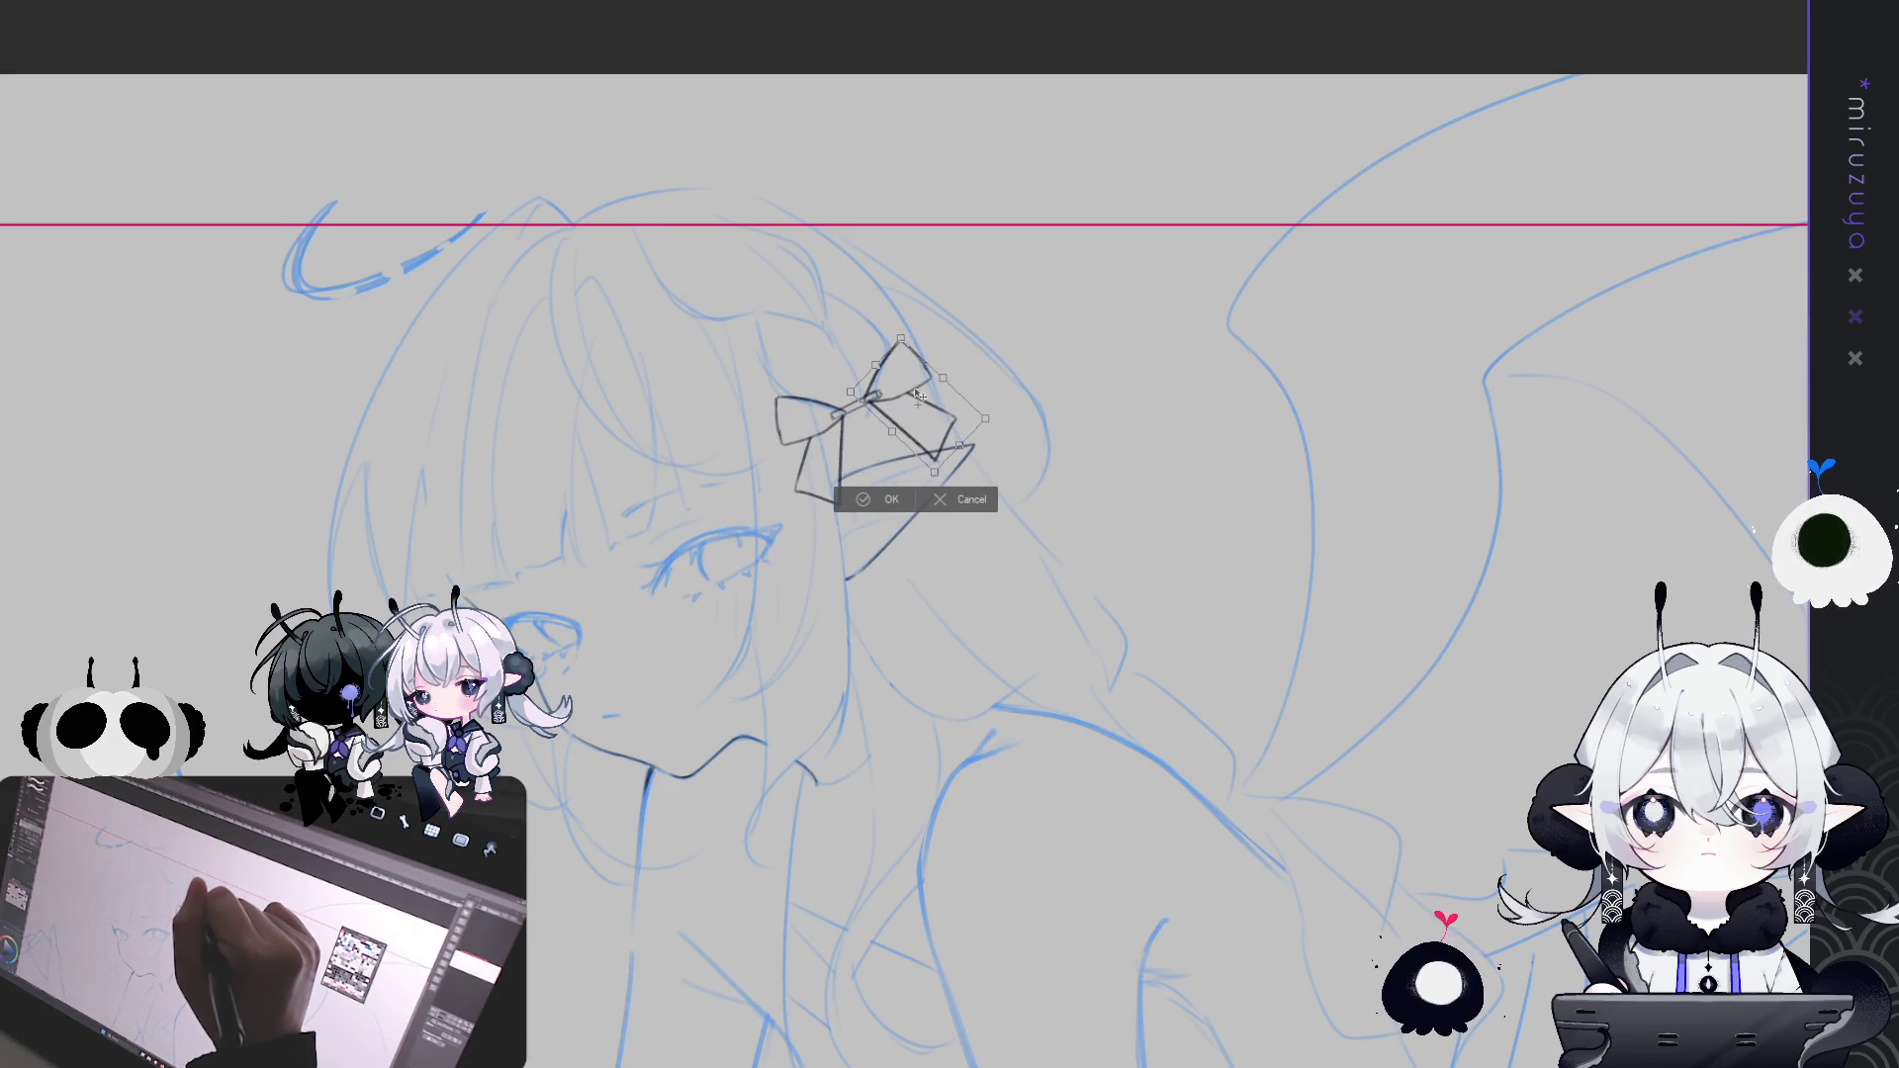
pyautogui.press('Return')
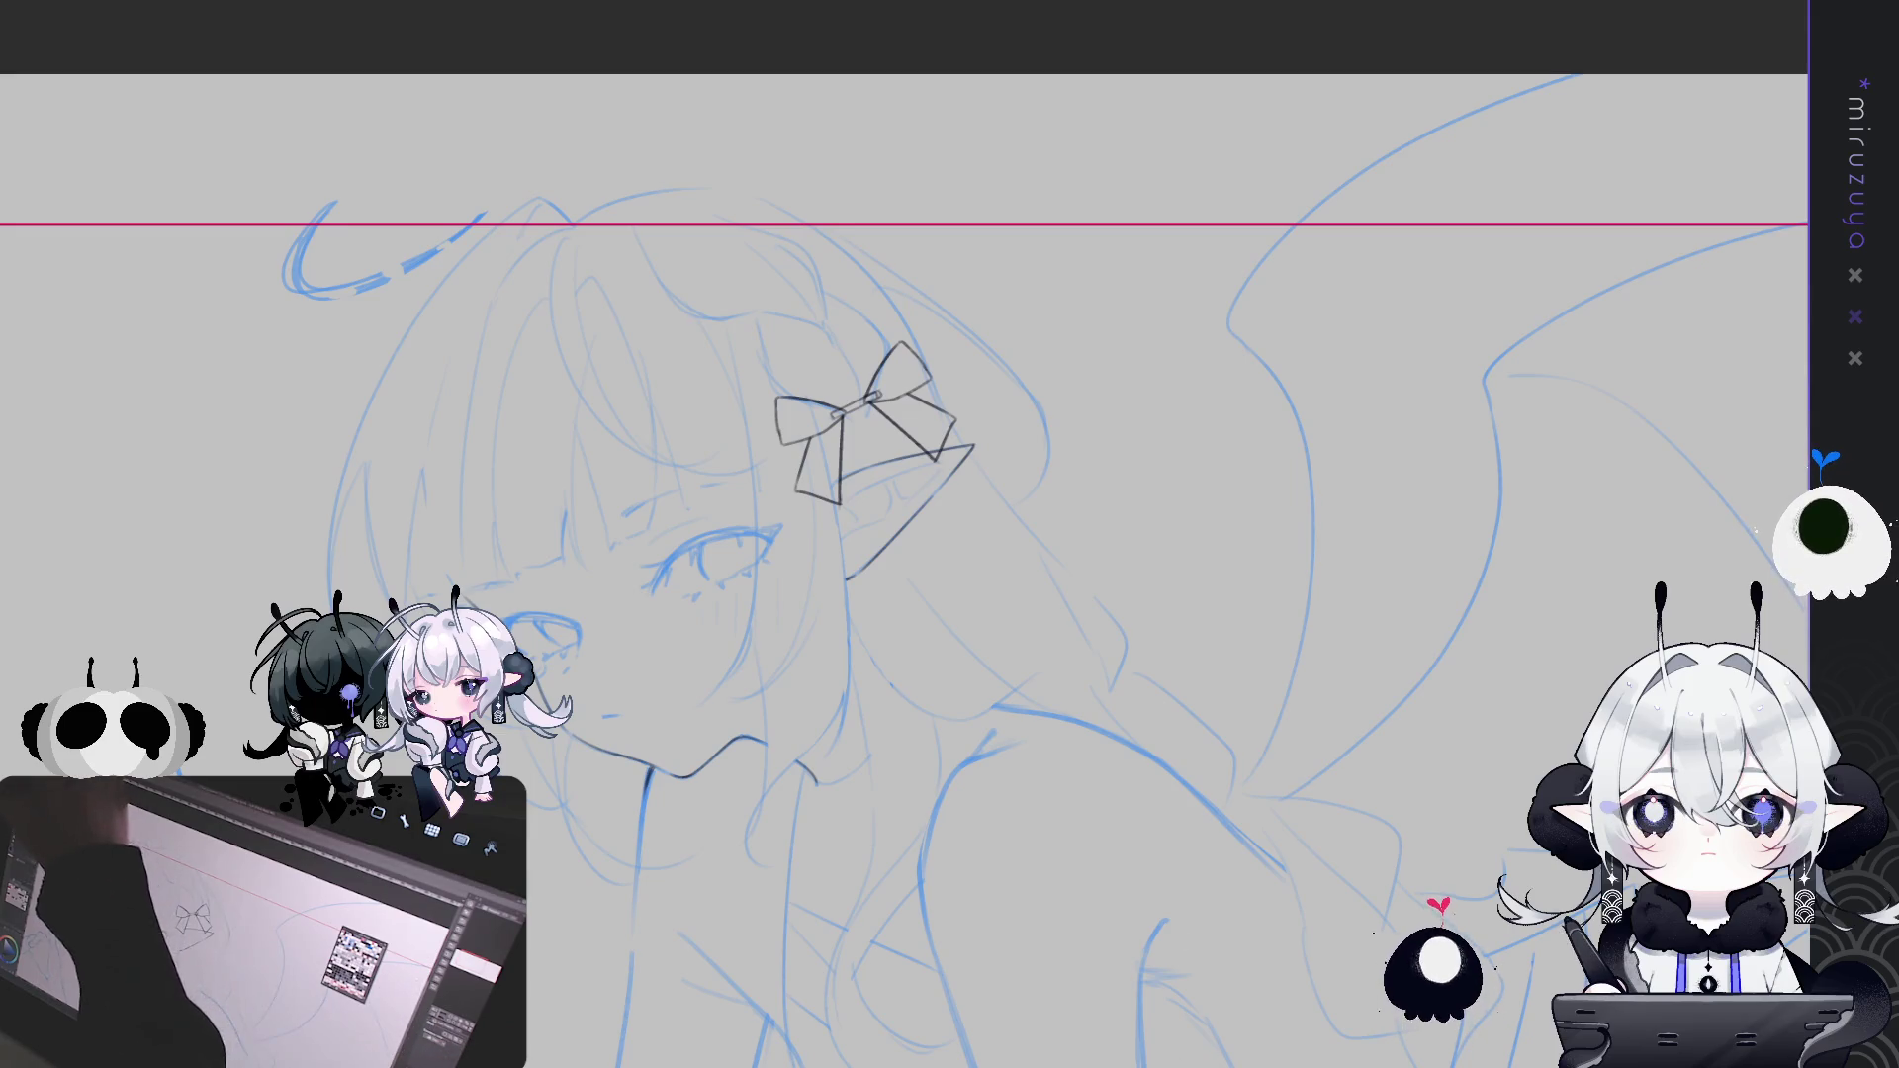
# Redraw the bow's right loop and knot bottom, then lasso the entire bow
pyautogui.moveTo(890, 346); pyautogui.dragTo(950, 448)
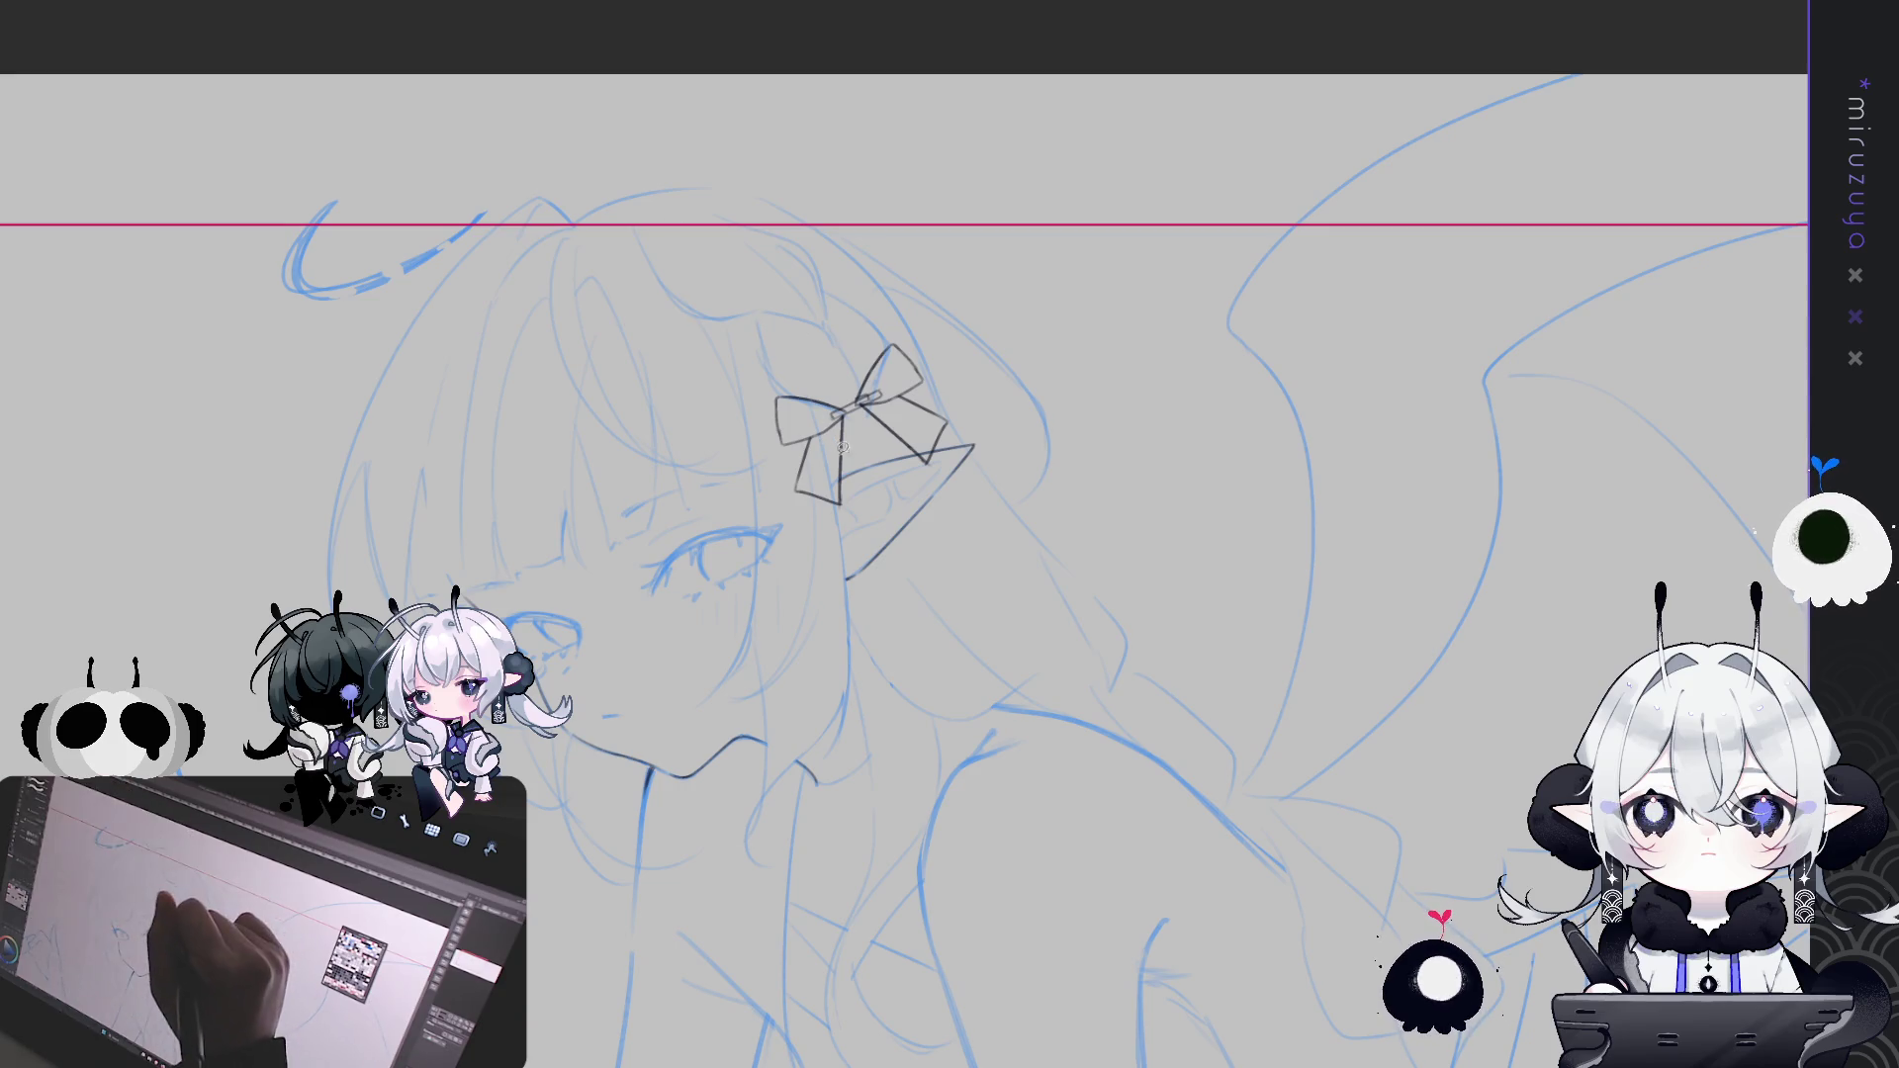
pyautogui.moveTo(843, 471); pyautogui.dragTo(843, 509)
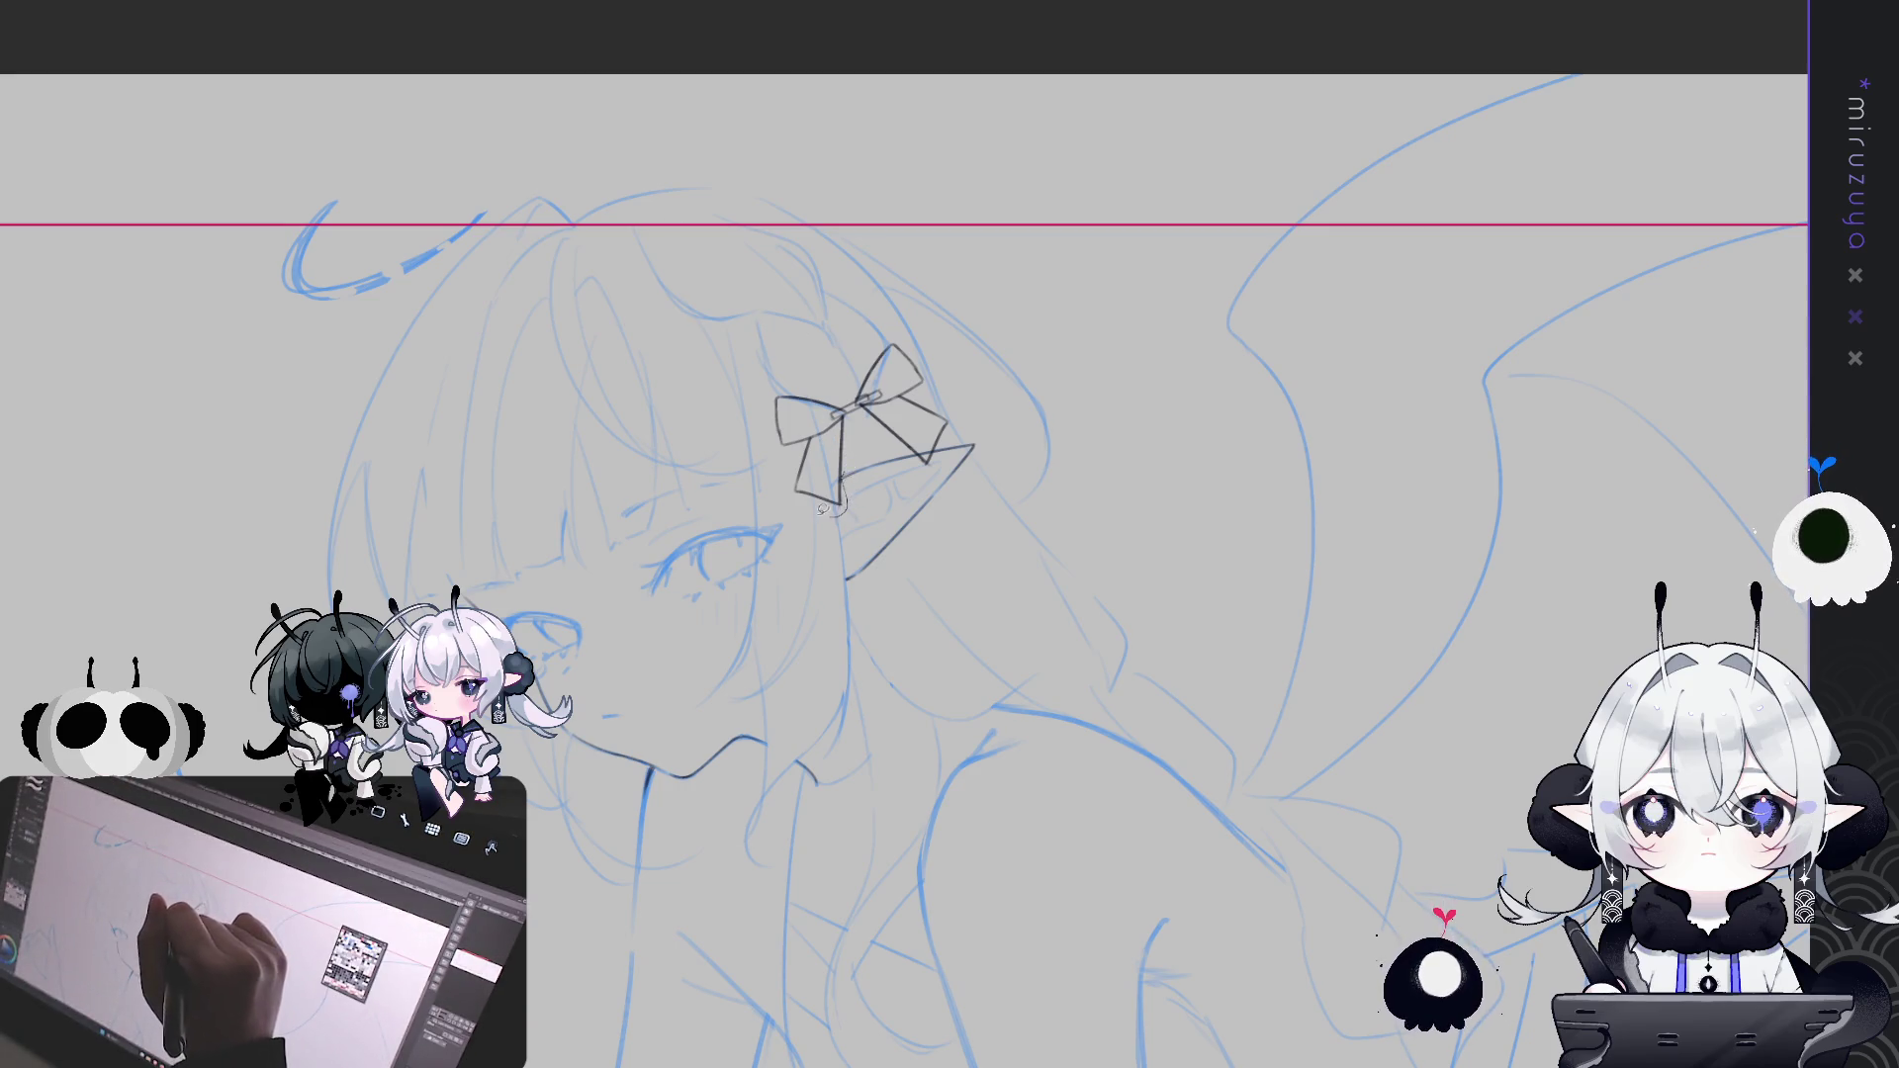
pyautogui.moveTo(811, 349); pyautogui.dragTo(847, 383)
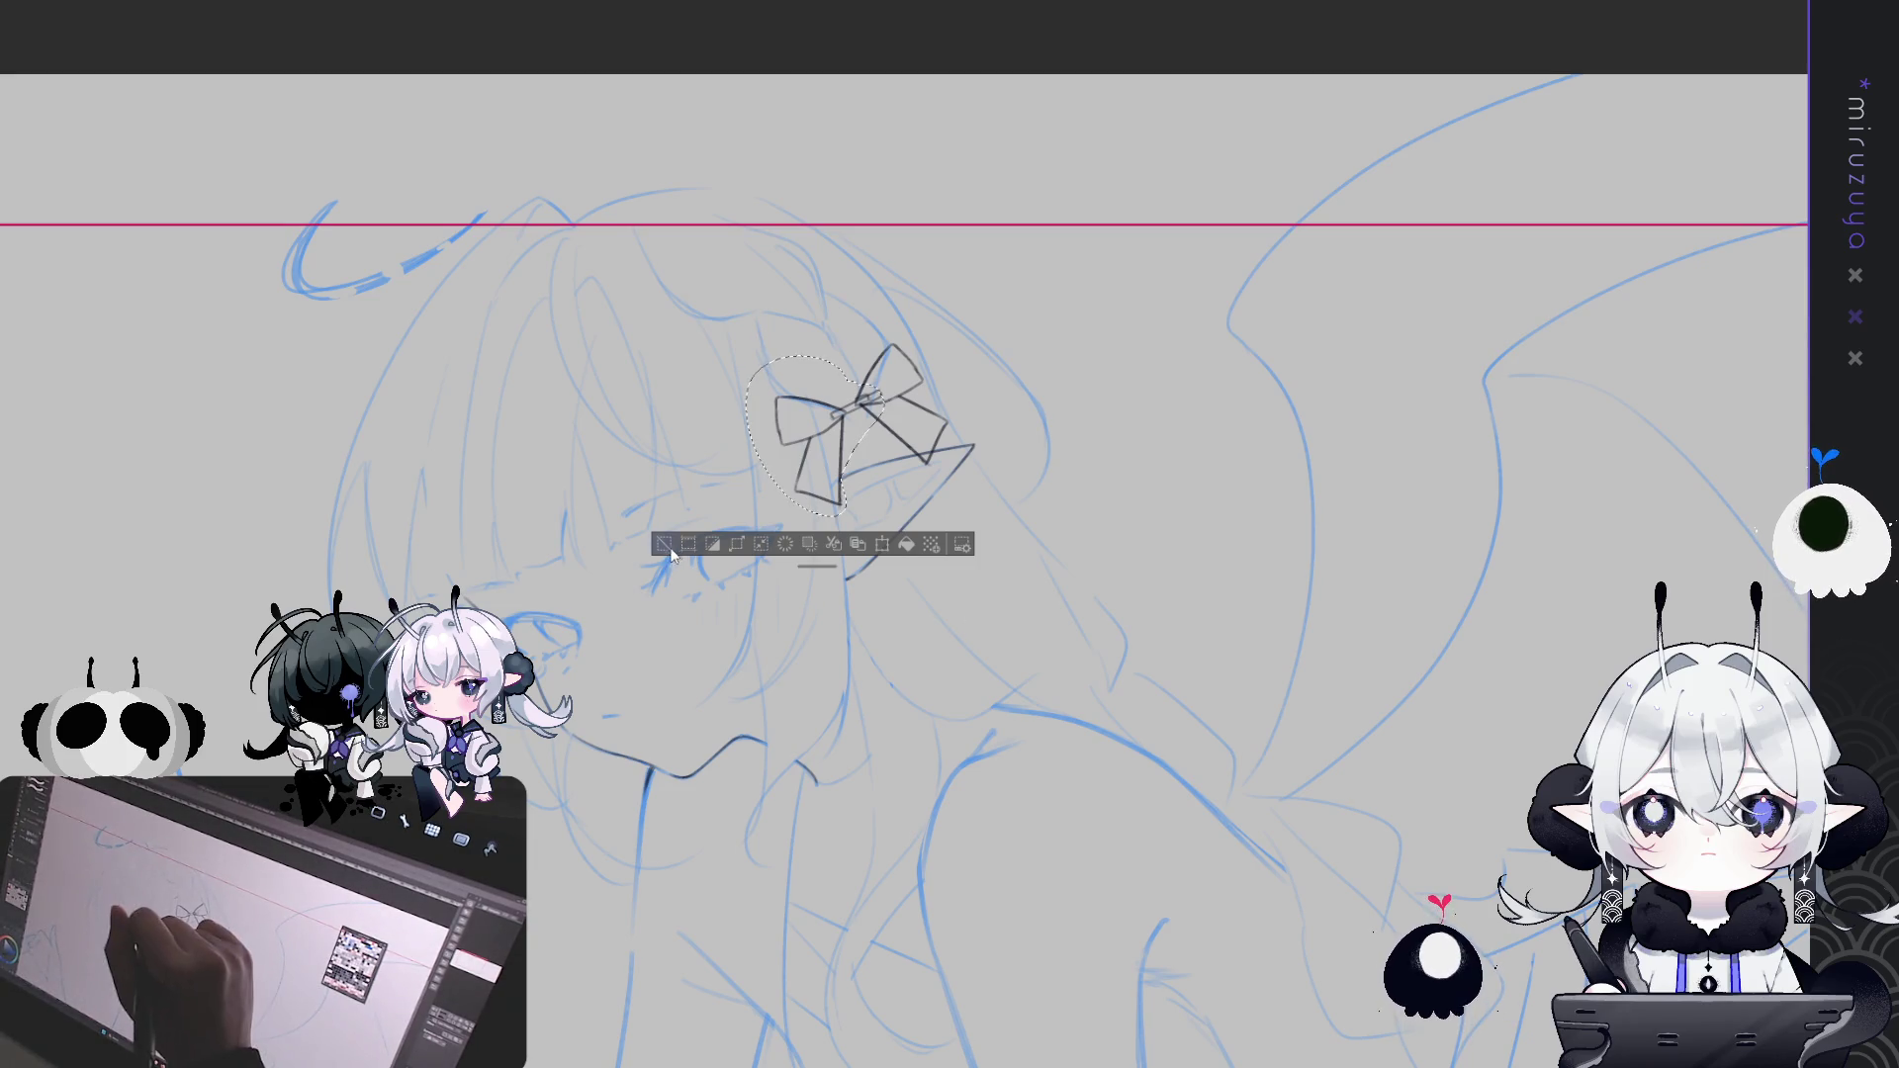
# Free-transform the bow to nudge it up and left, tilt it clockwise, and confirm
pyautogui.hotkey('ctrl', 'd')
pyautogui.hotkey('ctrl', 't')
pyautogui.moveTo(861, 416)
pyautogui.mouseDown()
pyautogui.moveTo(845, 391)
pyautogui.moveTo(843, 416)
pyautogui.mouseUp()
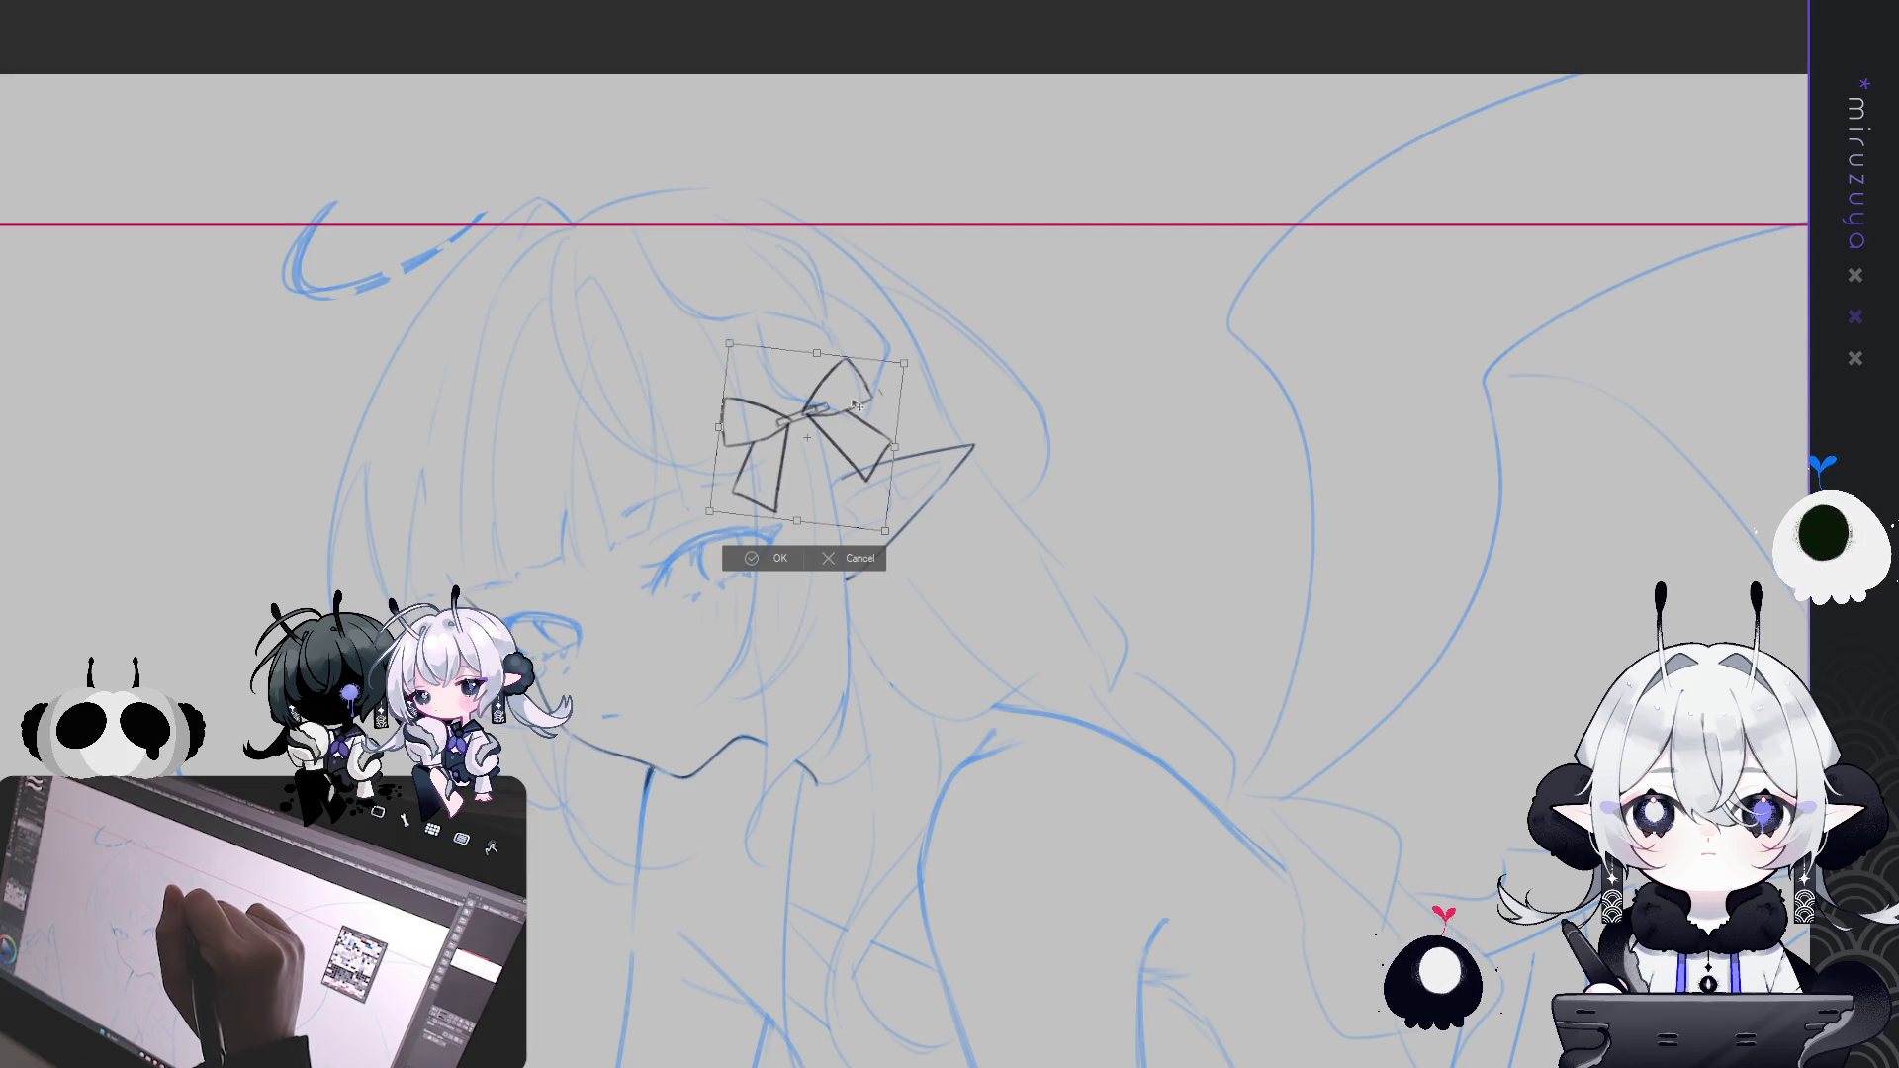
pyautogui.moveTo(856, 411)
pyautogui.mouseDown()
pyautogui.moveTo(879, 326)
pyautogui.moveTo(844, 388)
pyautogui.mouseUp()
pyautogui.moveTo(894, 315); pyautogui.dragTo(900, 305)
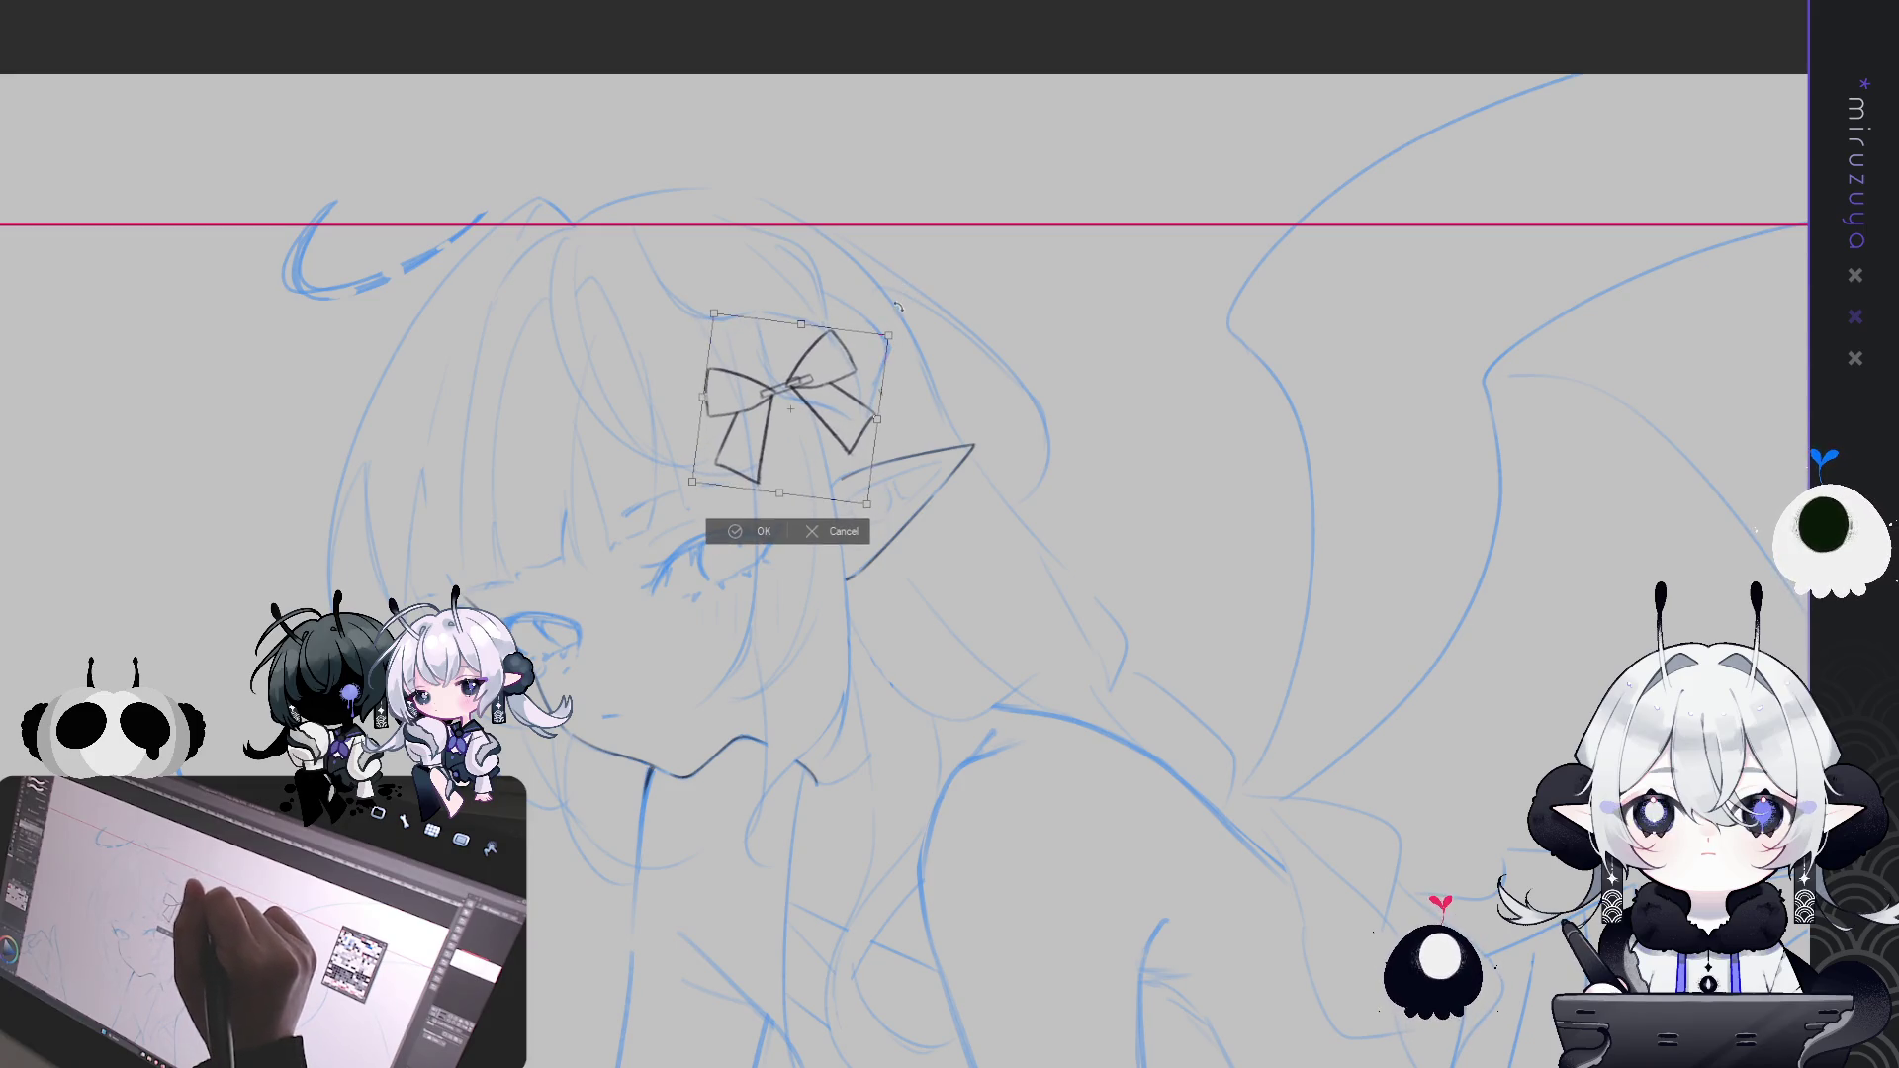
pyautogui.click(765, 534)
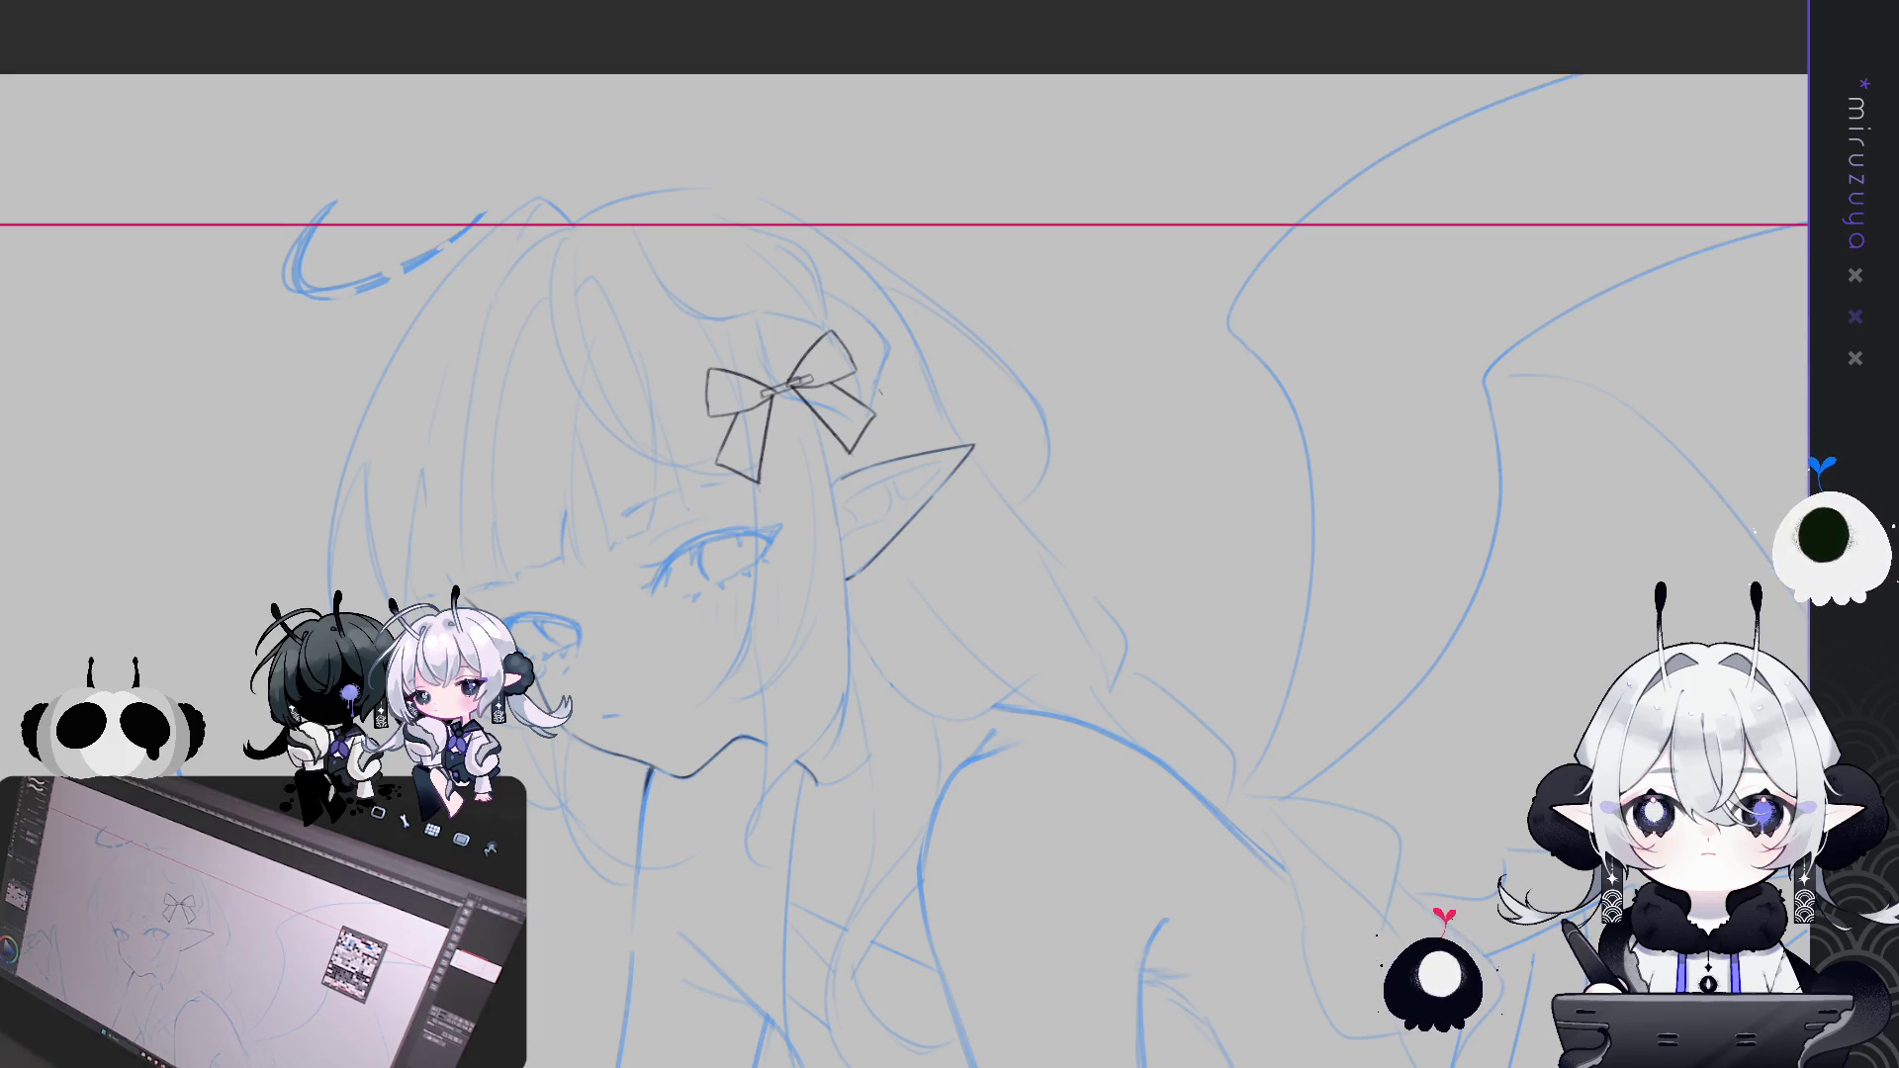
pyautogui.scroll(1, 905, 534)
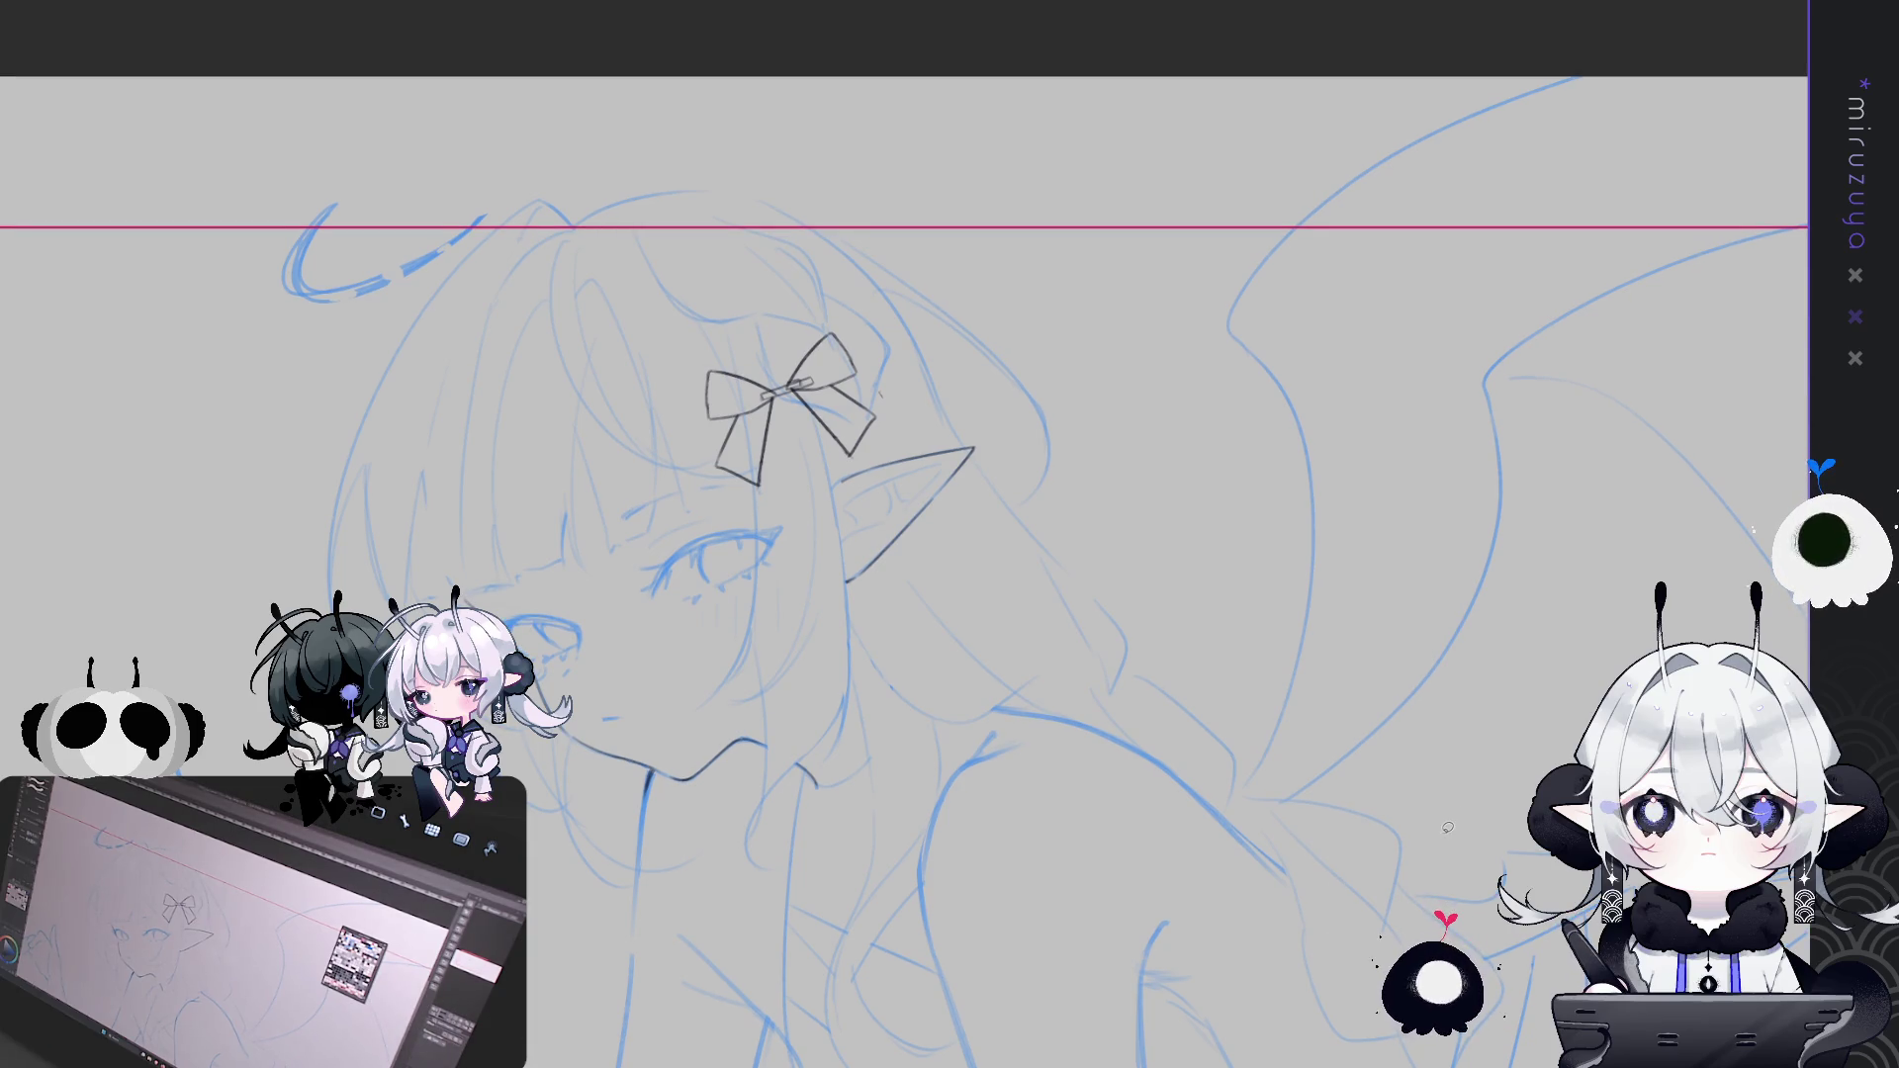
# Ink a hair strand from the top of the head down to the bow knot
pyautogui.scroll(1, 1447, 827)
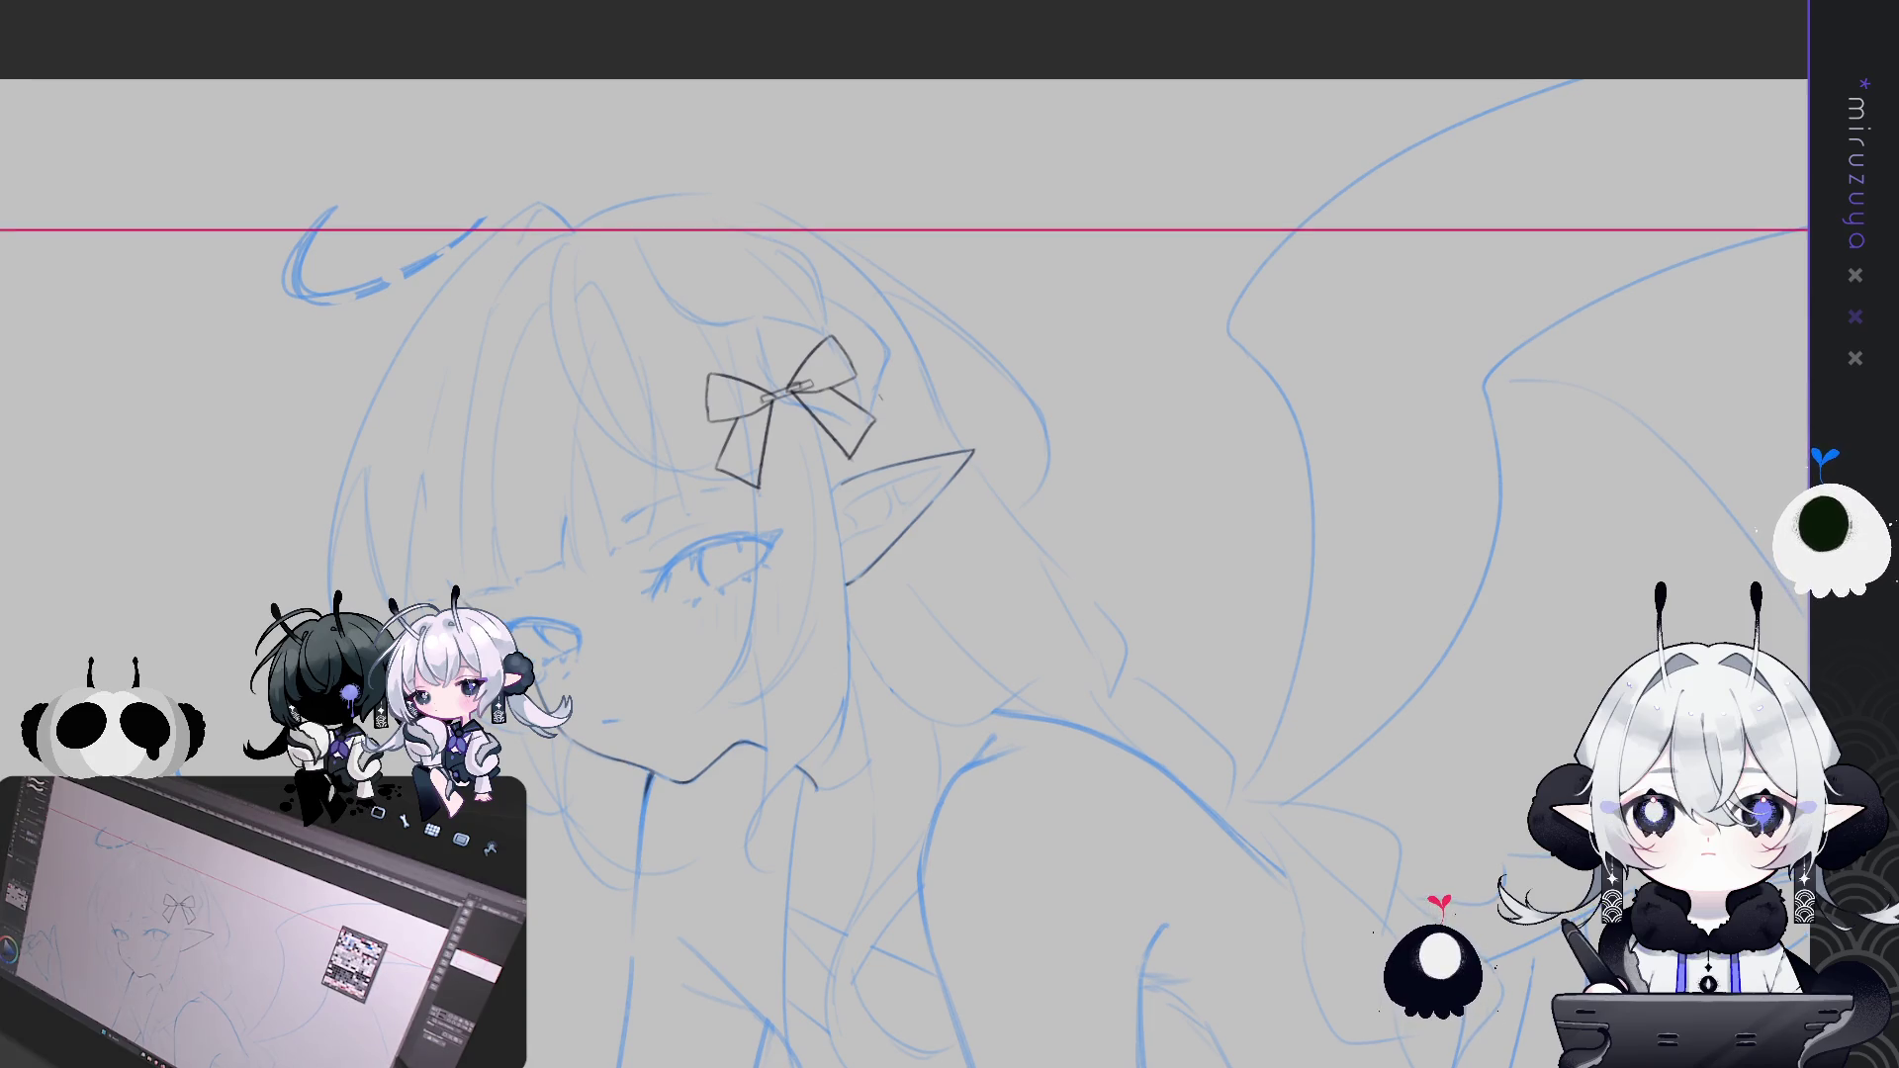
pyautogui.moveTo(1443, 549); pyautogui.dragTo(1571, 542)
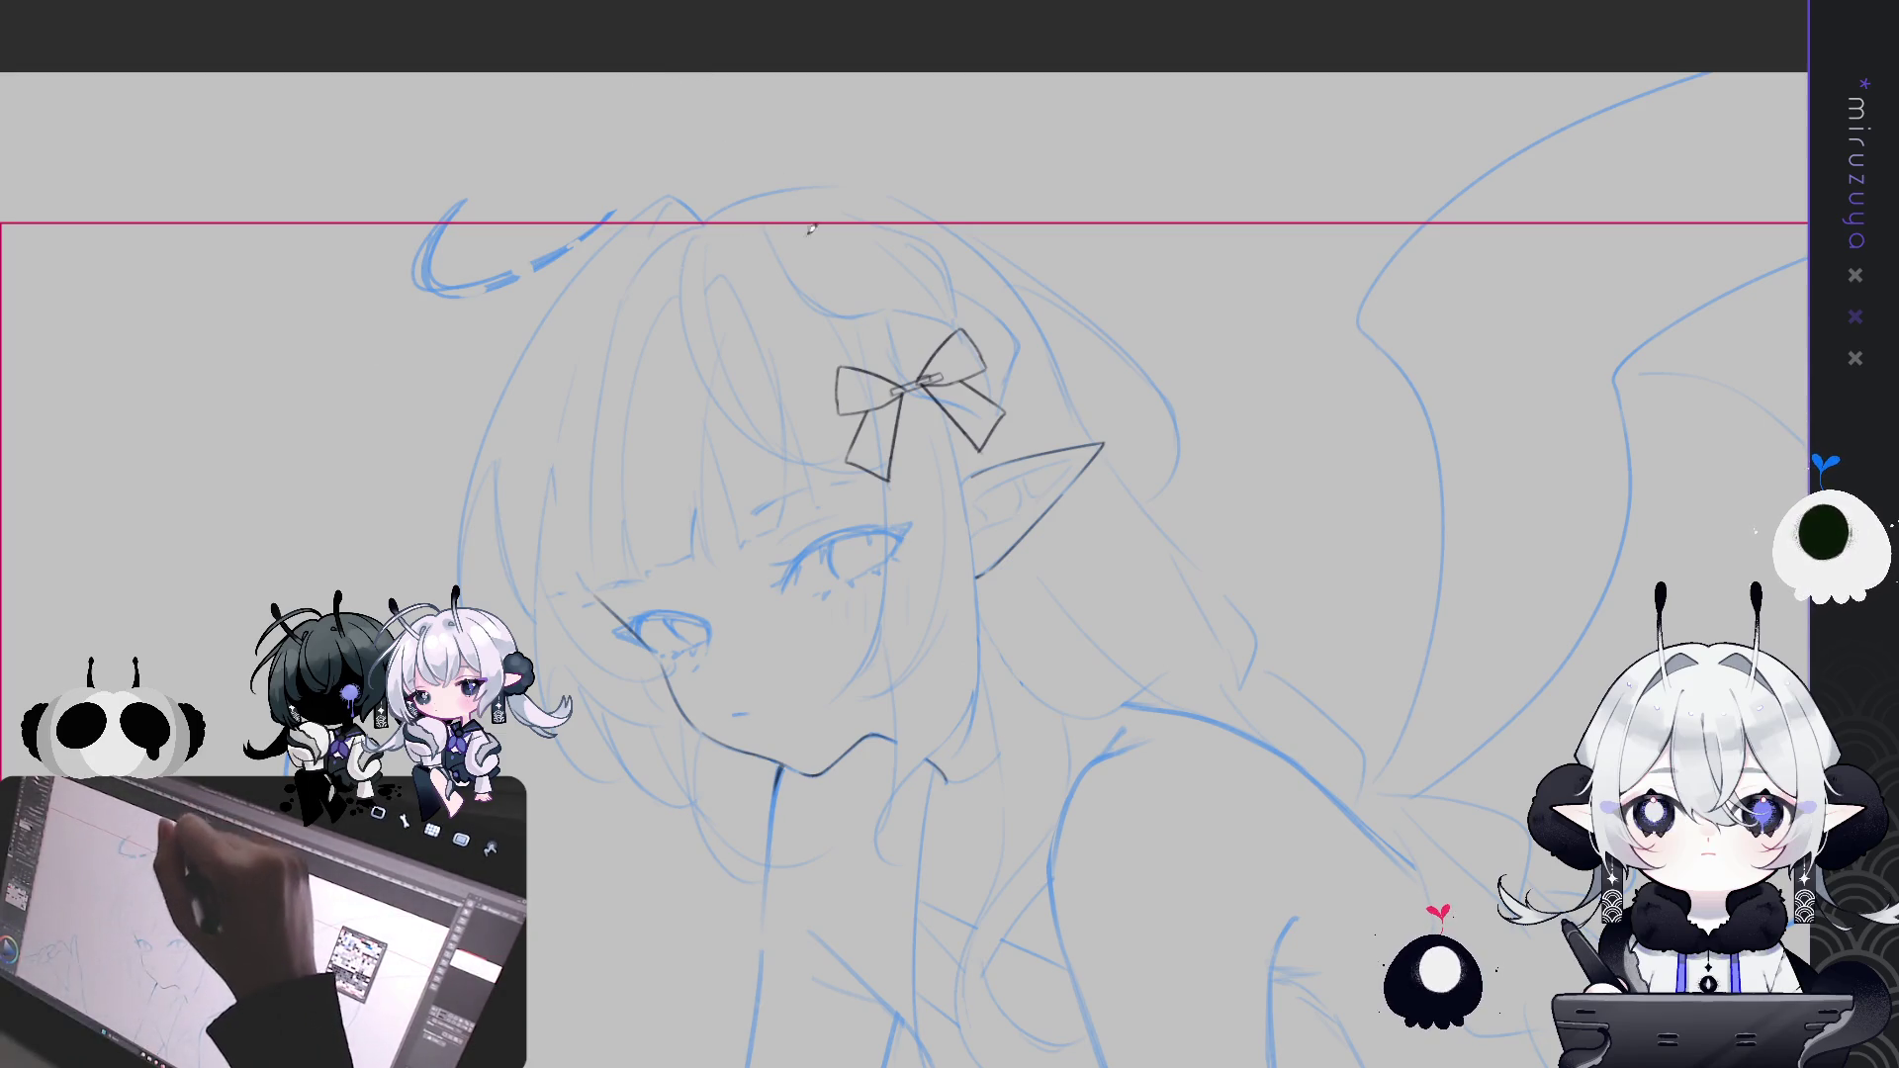
pyautogui.moveTo(797, 286)
pyautogui.mouseDown()
pyautogui.moveTo(742, 242)
pyautogui.moveTo(893, 264)
pyautogui.mouseUp()
pyautogui.hotkey('ctrl', 'z')
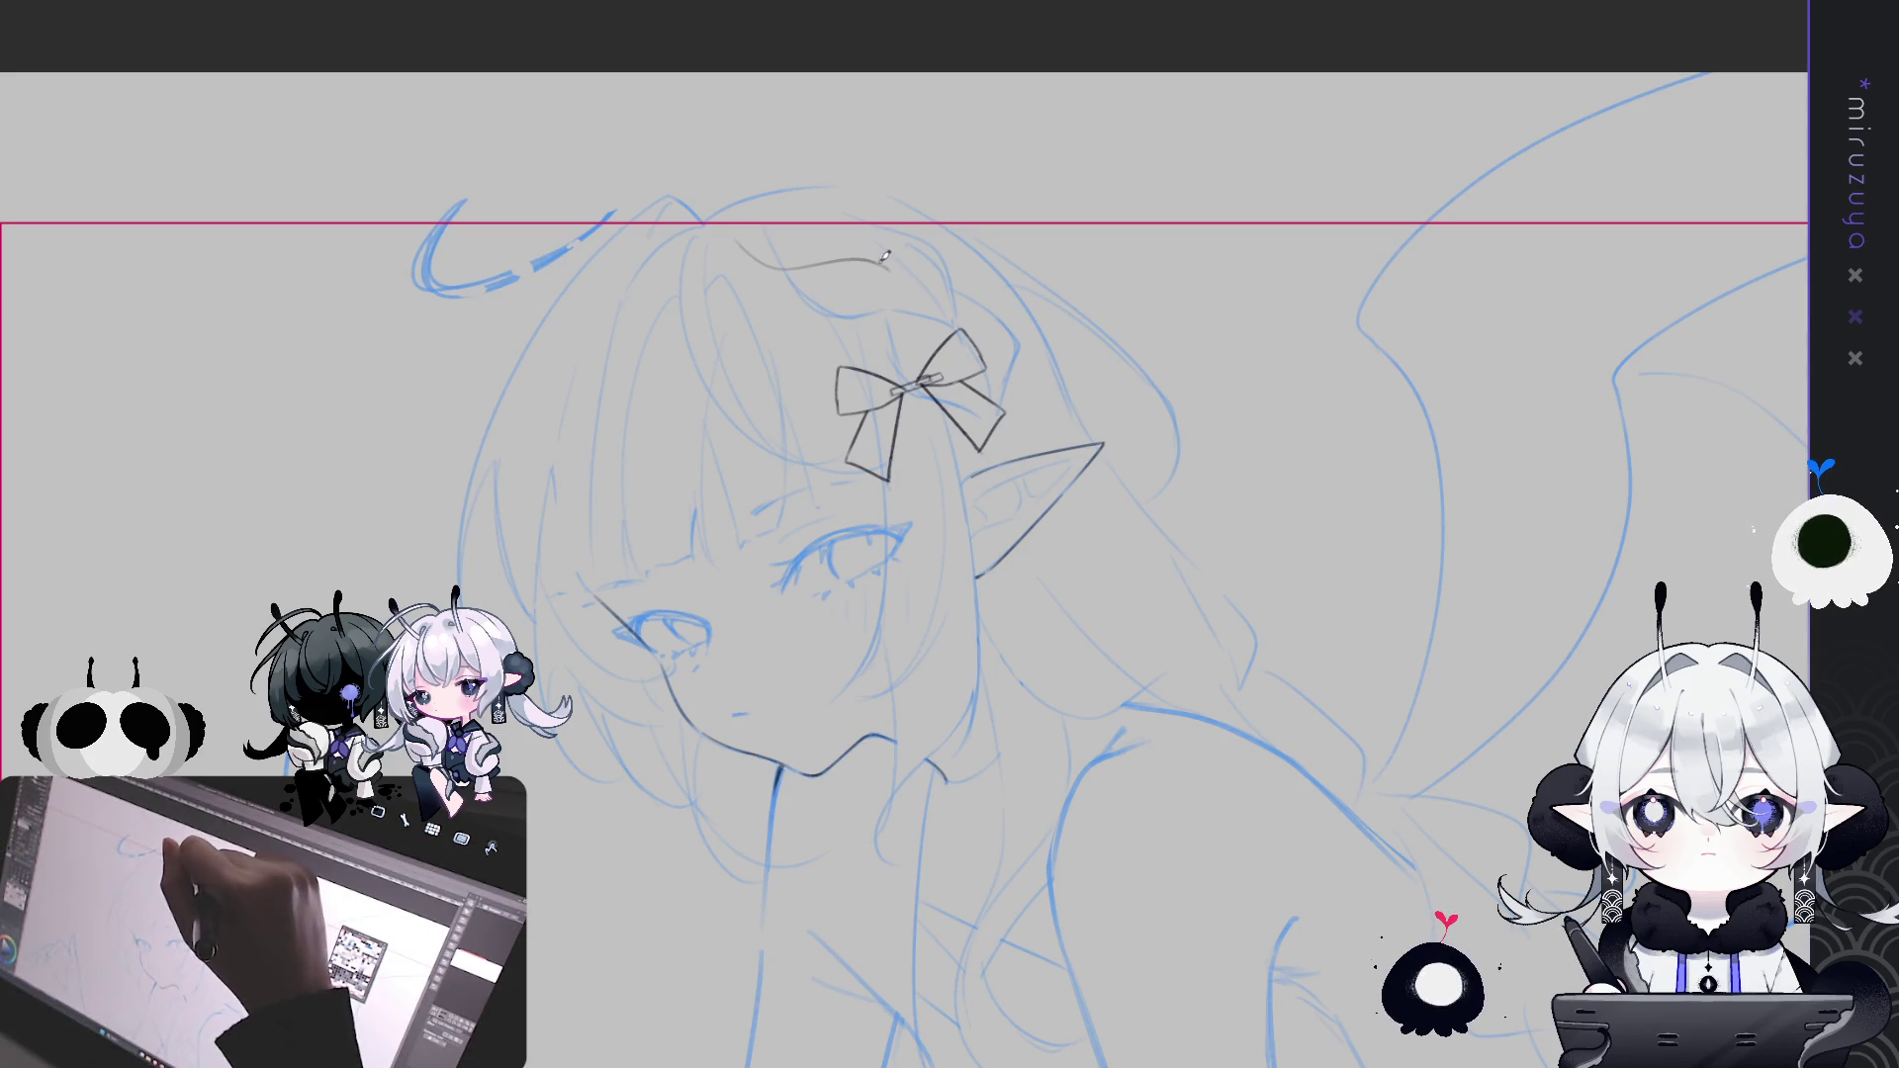
pyautogui.moveTo(871, 260)
pyautogui.mouseDown()
pyautogui.moveTo(908, 269)
pyautogui.moveTo(938, 314)
pyautogui.mouseUp()
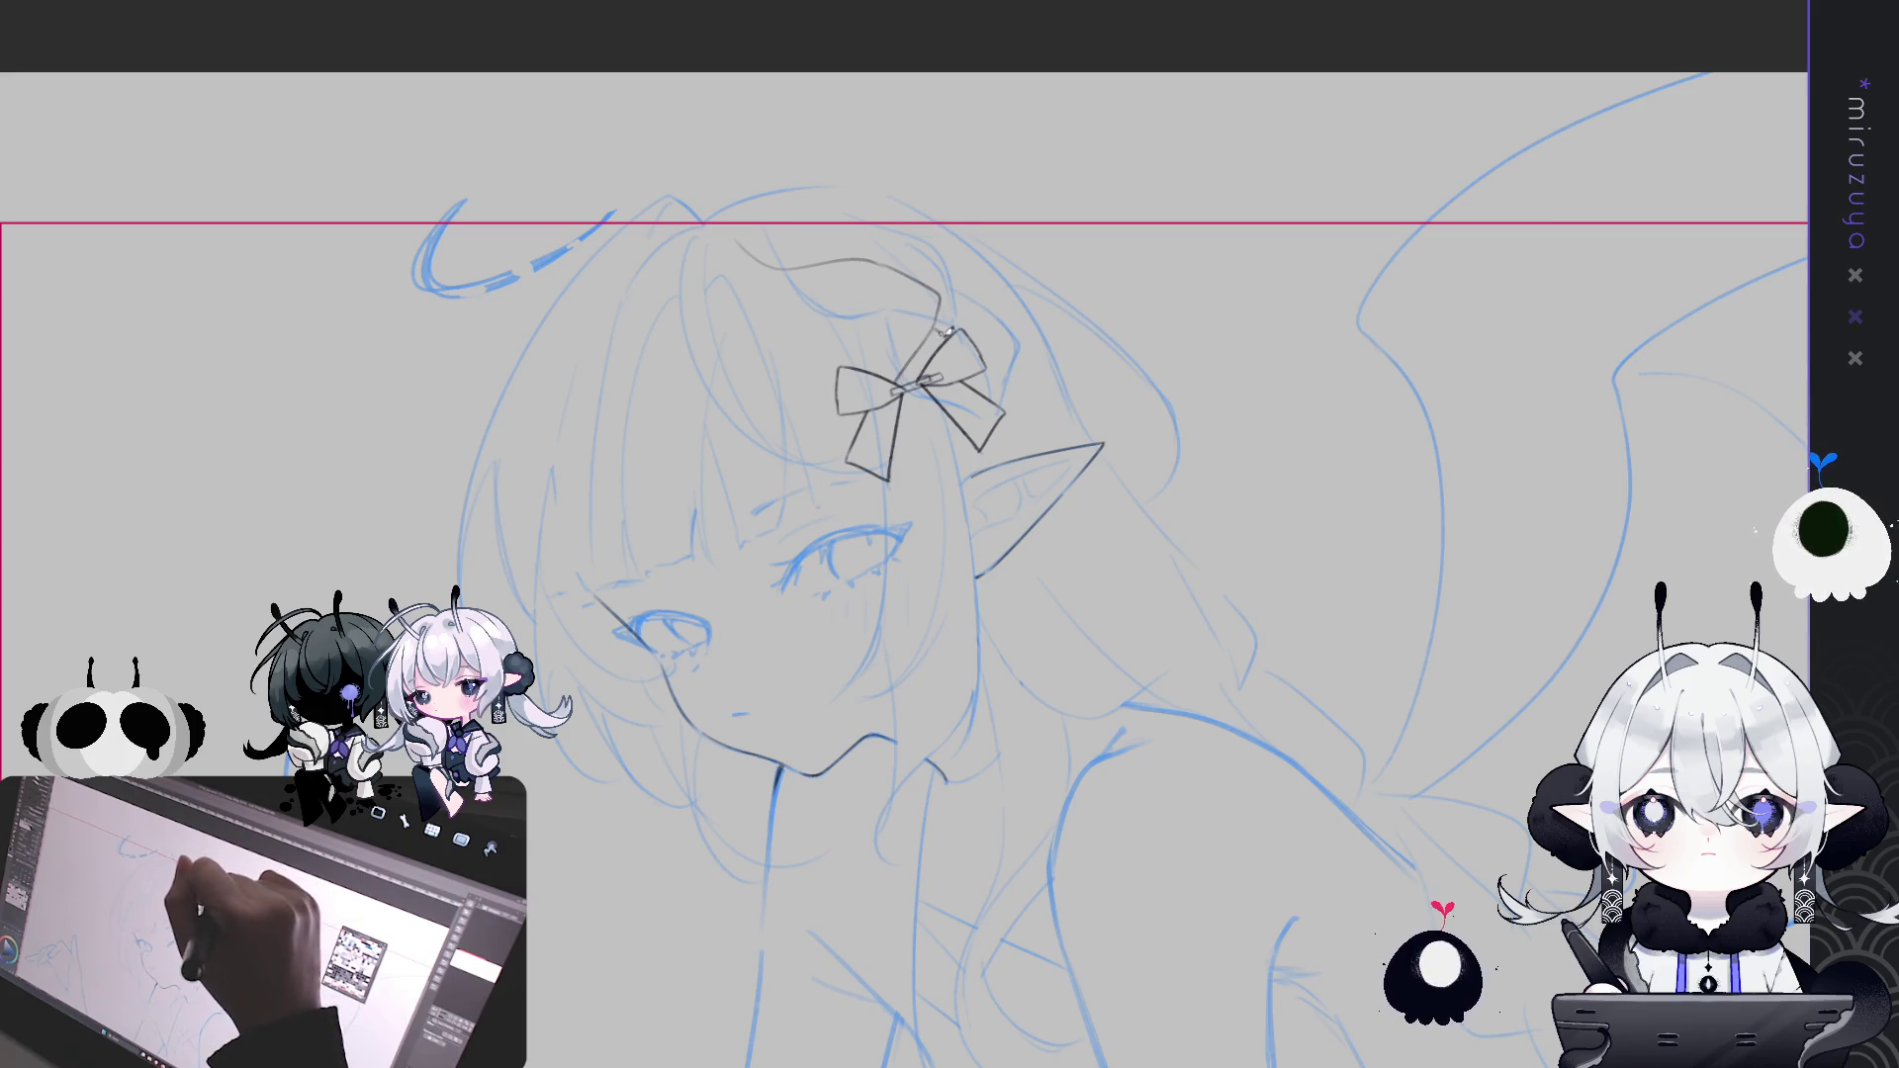
pyautogui.moveTo(940, 324); pyautogui.dragTo(920, 359)
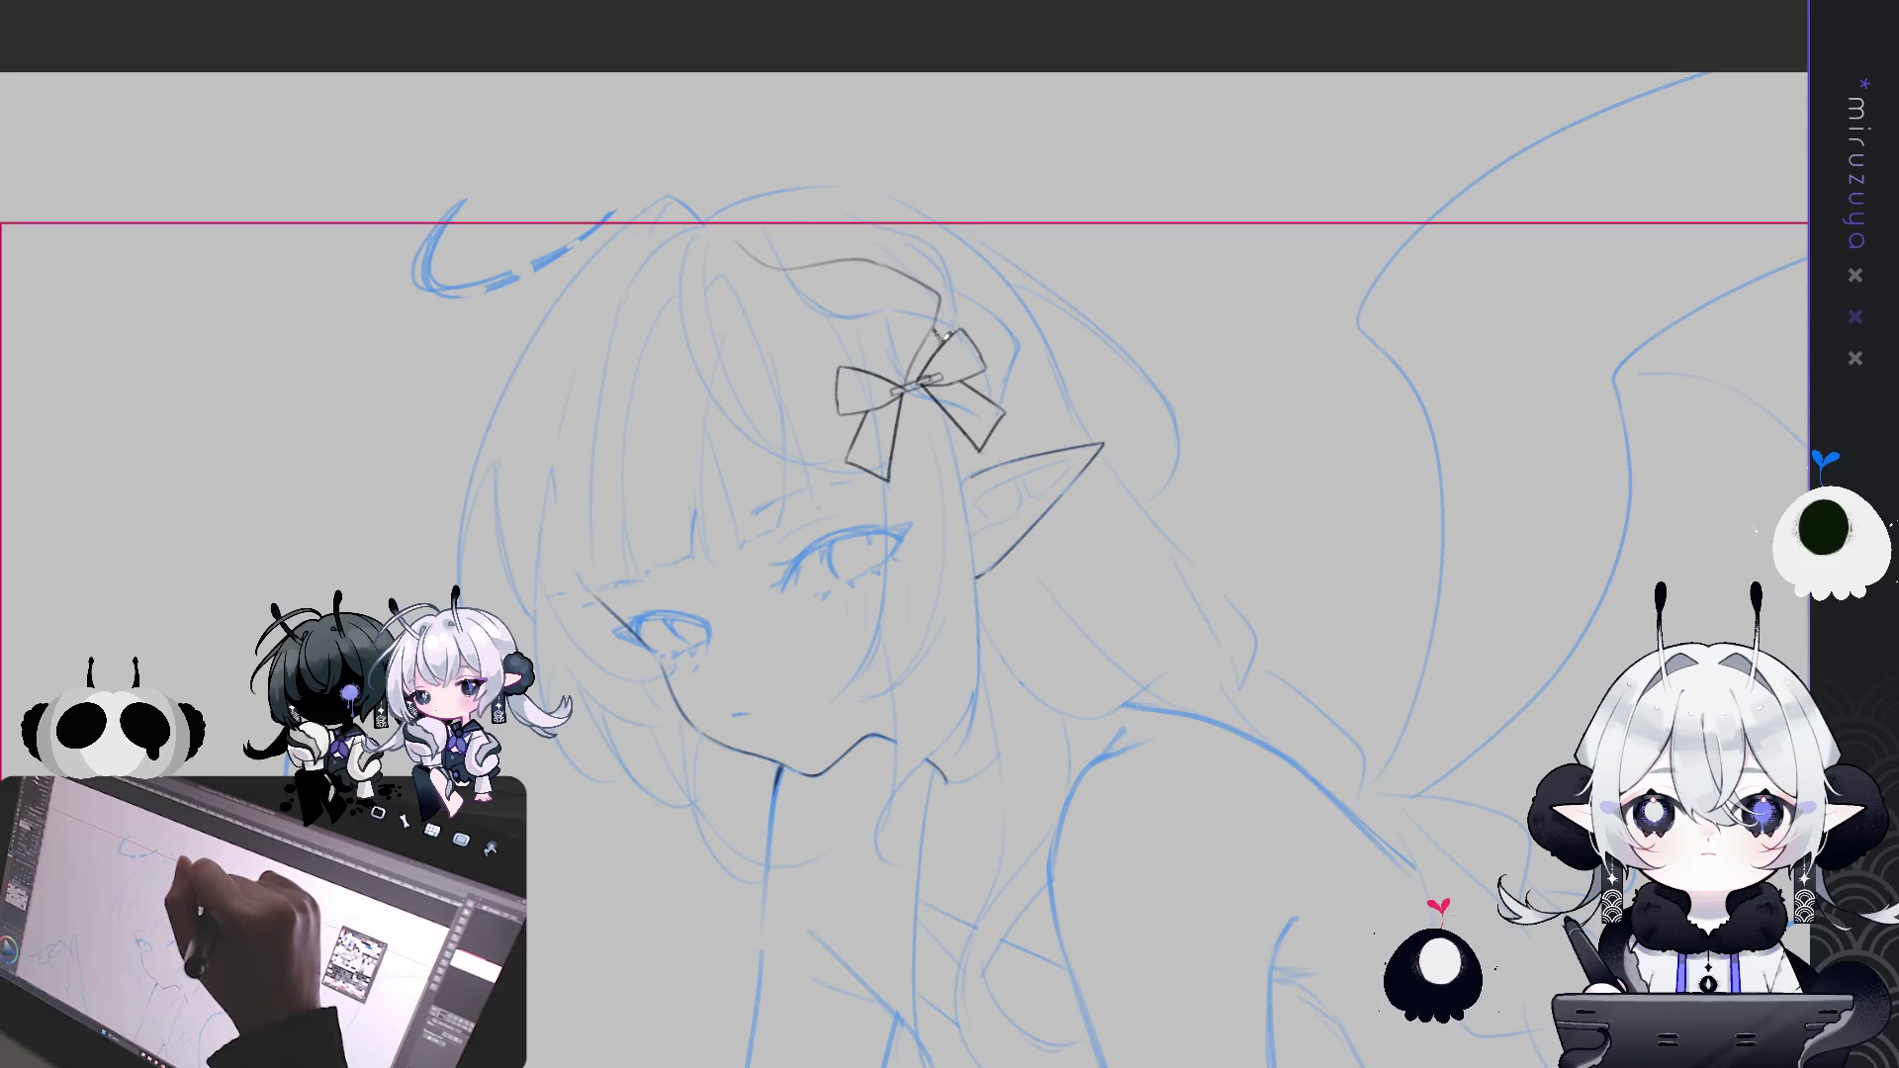
# Add another strand above the bow and try an arcing strand past it, undoing misses
pyautogui.moveTo(829, 261); pyautogui.dragTo(855, 344)
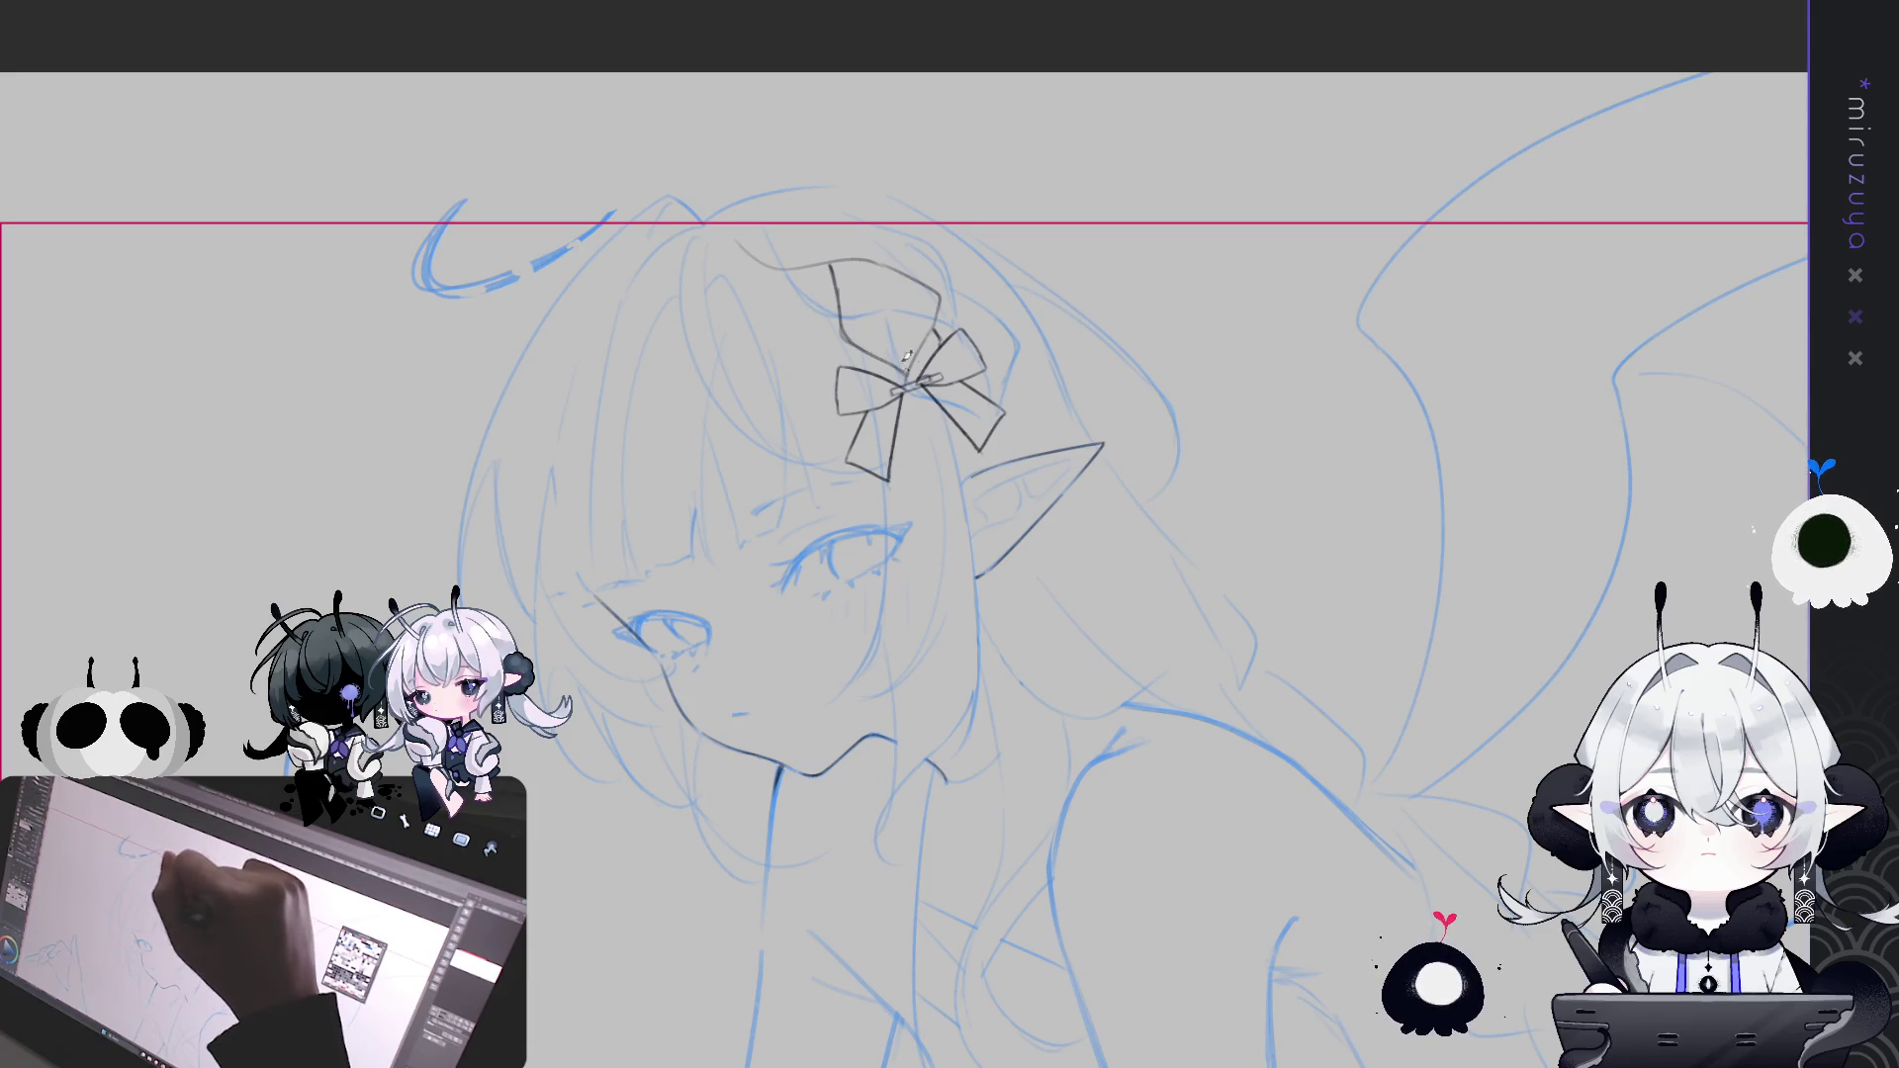
pyautogui.moveTo(794, 202); pyautogui.dragTo(822, 200)
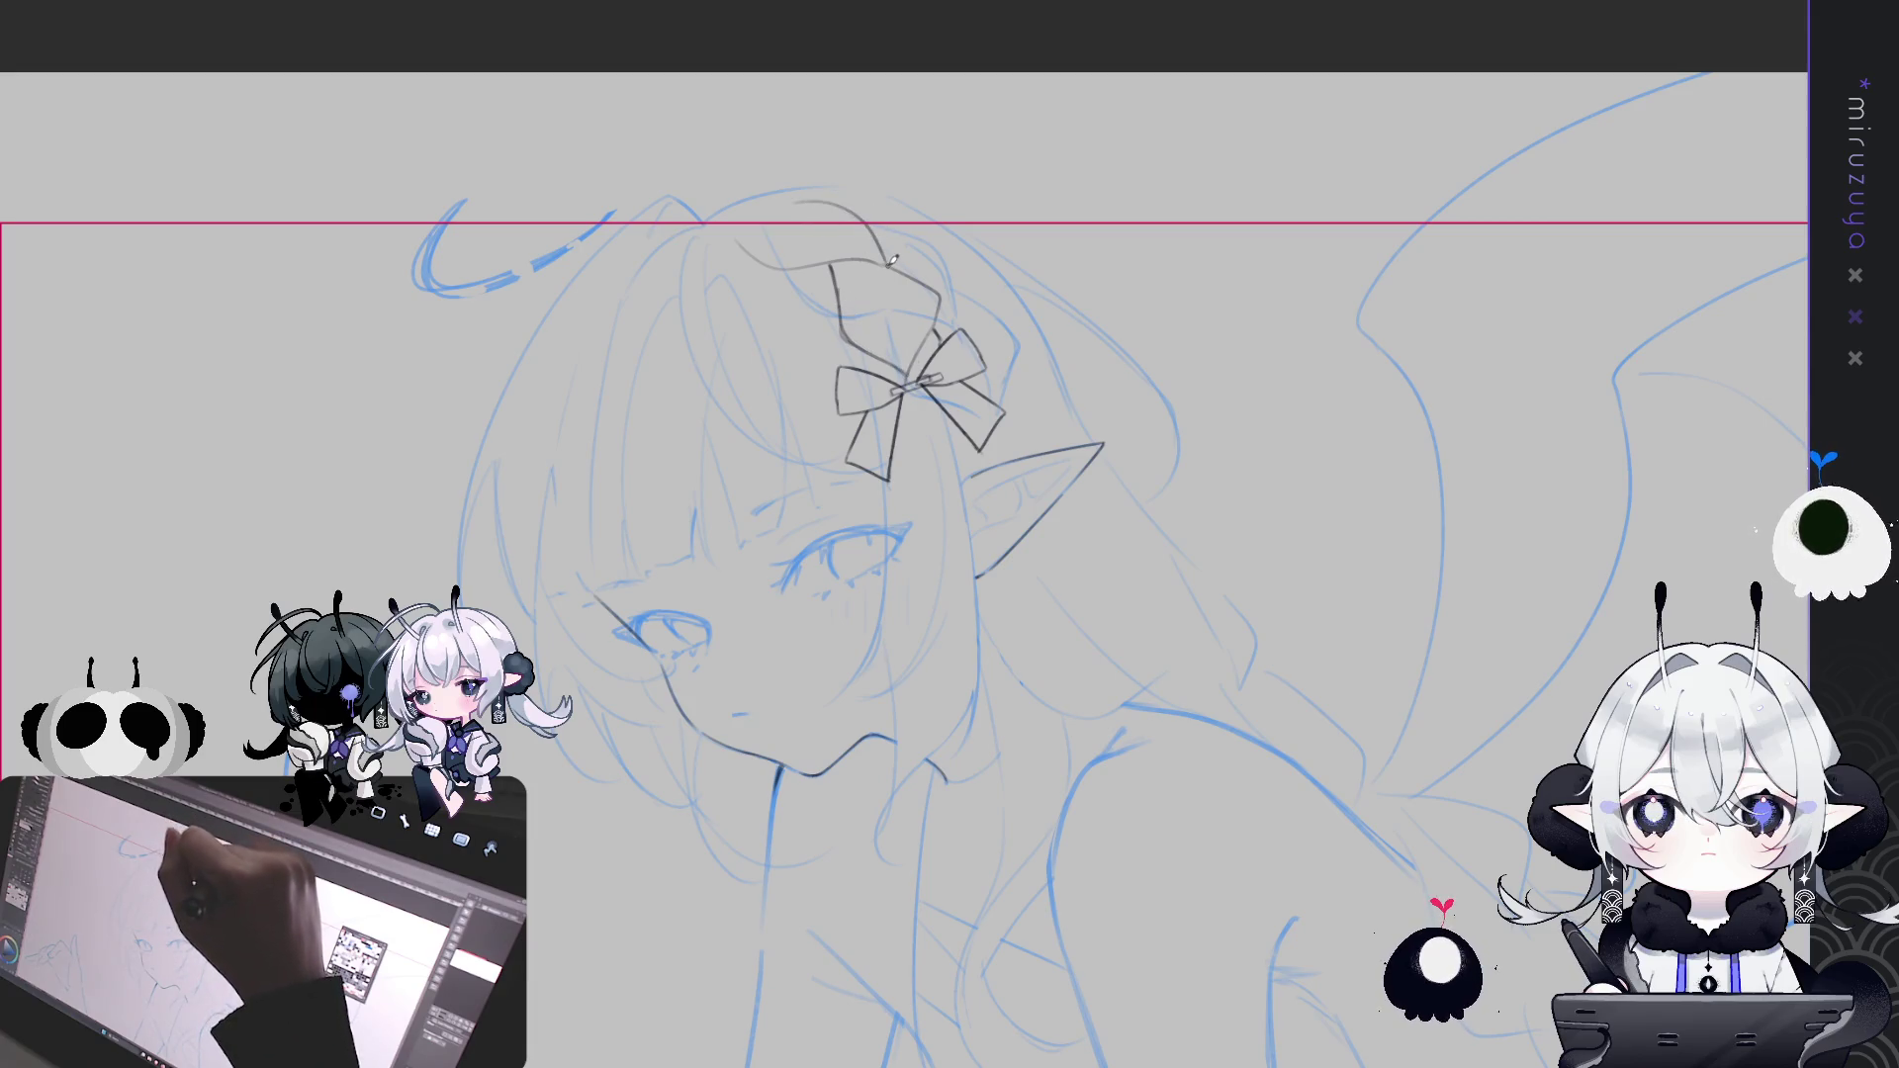
pyautogui.hotkey('ctrl', 'z')
pyautogui.moveTo(799, 197)
pyautogui.mouseDown()
pyautogui.moveTo(863, 219)
pyautogui.moveTo(891, 267)
pyautogui.moveTo(946, 292)
pyautogui.mouseUp()
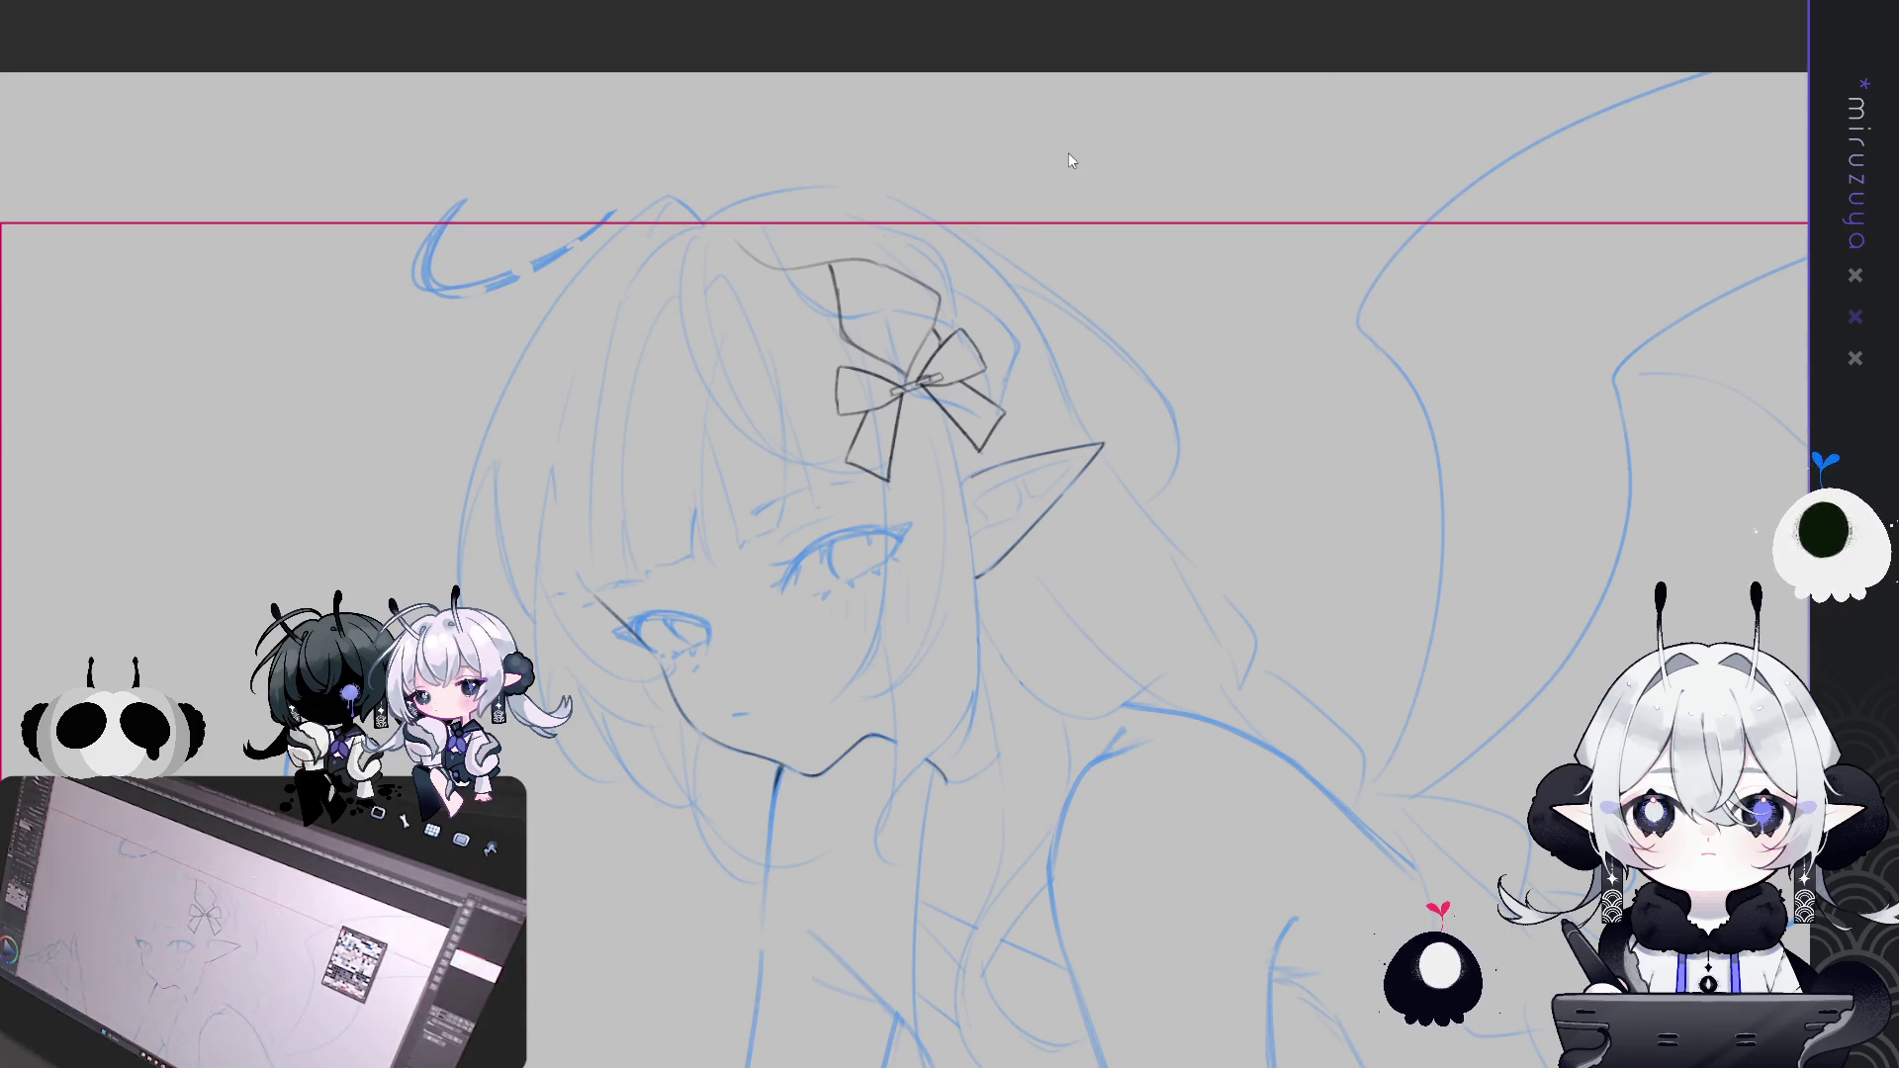
pyautogui.hotkey('ctrl', 'z')
pyautogui.hotkey('ctrl', 'z')
pyautogui.hotkey('ctrl', 'z')
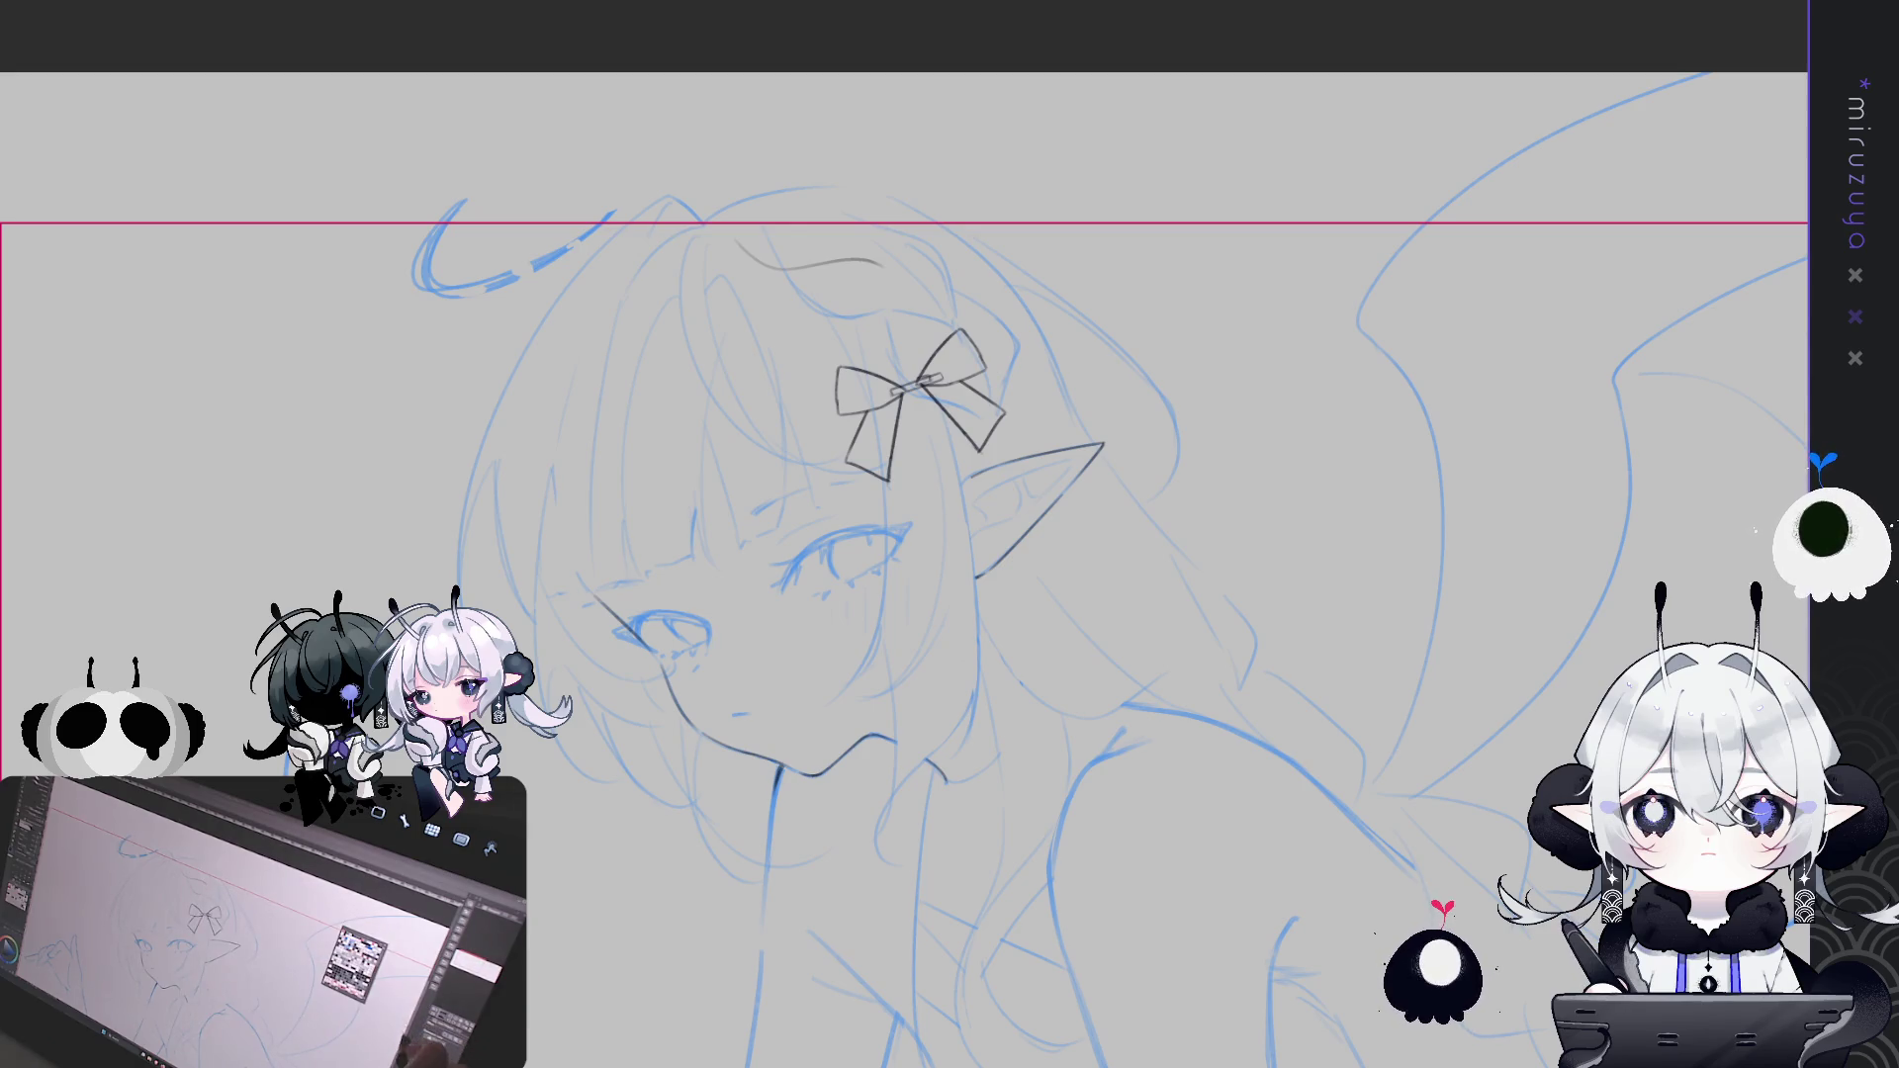
pyautogui.moveTo(1564, 451); pyautogui.dragTo(1490, 483)
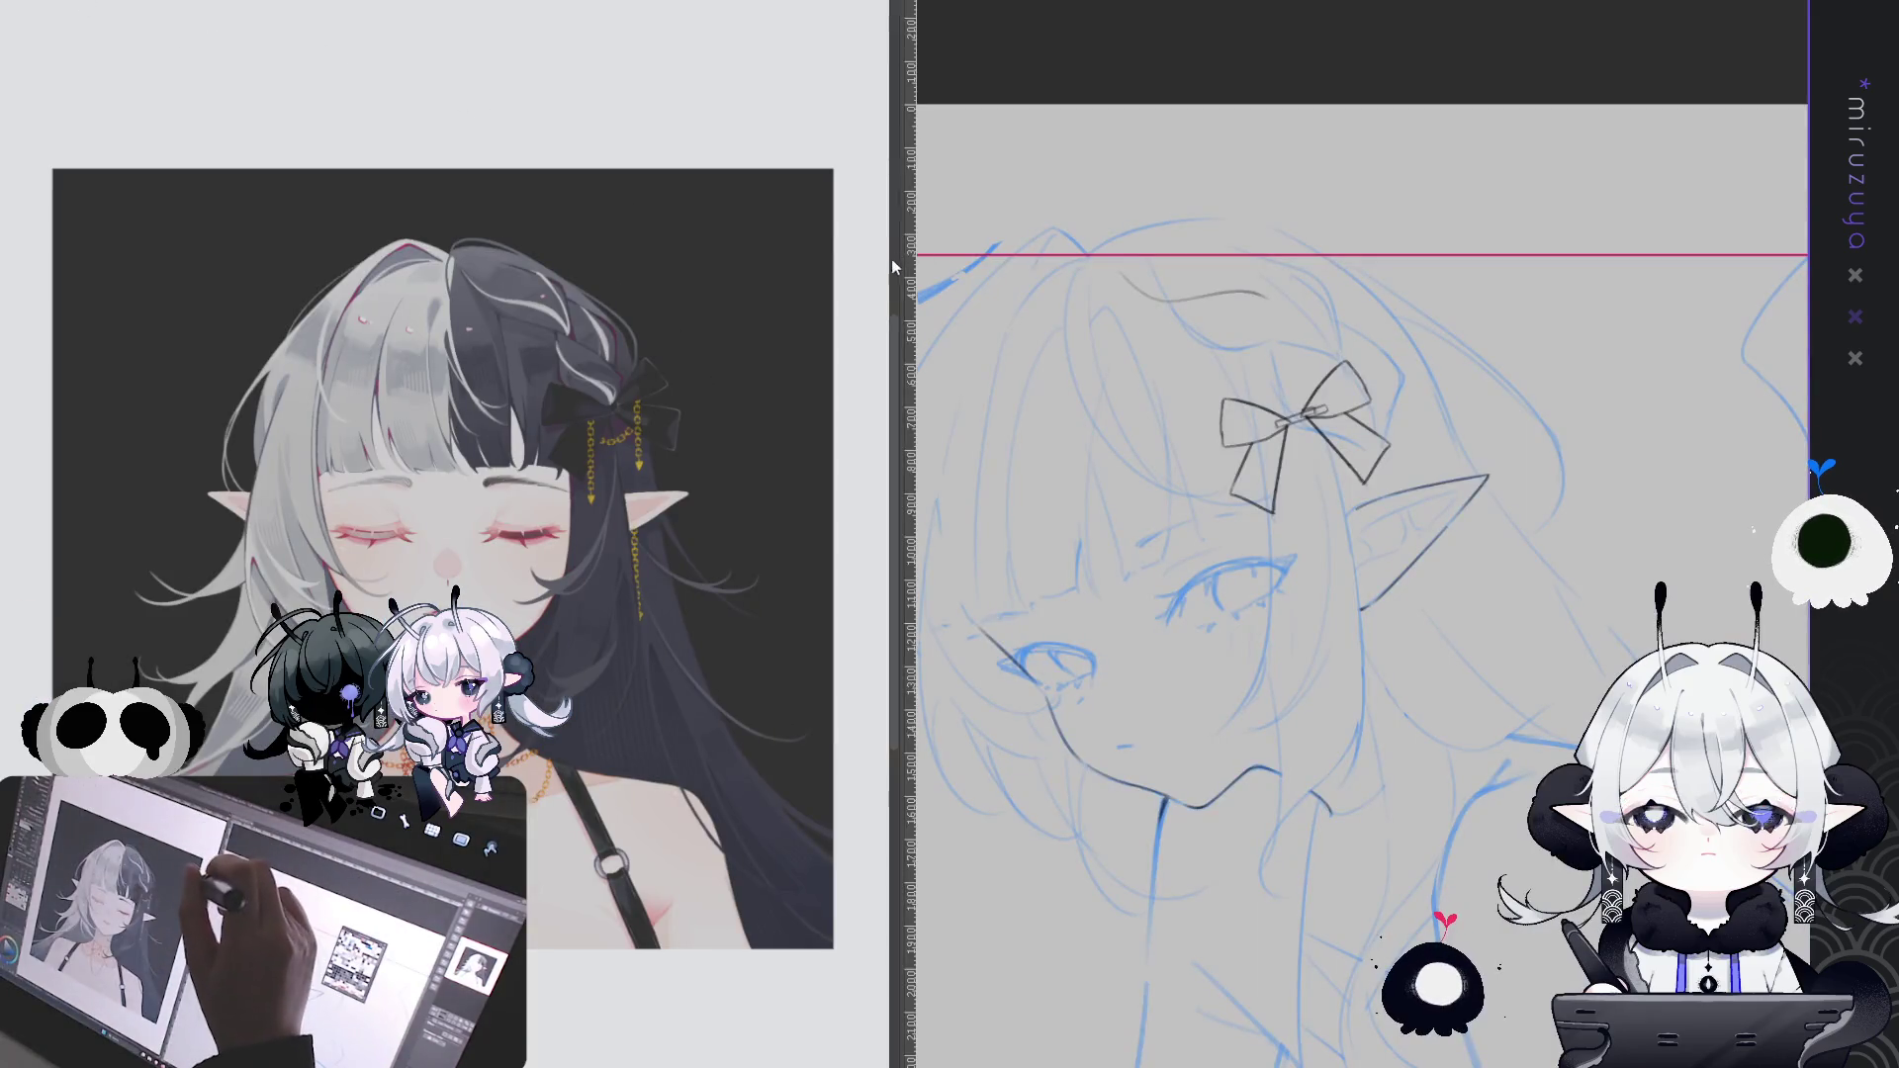
# Frame the head beside the reference image and ink hair strands from the crown toward the bow
pyautogui.moveTo(897, 257); pyautogui.dragTo(425, 257)
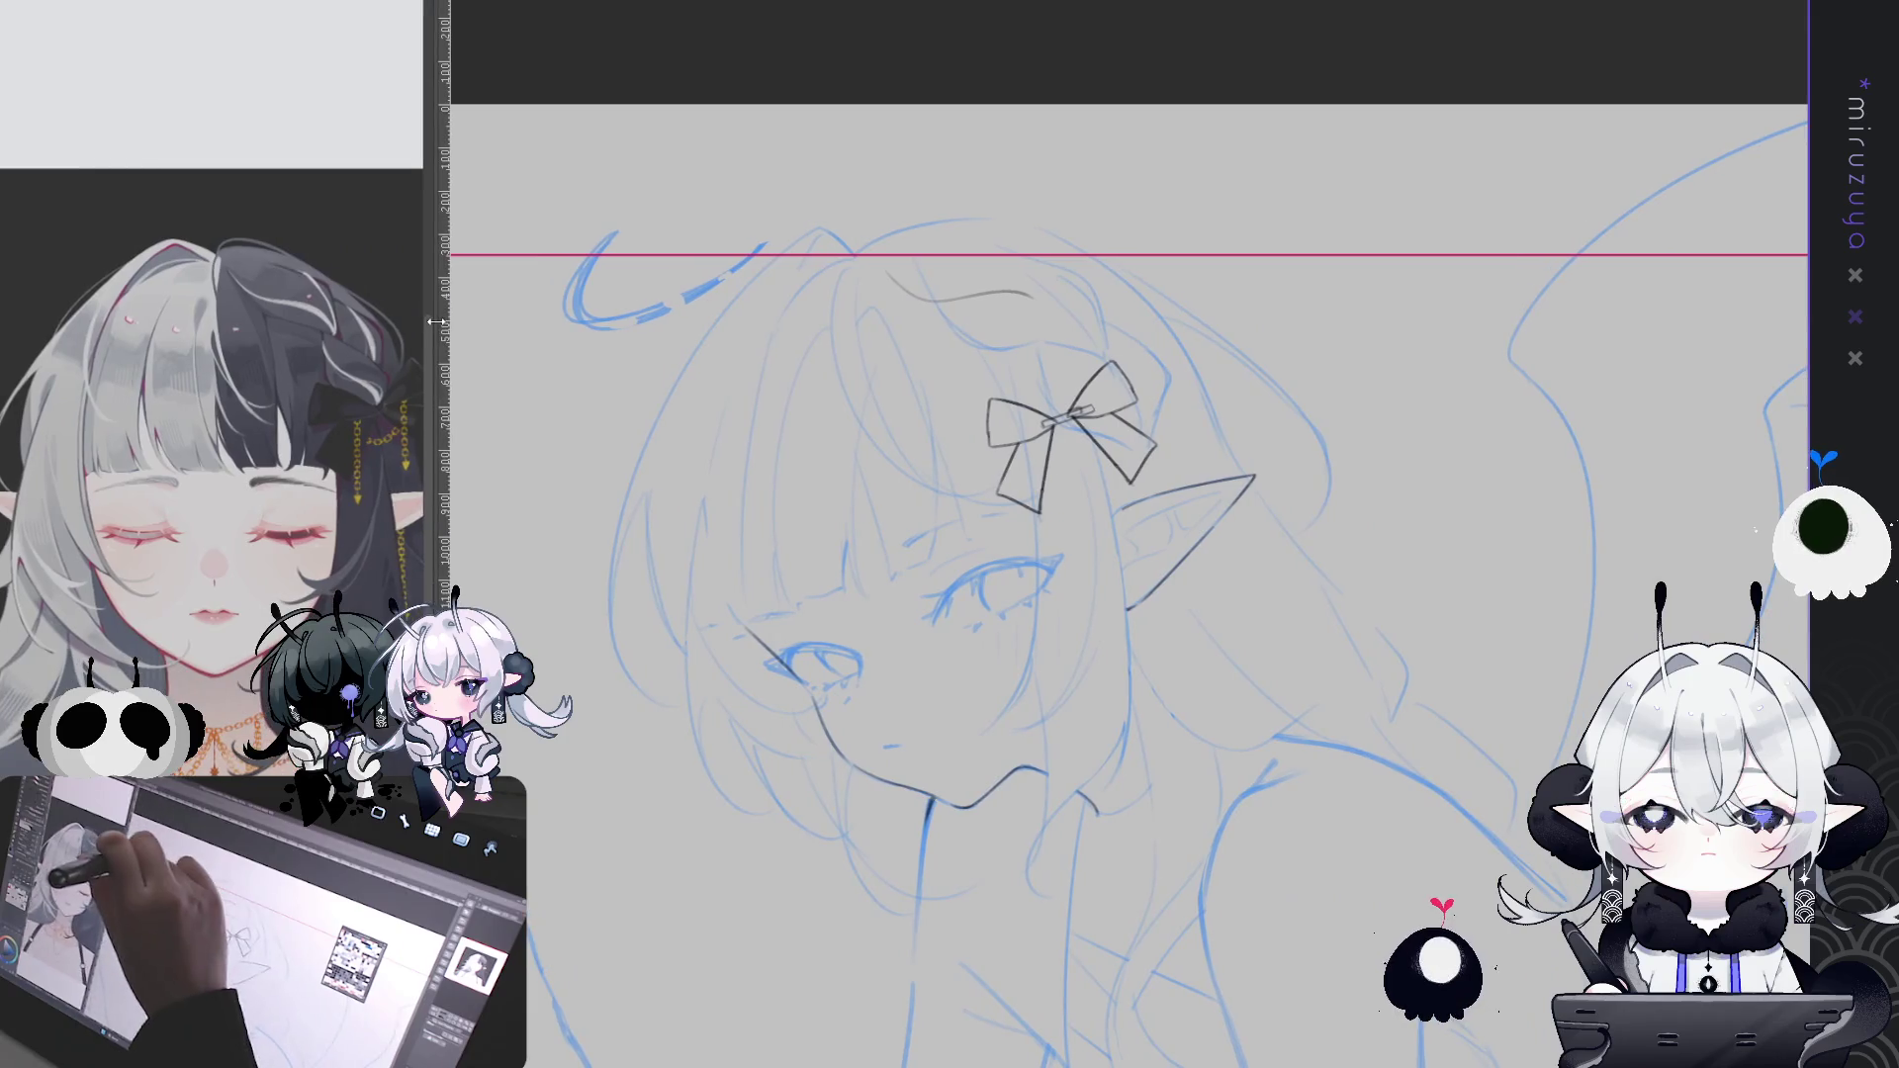
pyautogui.moveTo(383, 369); pyautogui.dragTo(349, 448)
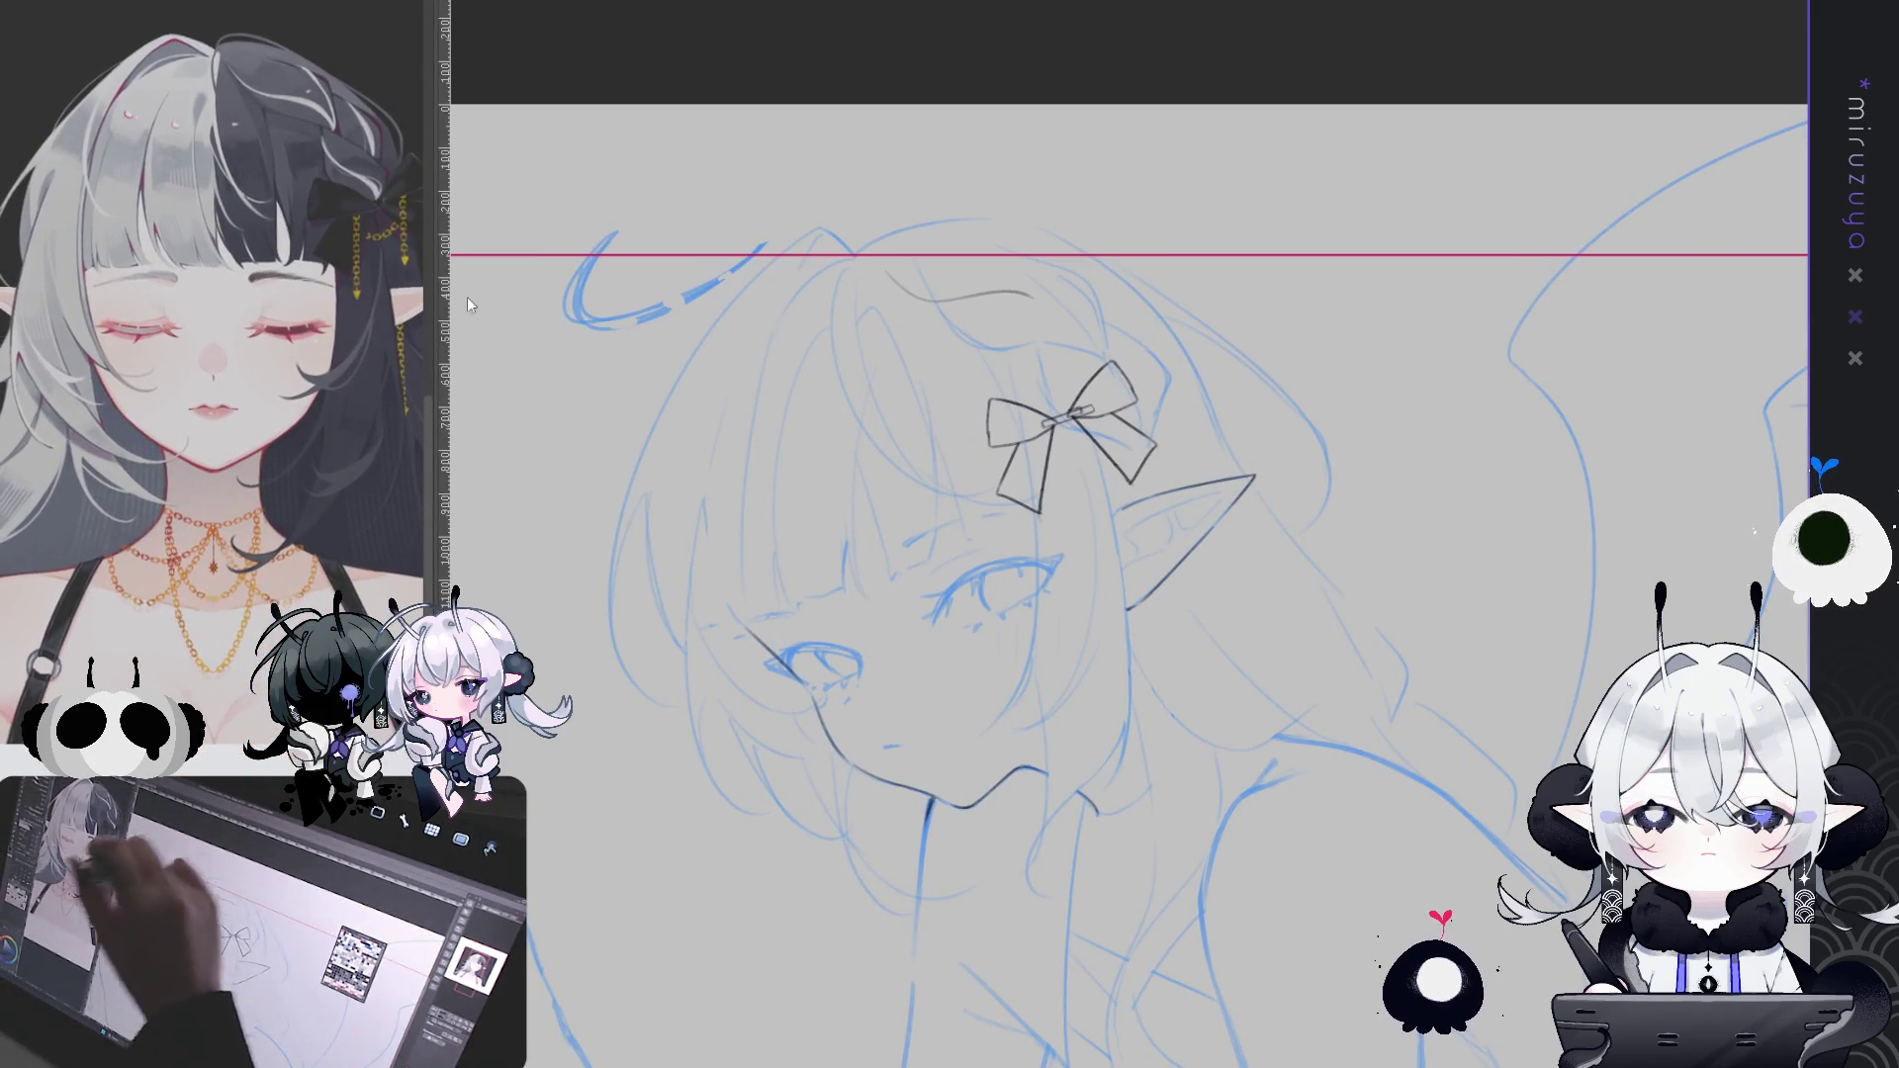
pyautogui.moveTo(930, 84); pyautogui.dragTo(851, 113)
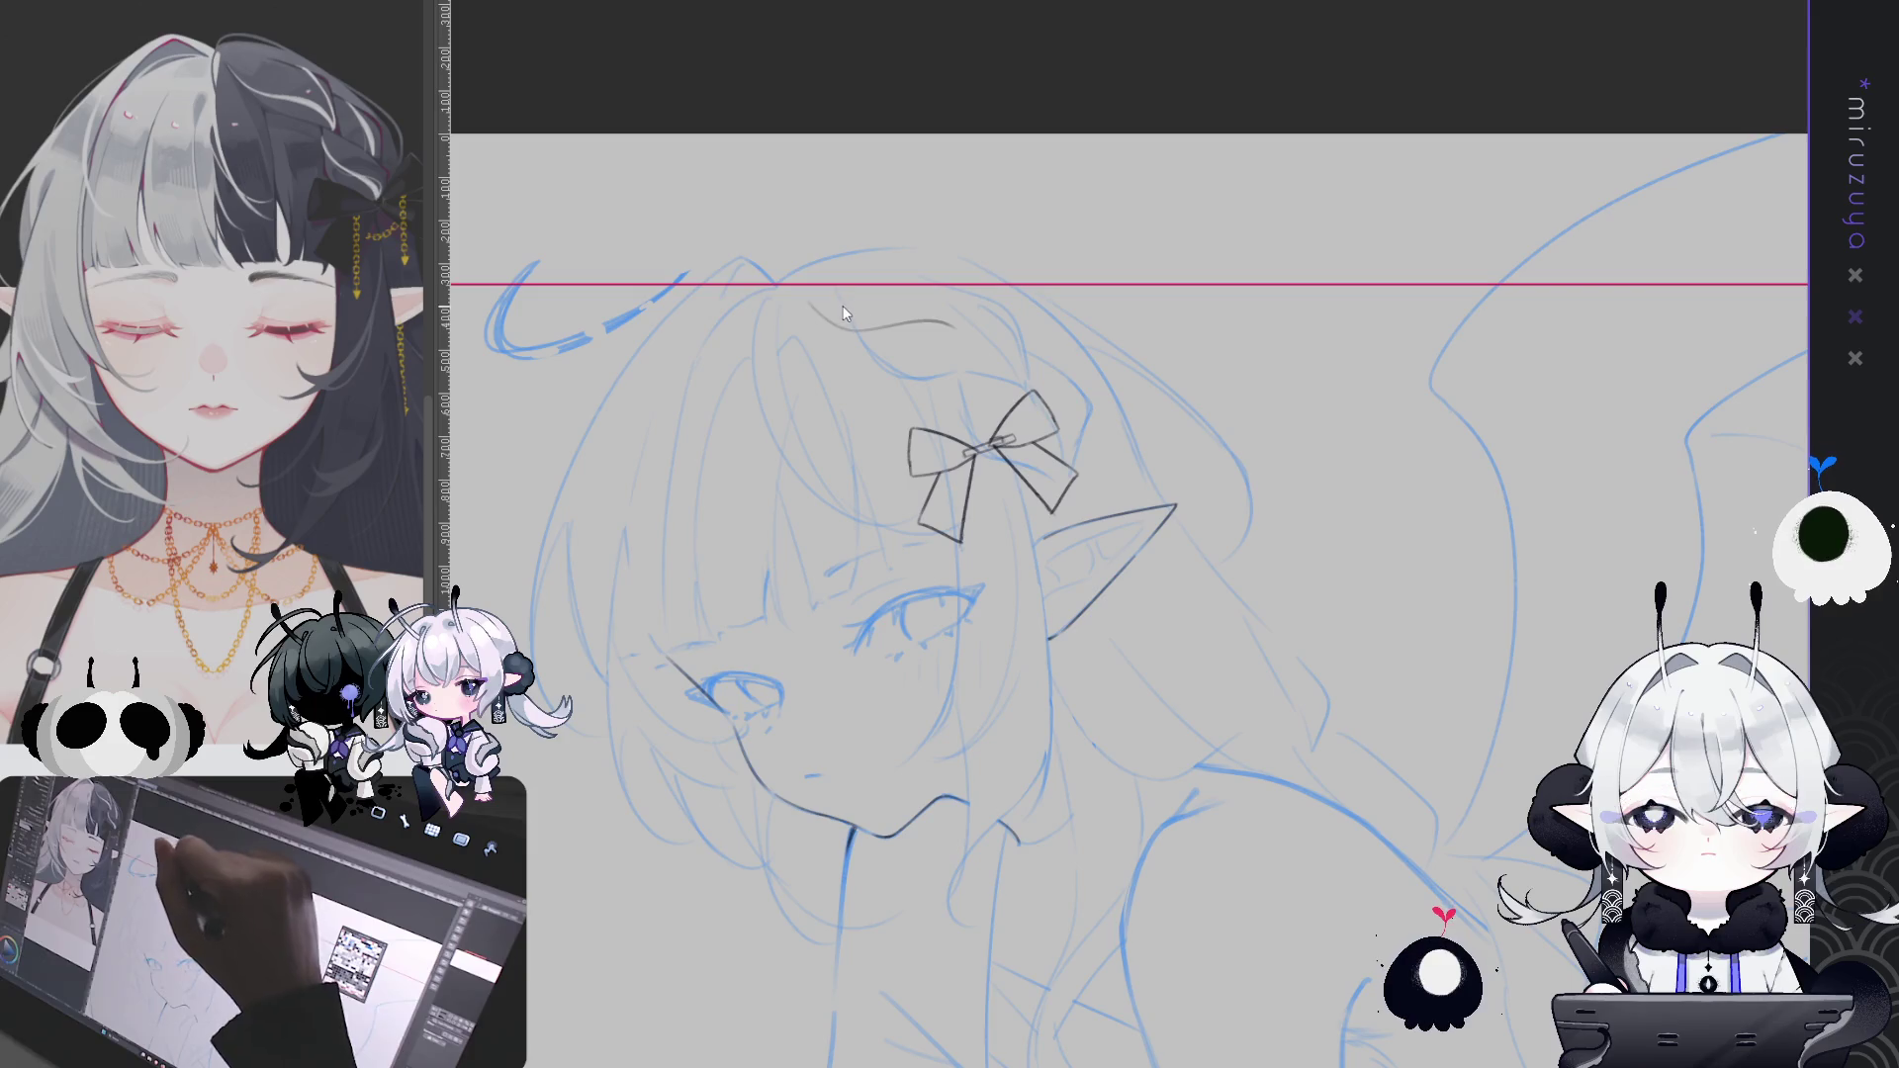
pyautogui.moveTo(812, 309)
pyautogui.mouseDown()
pyautogui.moveTo(863, 346)
pyautogui.moveTo(962, 356)
pyautogui.mouseUp()
pyautogui.hotkey('ctrl', 'z')
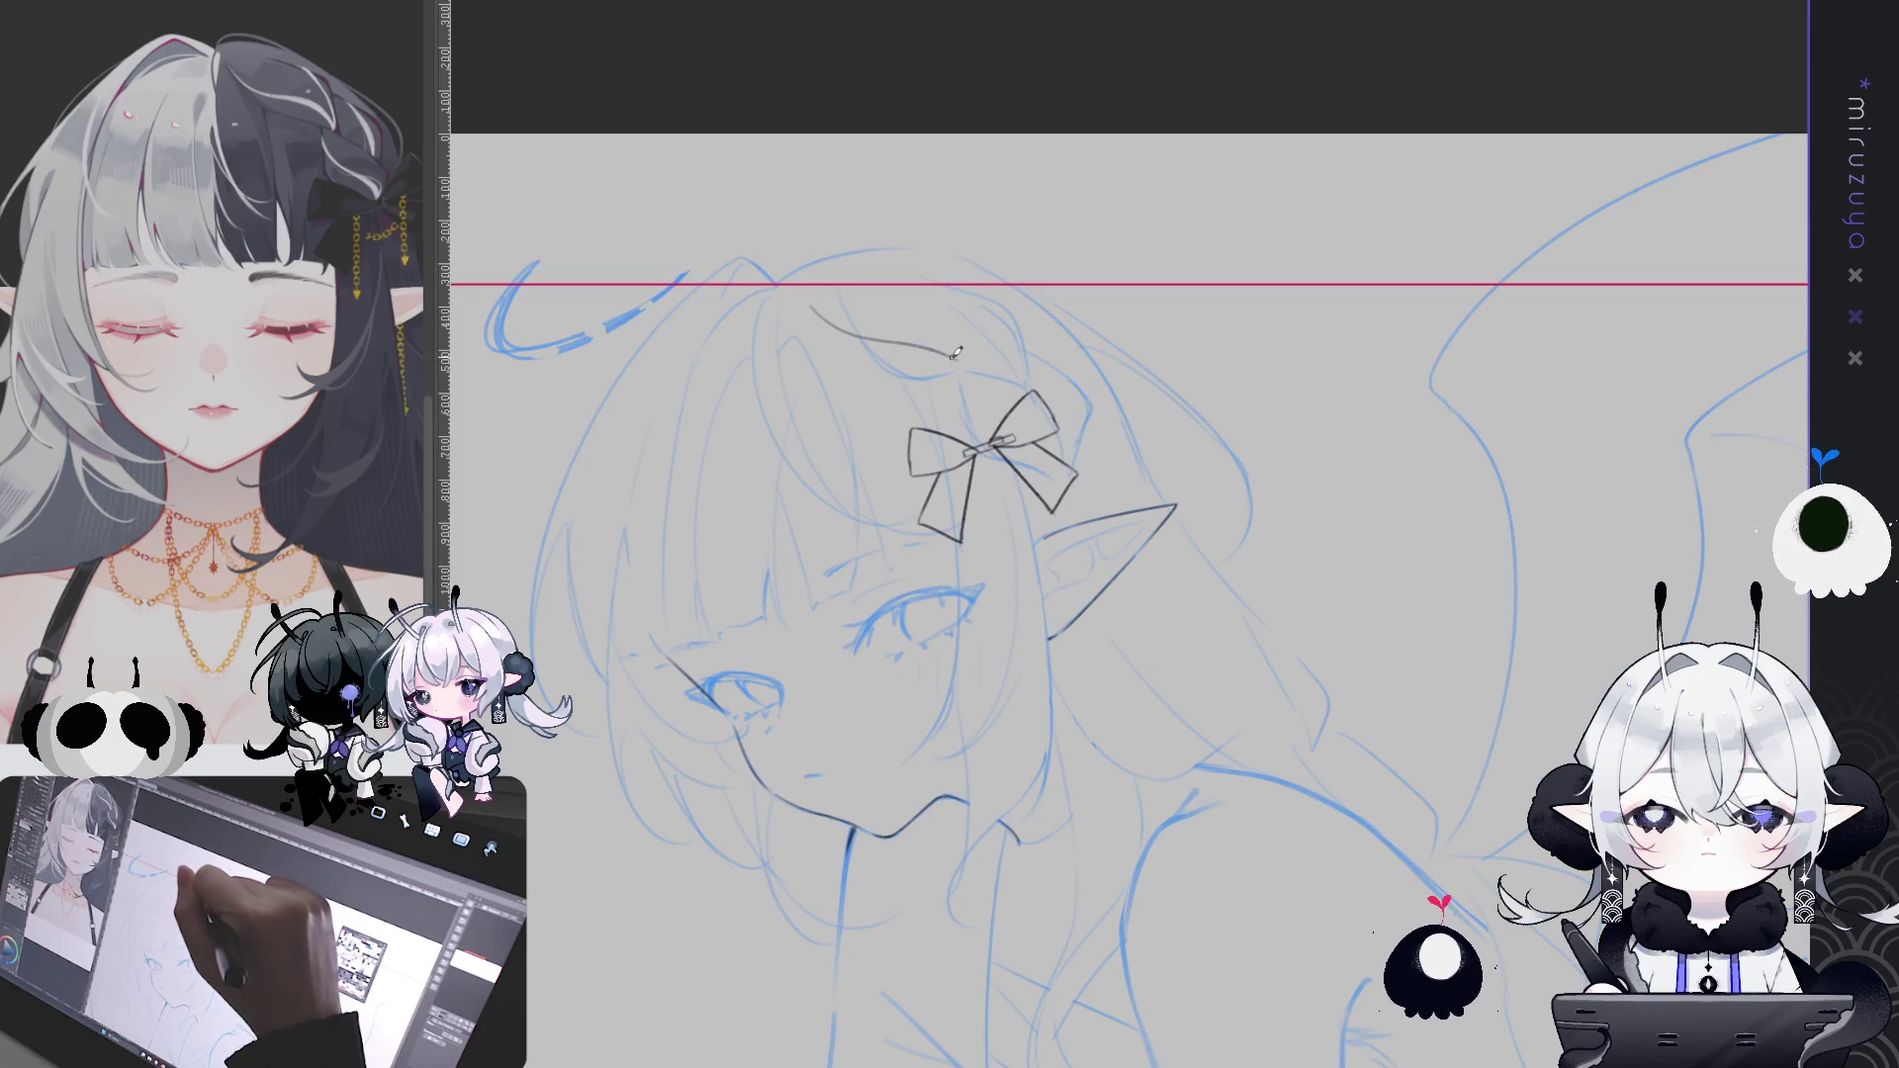
pyautogui.moveTo(951, 354); pyautogui.dragTo(1011, 392)
pyautogui.hotkey('ctrl', 'z')
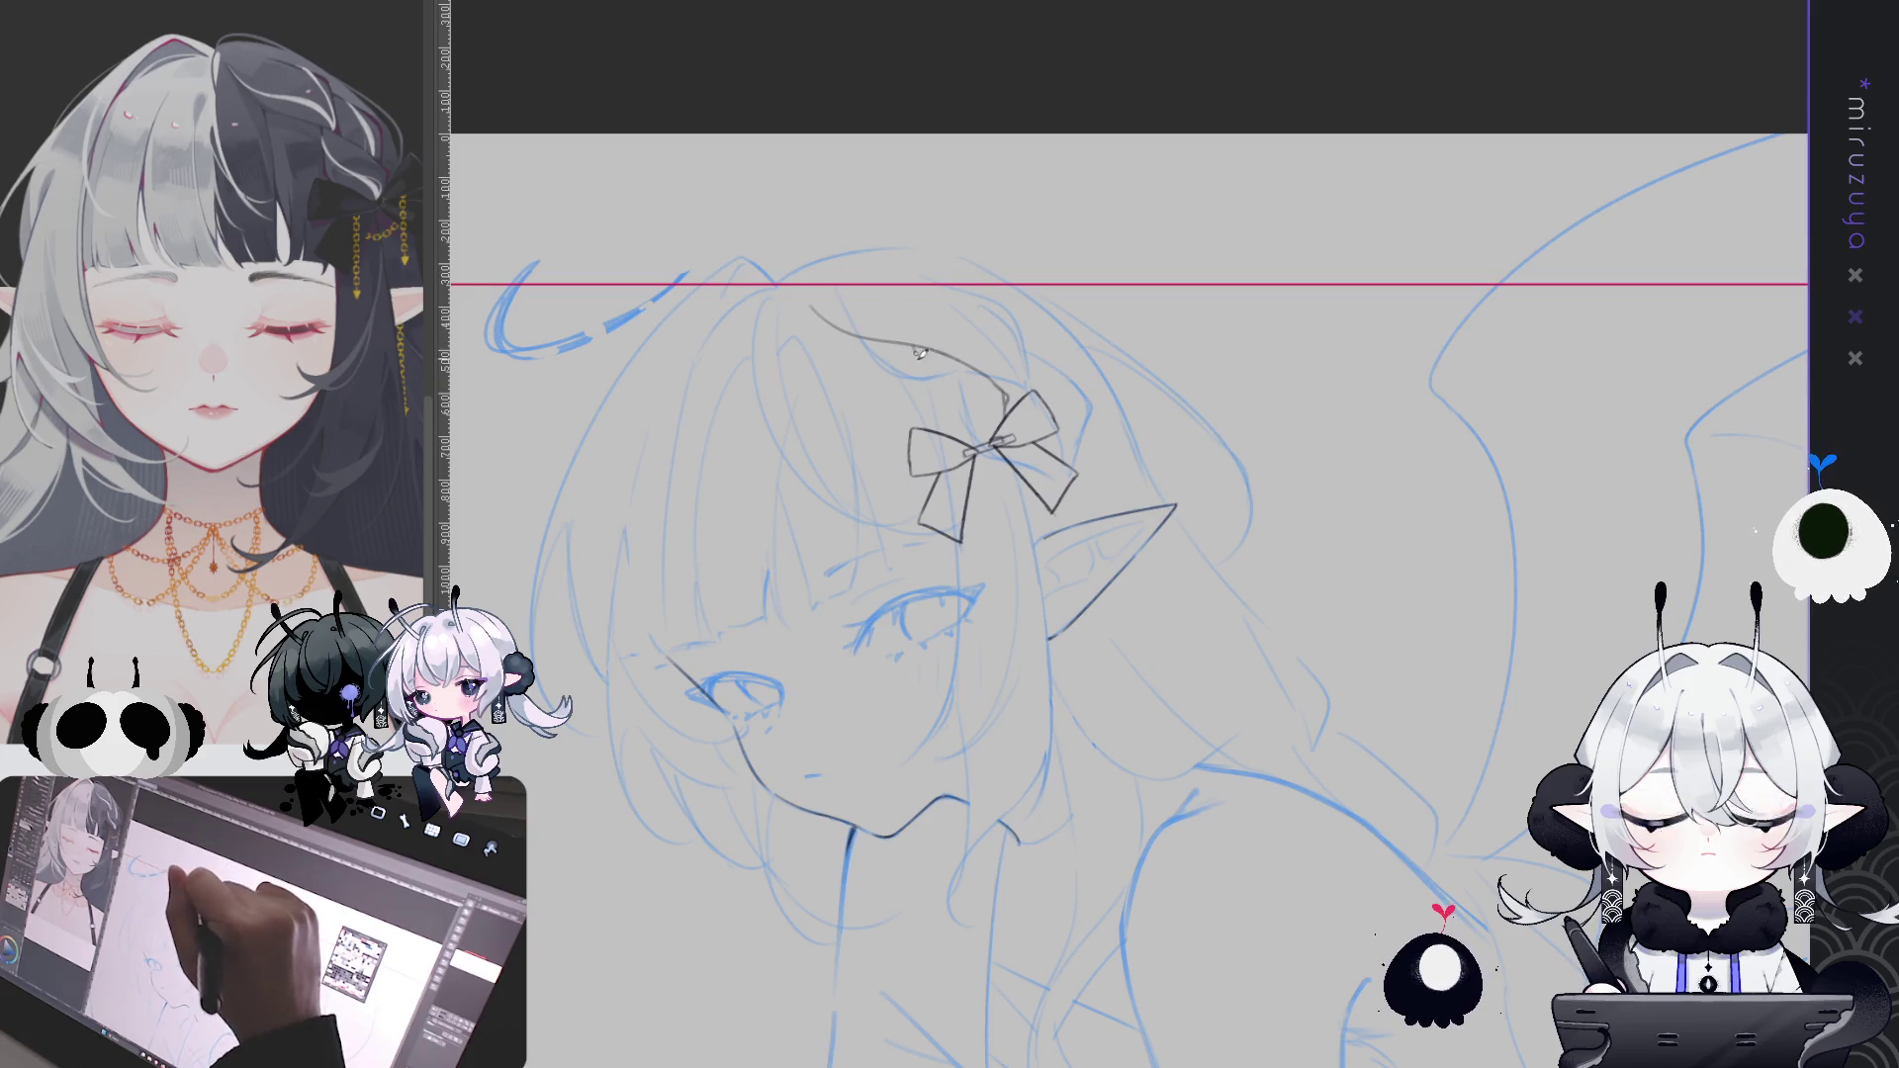
pyautogui.moveTo(918, 354); pyautogui.dragTo(934, 414)
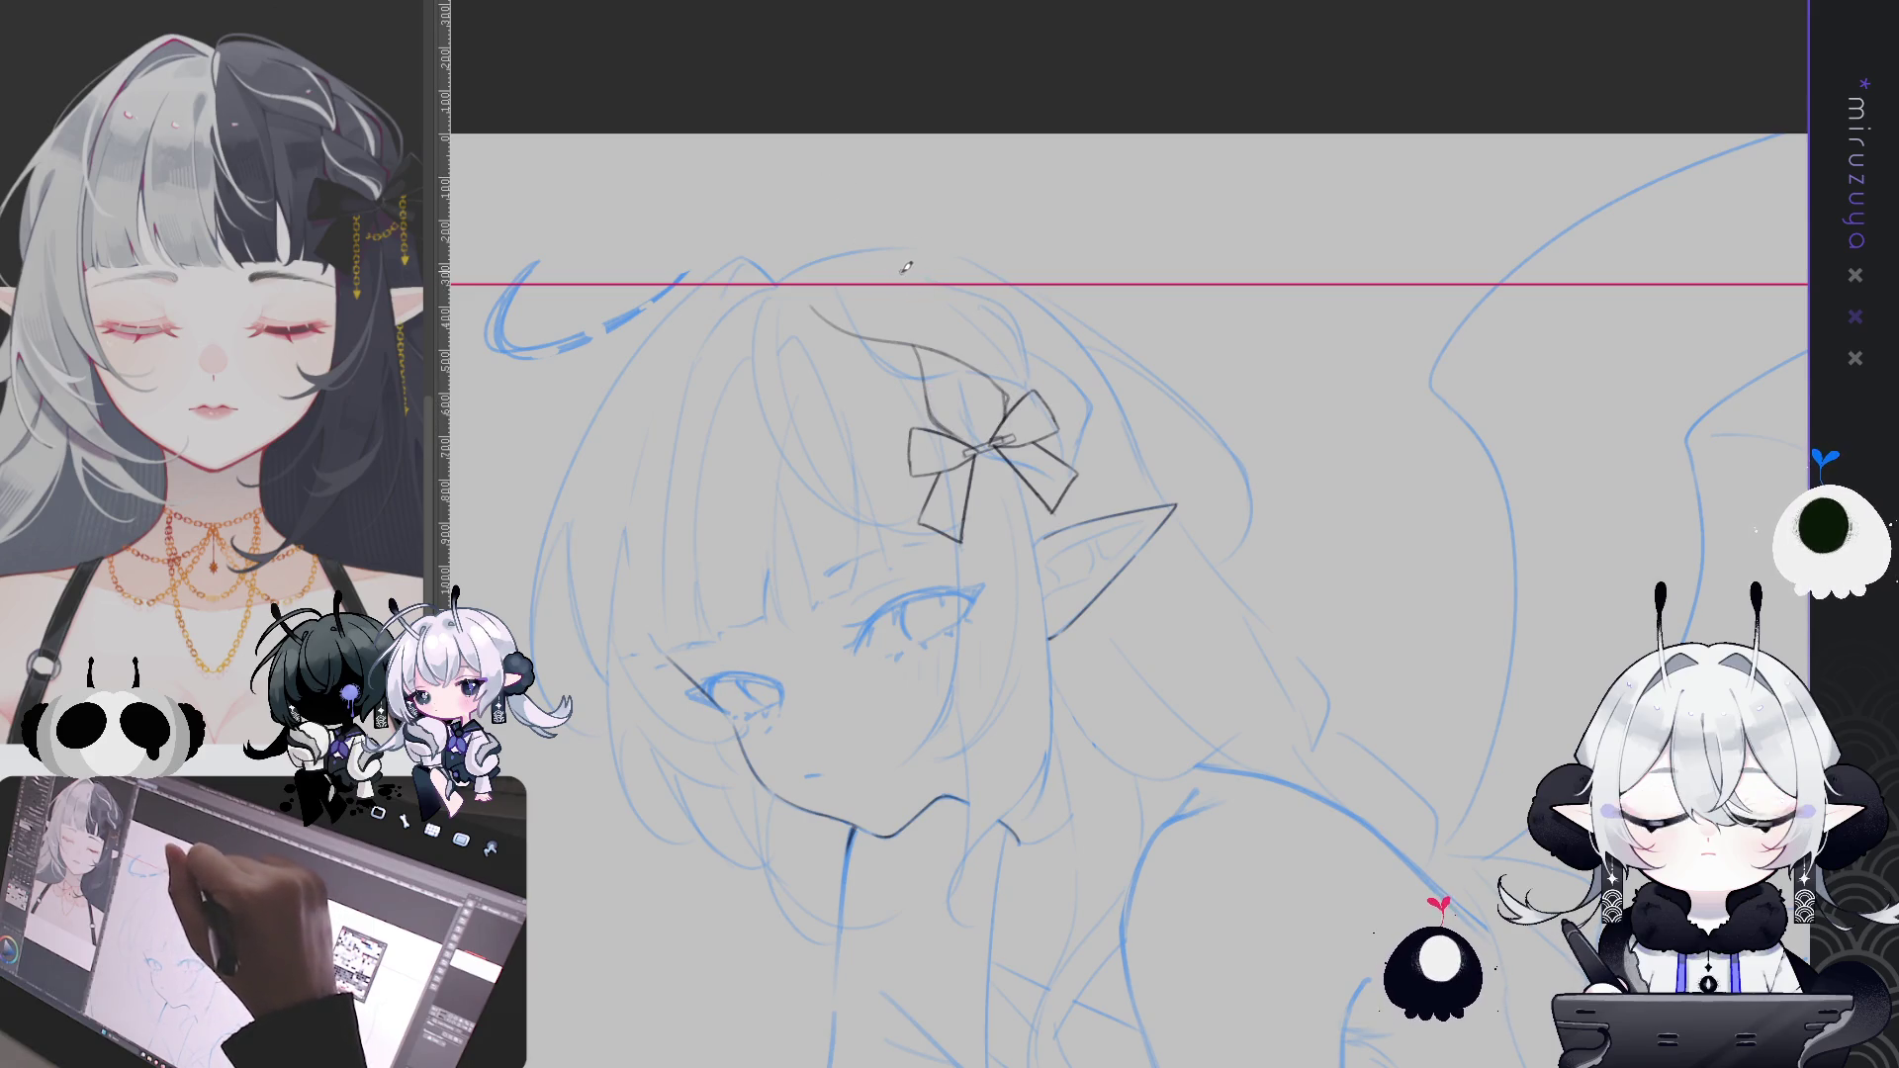
pyautogui.moveTo(880, 270); pyautogui.dragTo(932, 299)
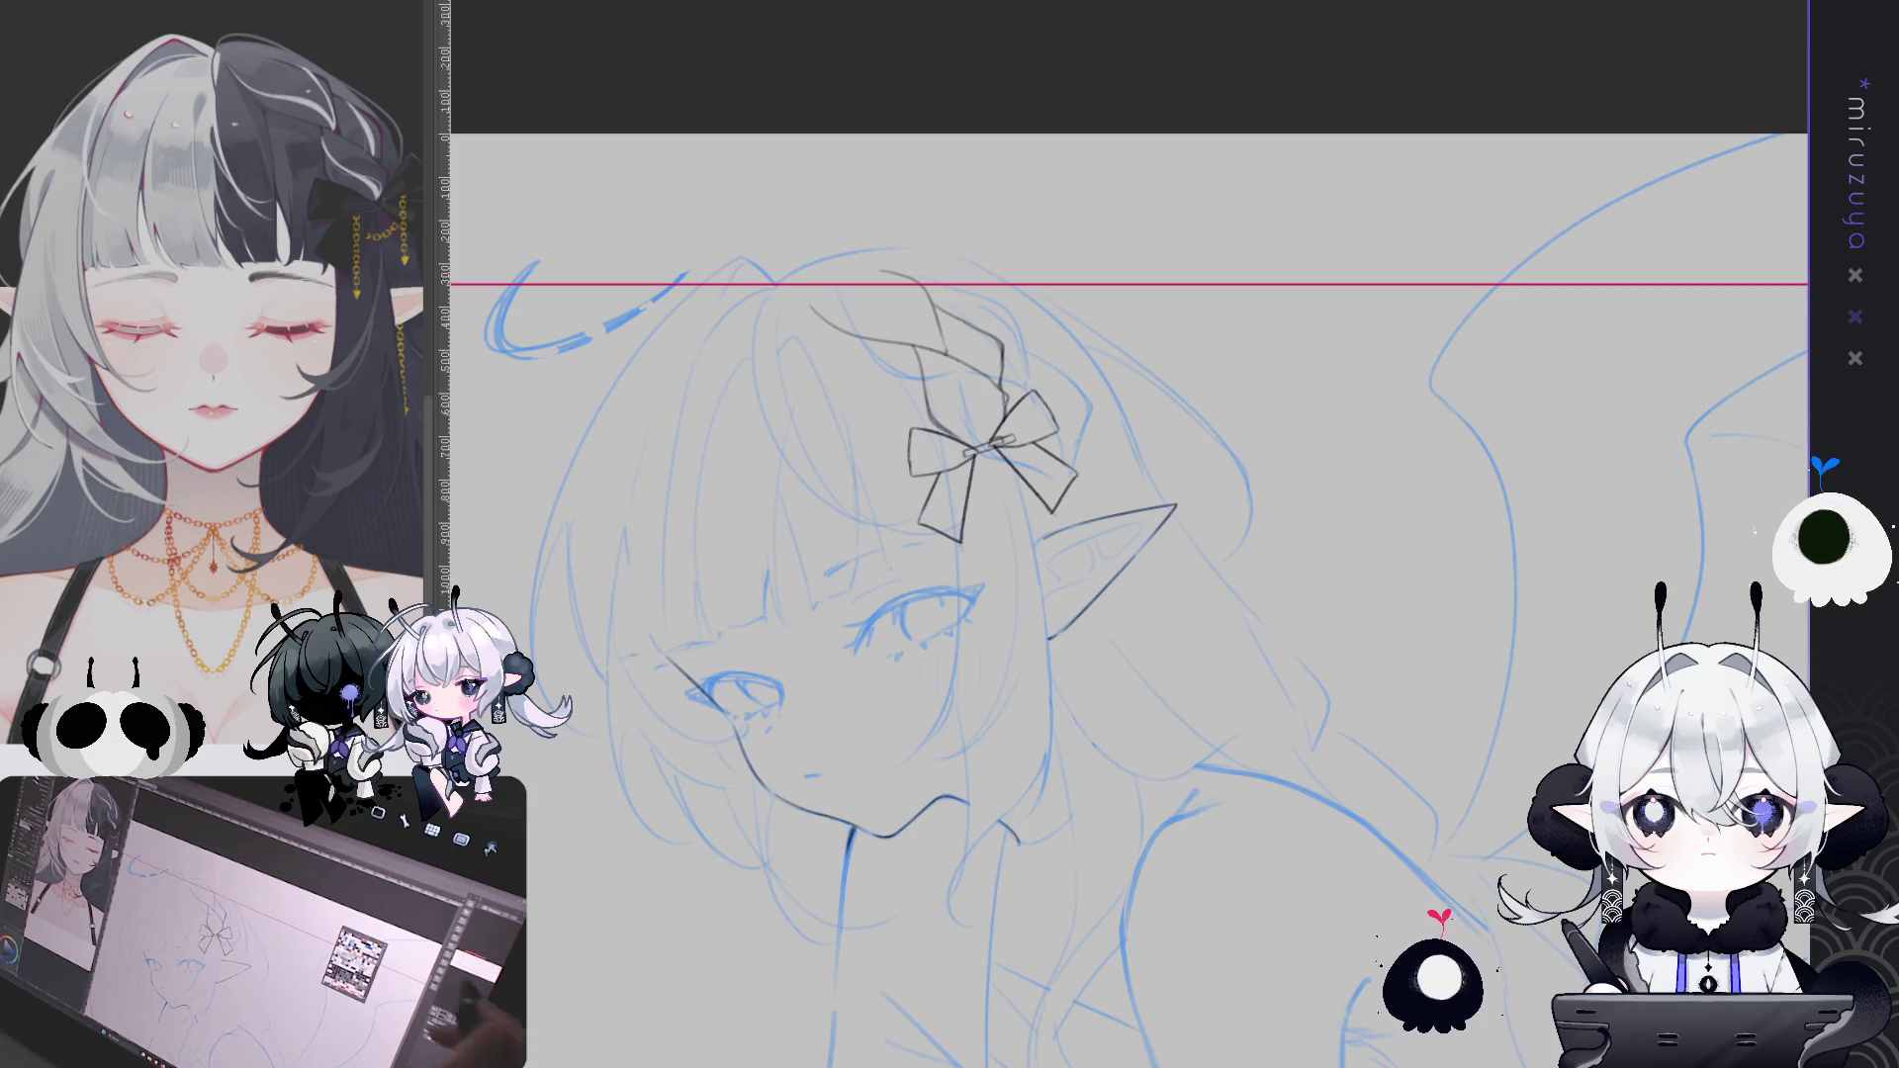
# Recentre on the head and ink a long line down the left bangs
pyautogui.moveTo(1406, 646); pyautogui.dragTo(1446, 585)
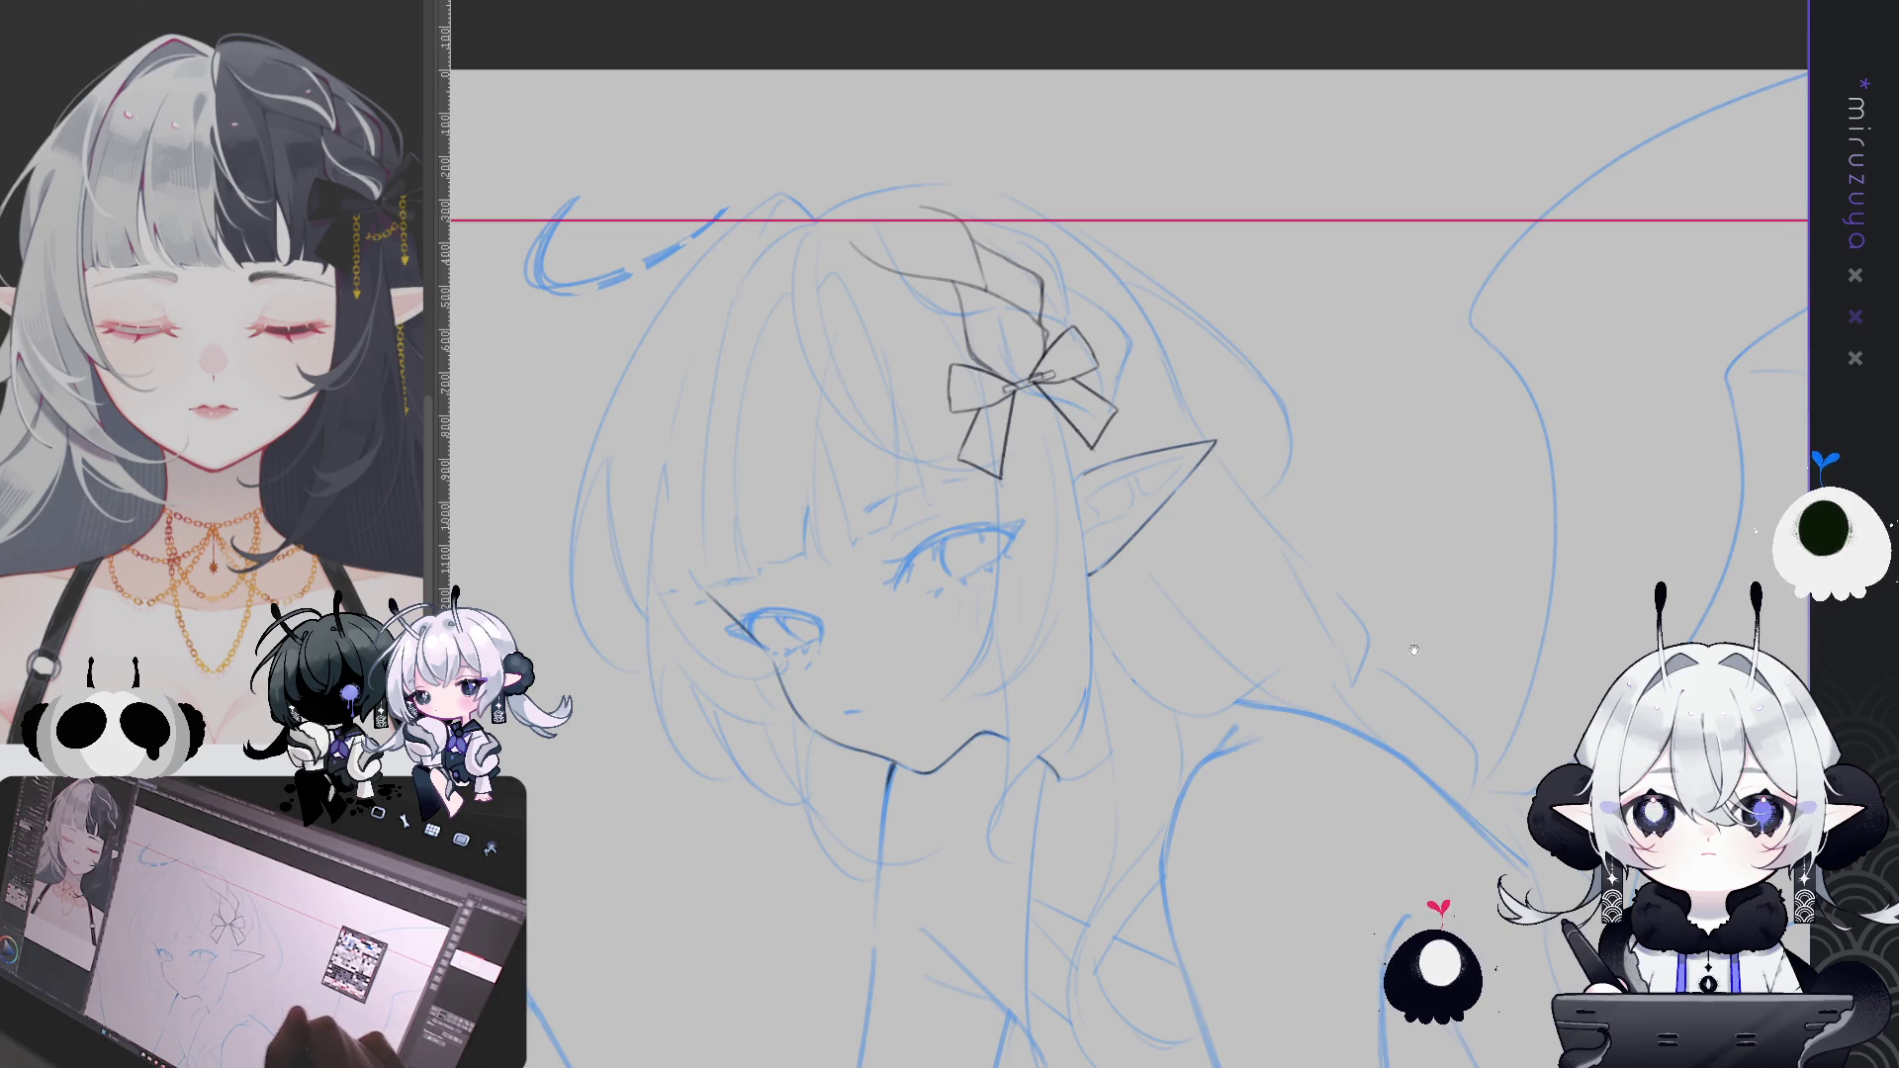
pyautogui.moveTo(1359, 684)
pyautogui.mouseDown()
pyautogui.moveTo(1488, 633)
pyautogui.moveTo(1445, 659)
pyautogui.mouseUp()
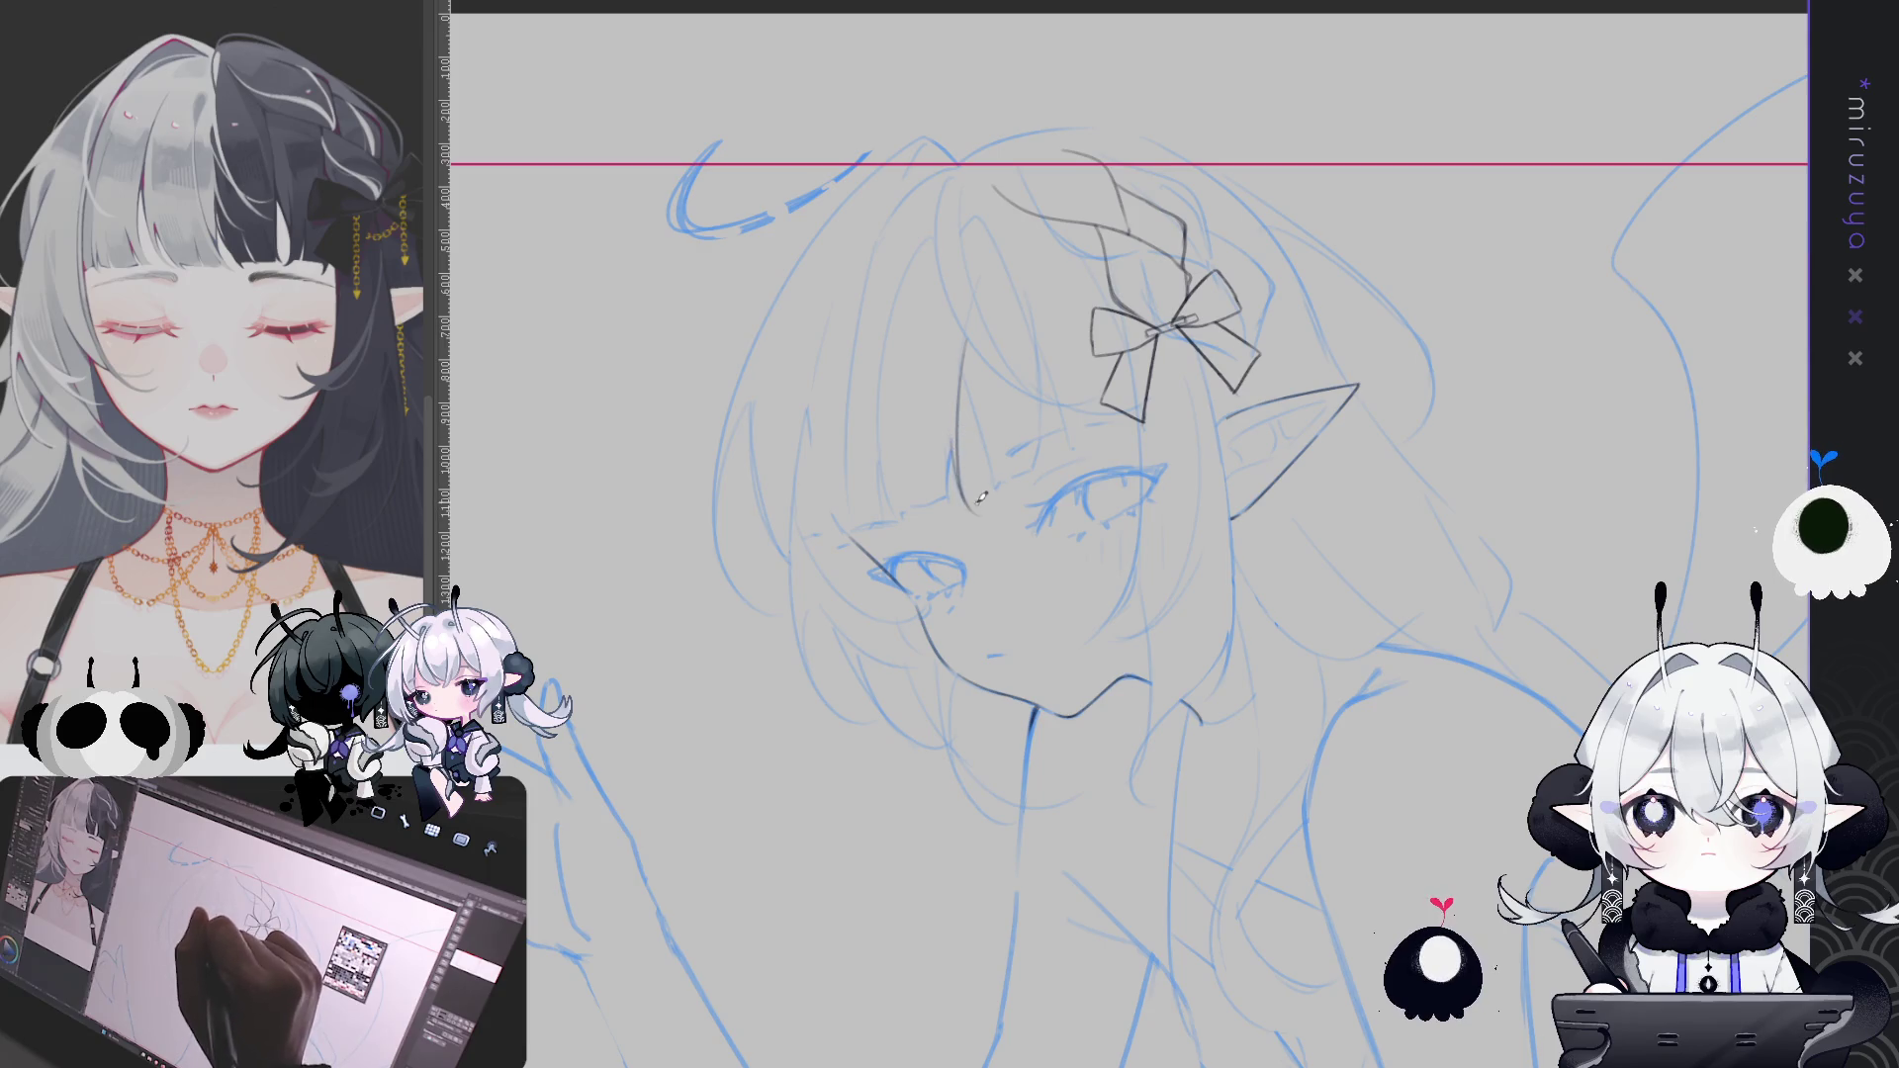
pyautogui.moveTo(947, 510); pyautogui.dragTo(958, 459)
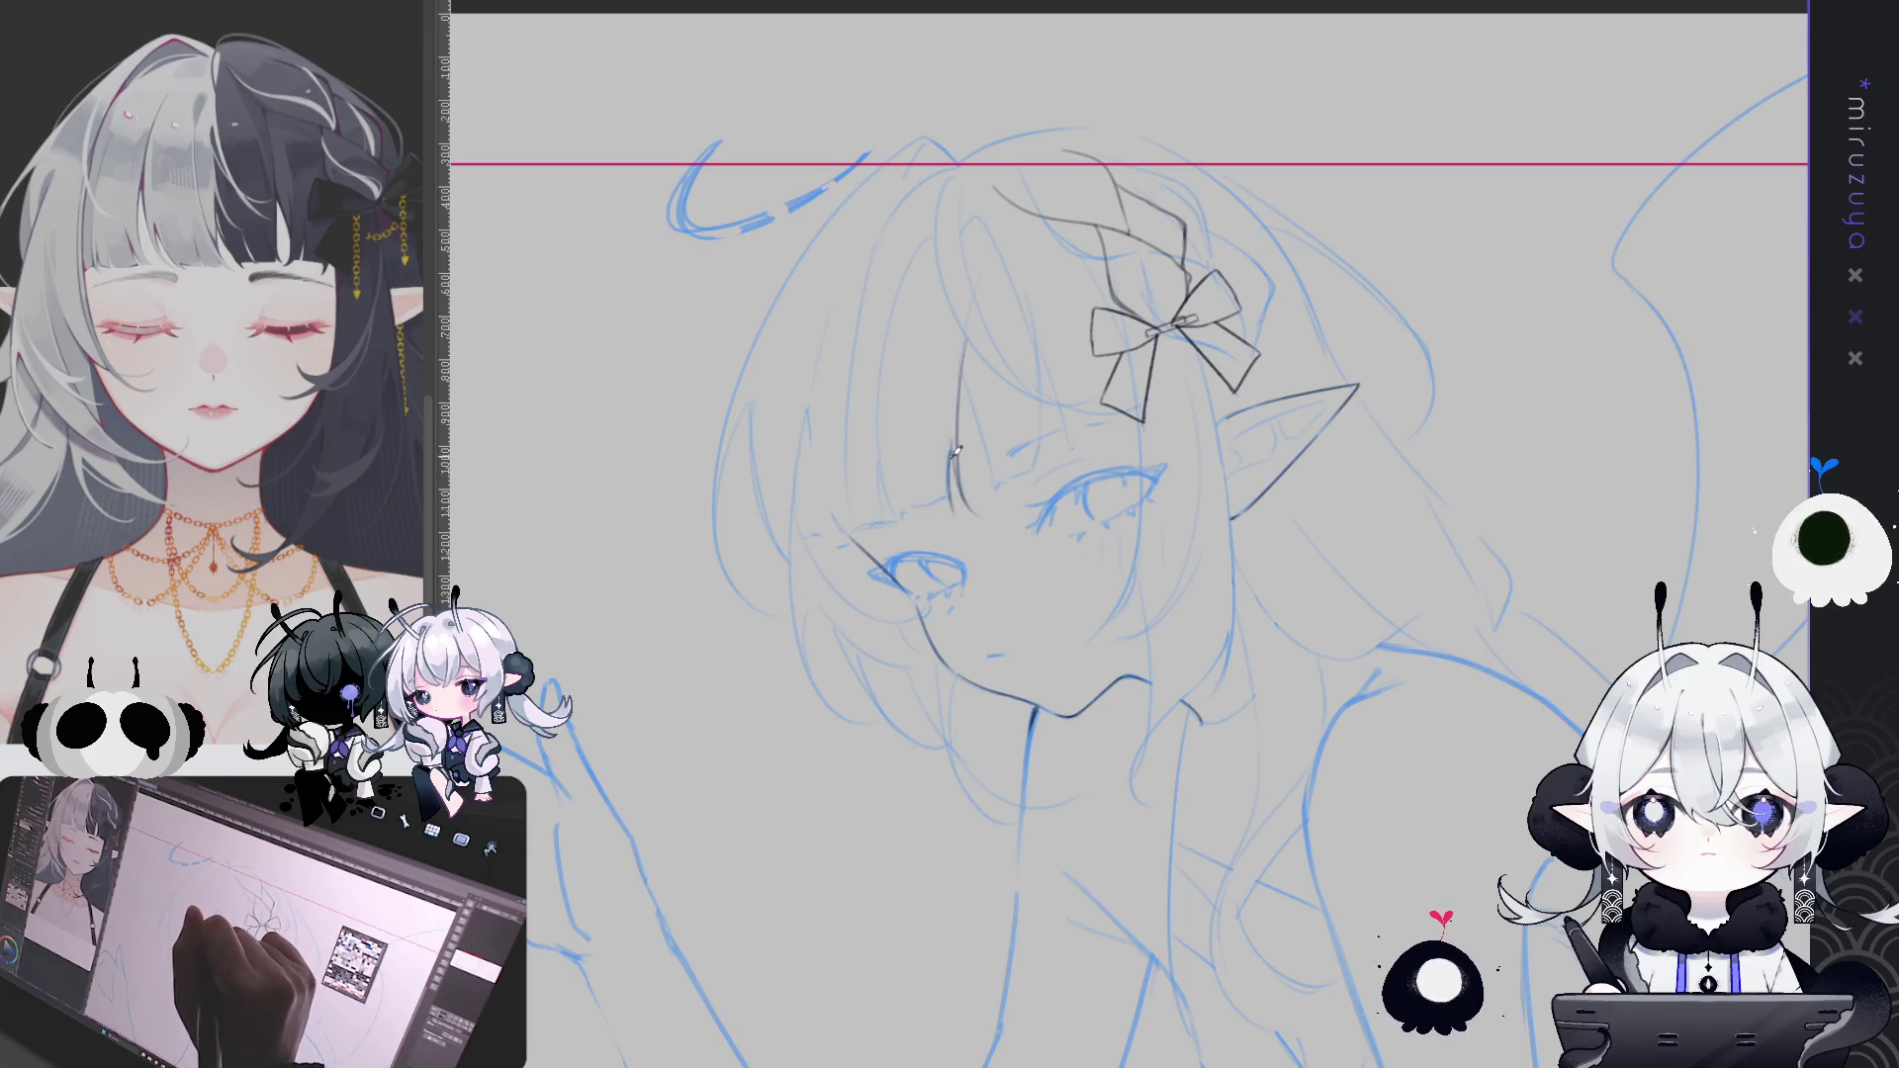
pyautogui.moveTo(930, 219)
pyautogui.mouseDown()
pyautogui.moveTo(879, 505)
pyautogui.moveTo(895, 542)
pyautogui.mouseUp()
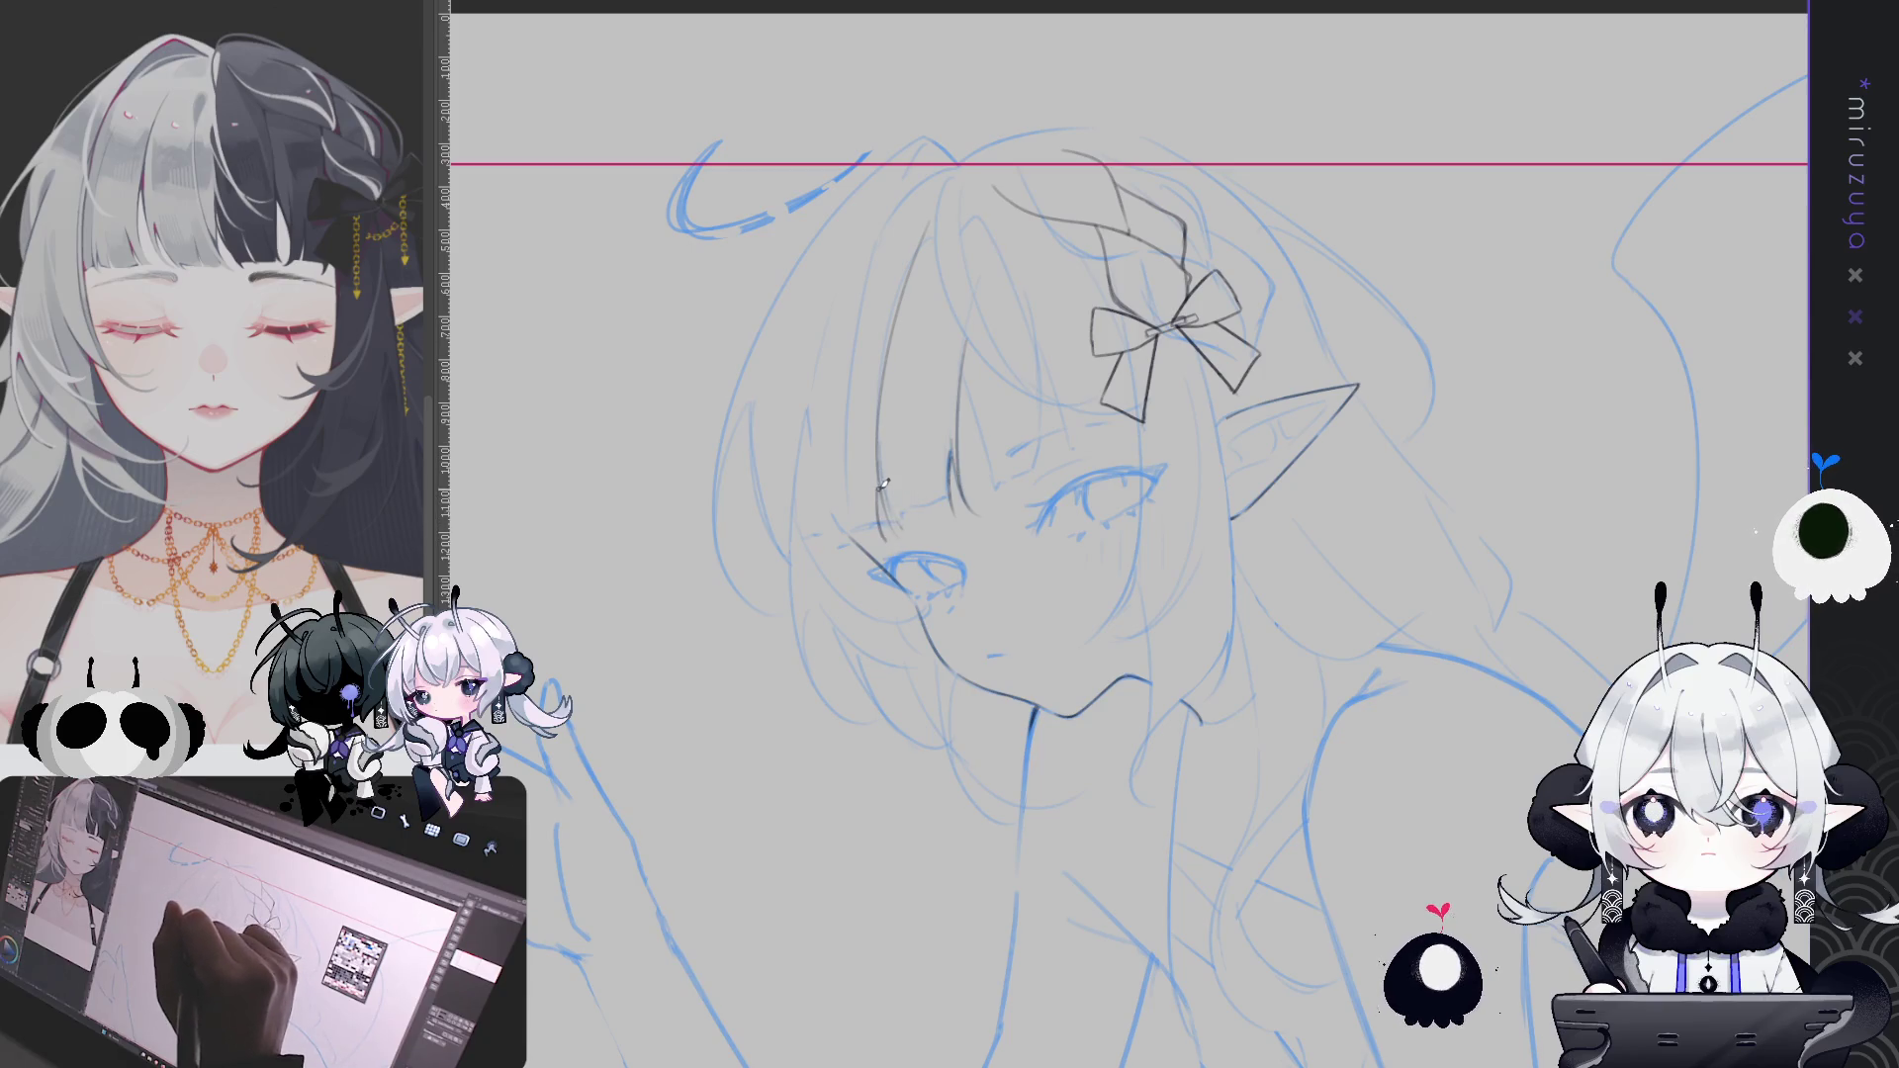
pyautogui.hscroll(-1, 1056, 371)
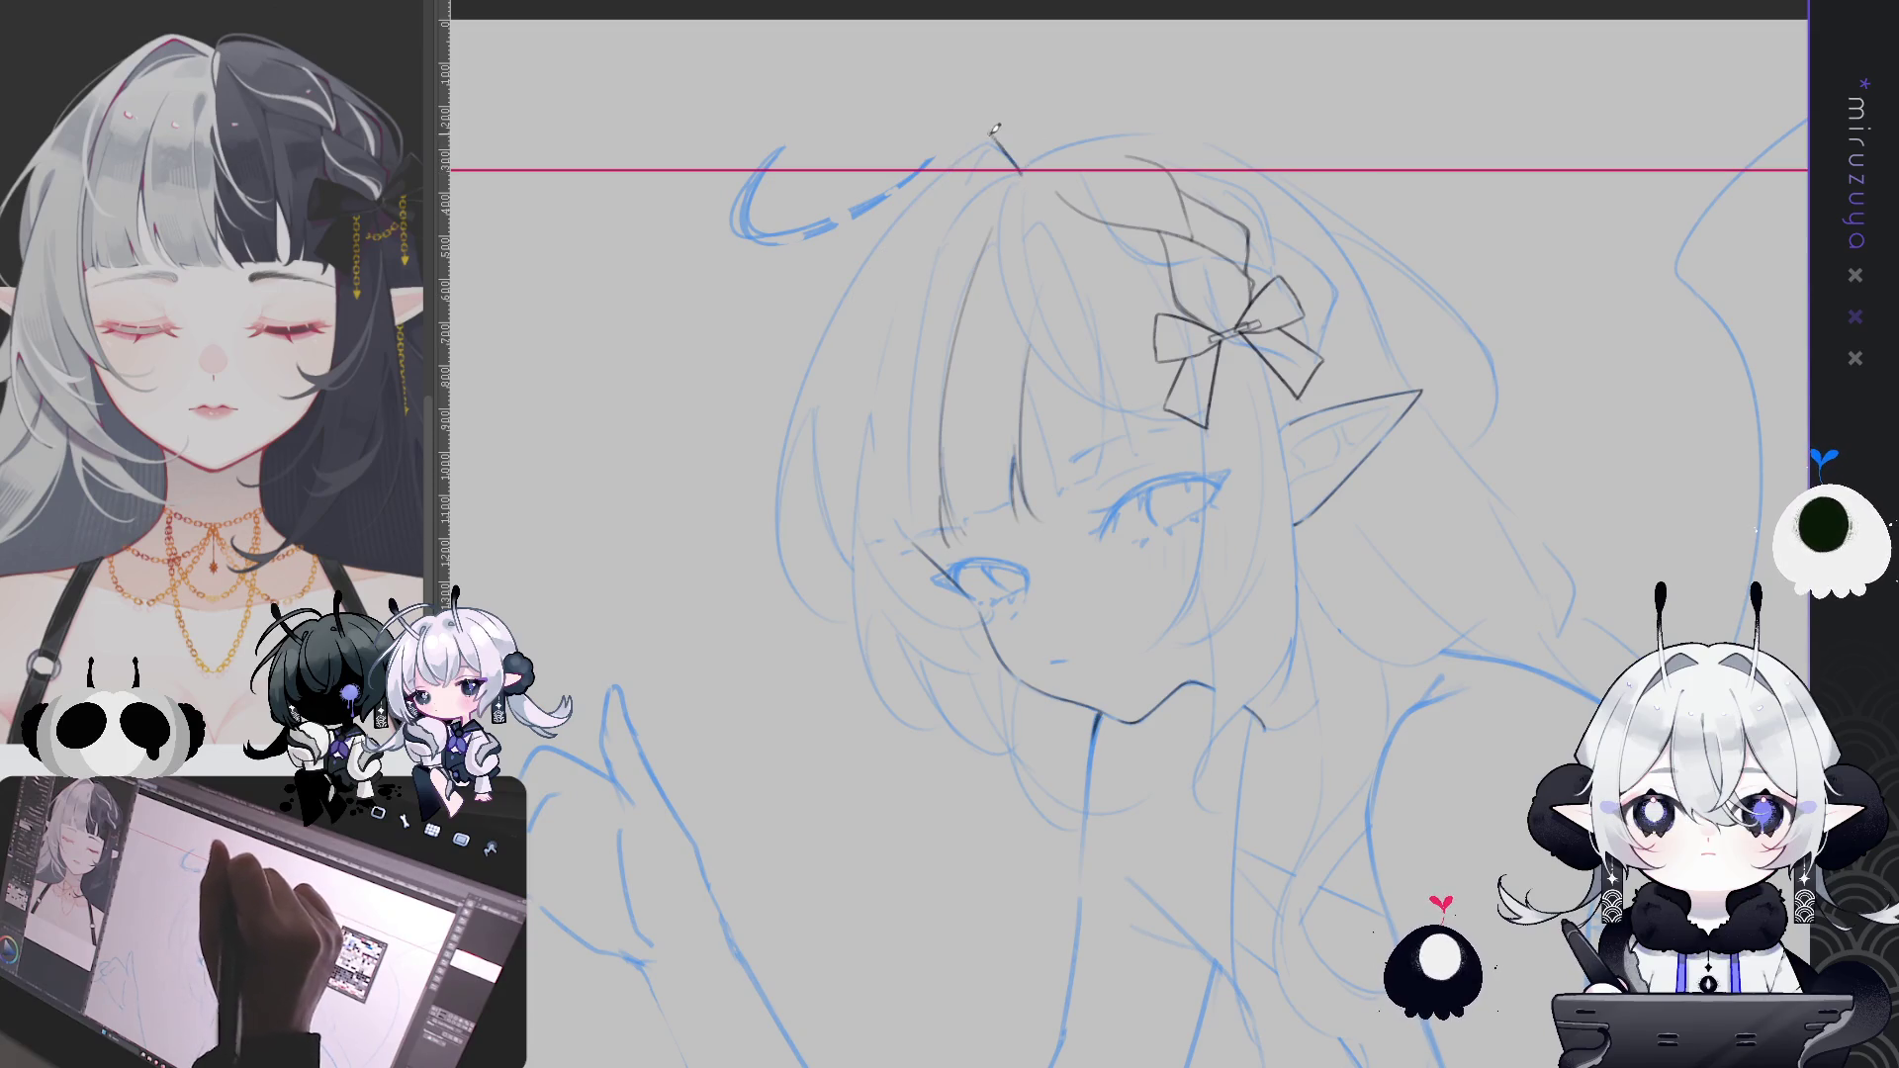
# Ink the crown curve, the outer hair line down the head, and a long strand beside it
pyautogui.moveTo(1022, 173); pyautogui.dragTo(953, 156)
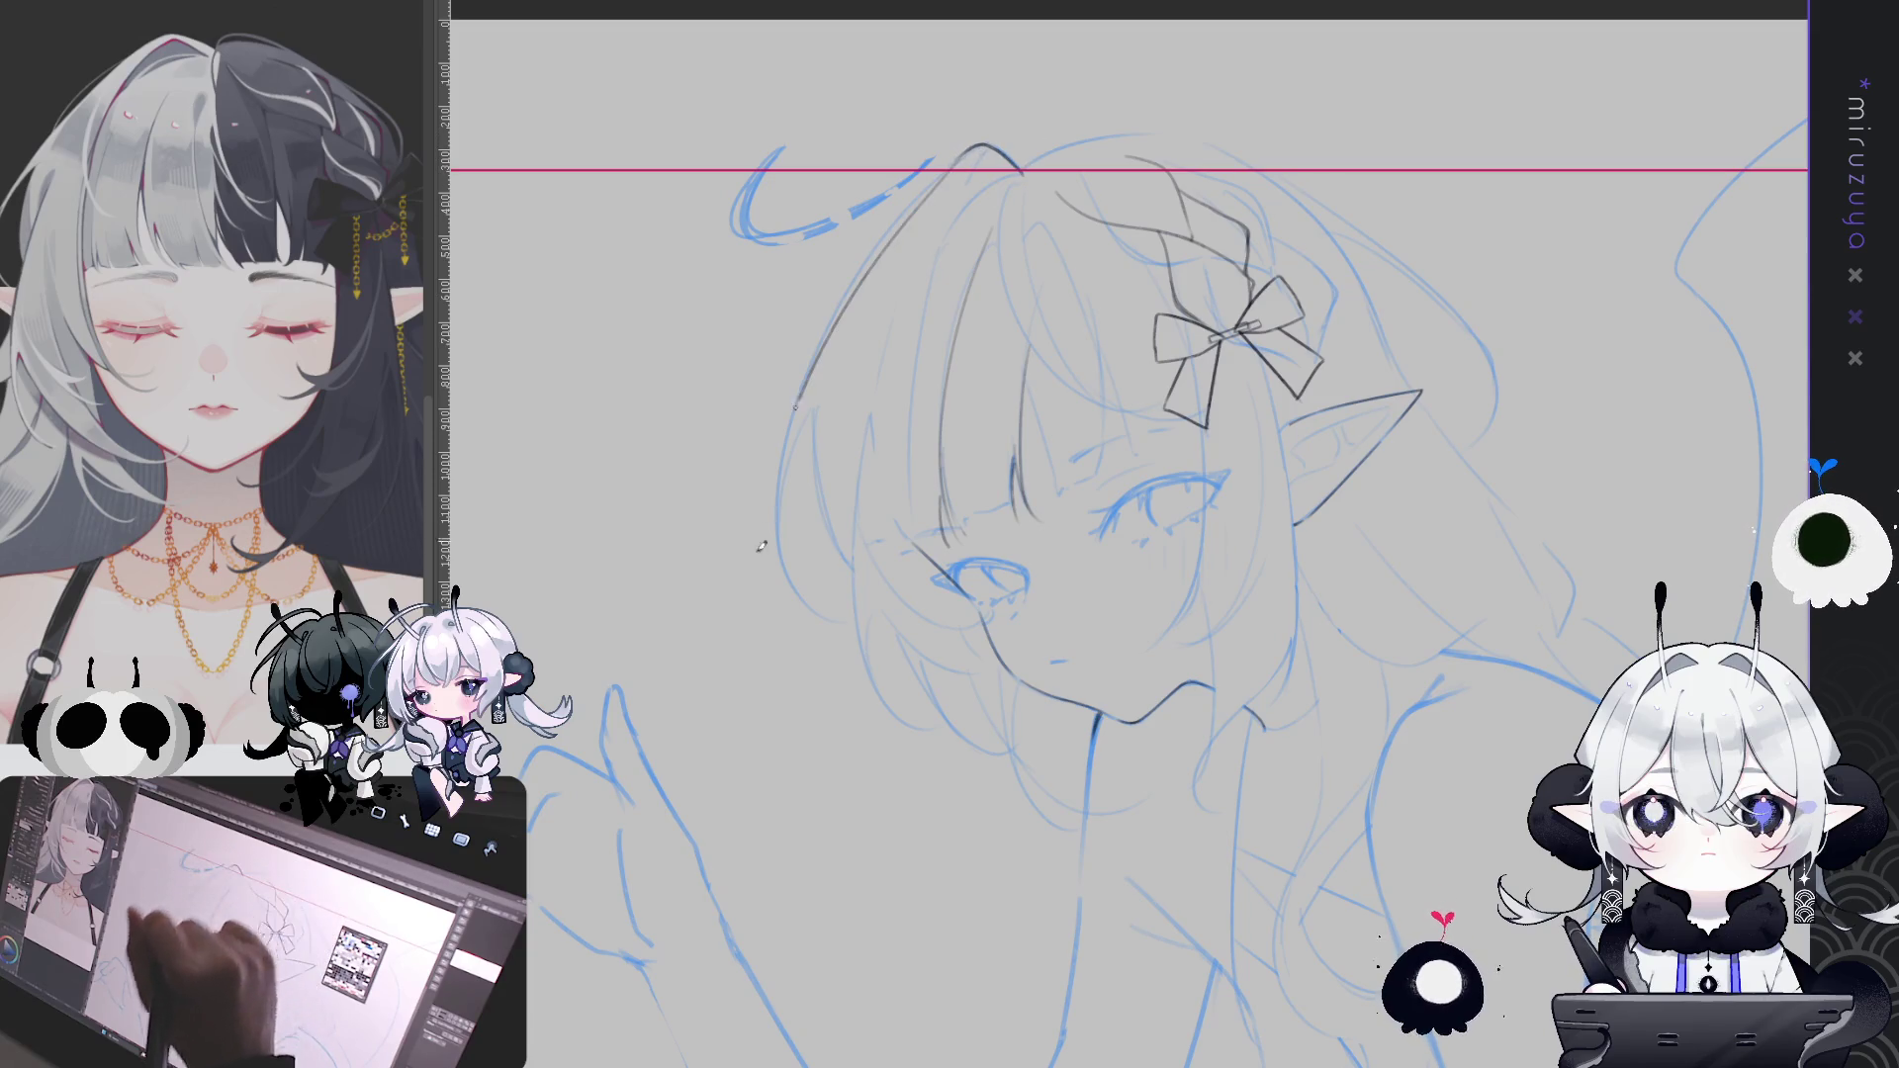
pyautogui.moveTo(950, 163); pyautogui.dragTo(858, 632)
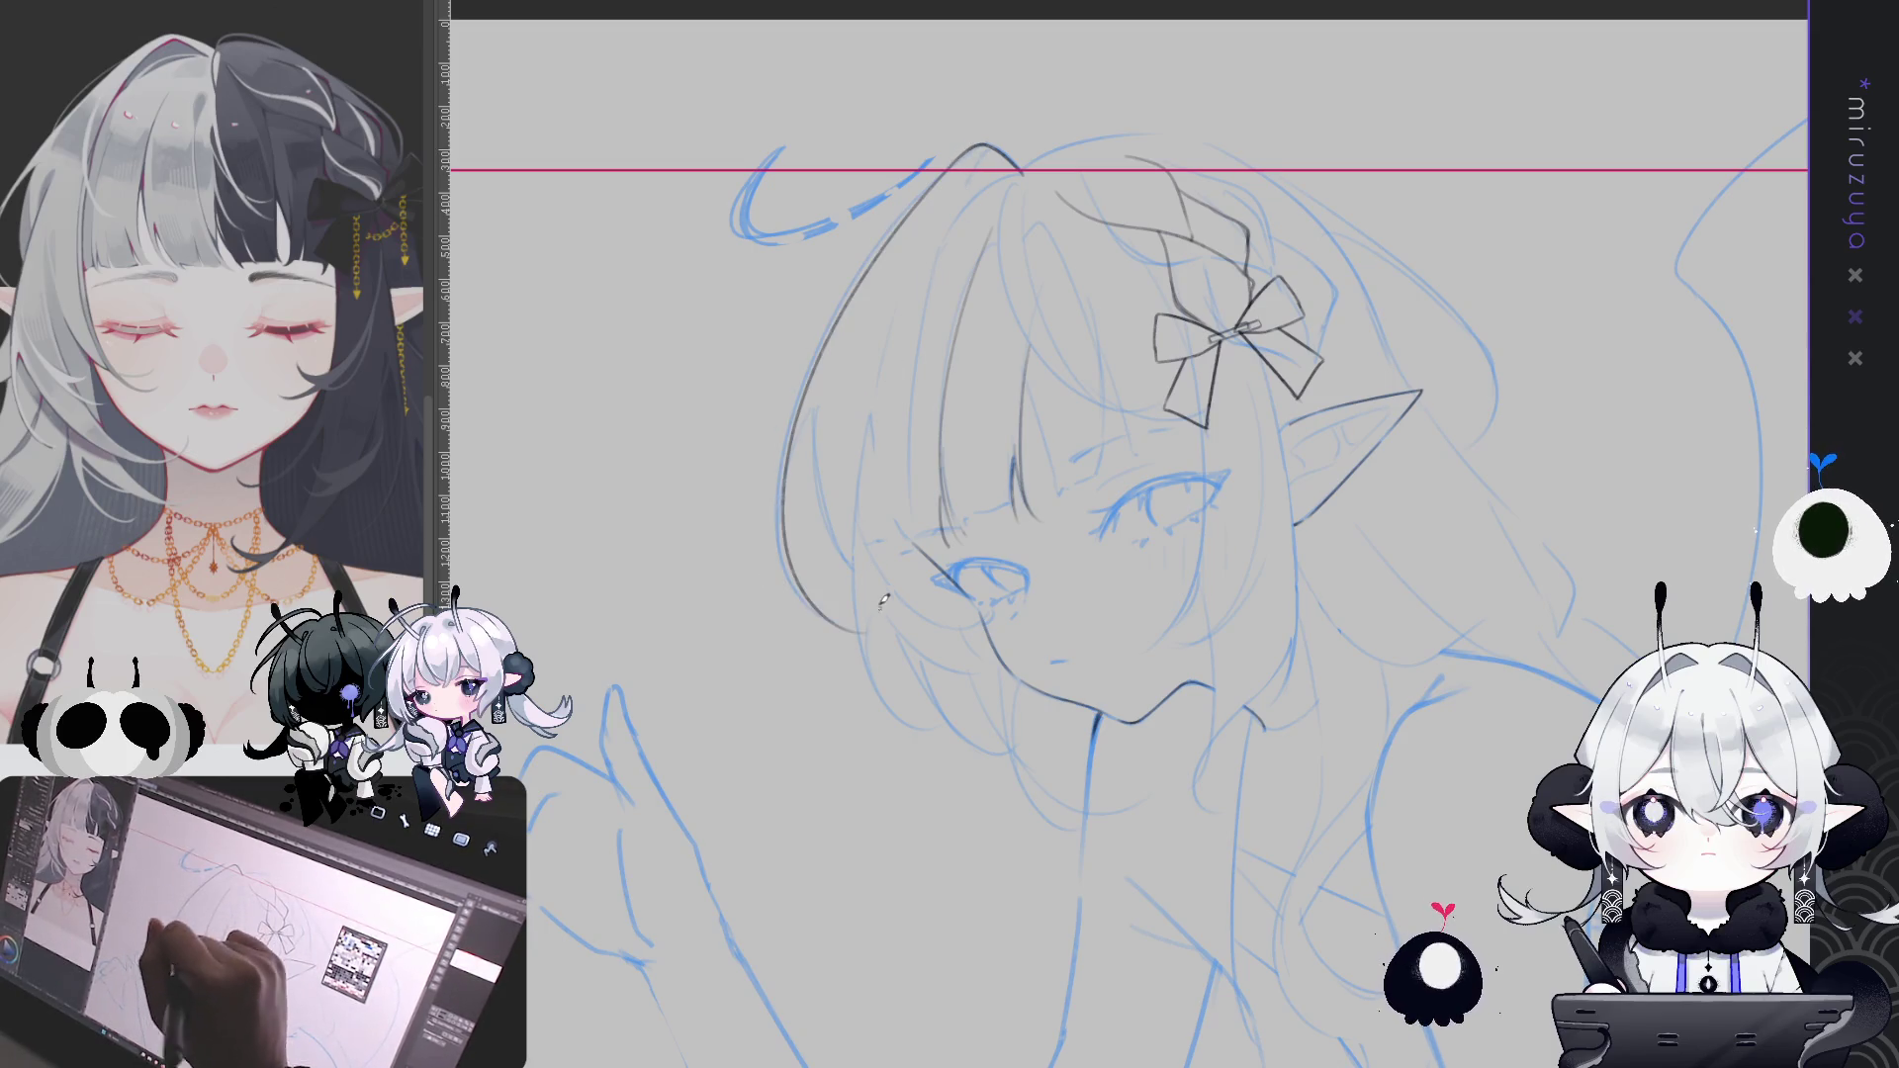
pyautogui.moveTo(819, 411); pyautogui.dragTo(786, 546)
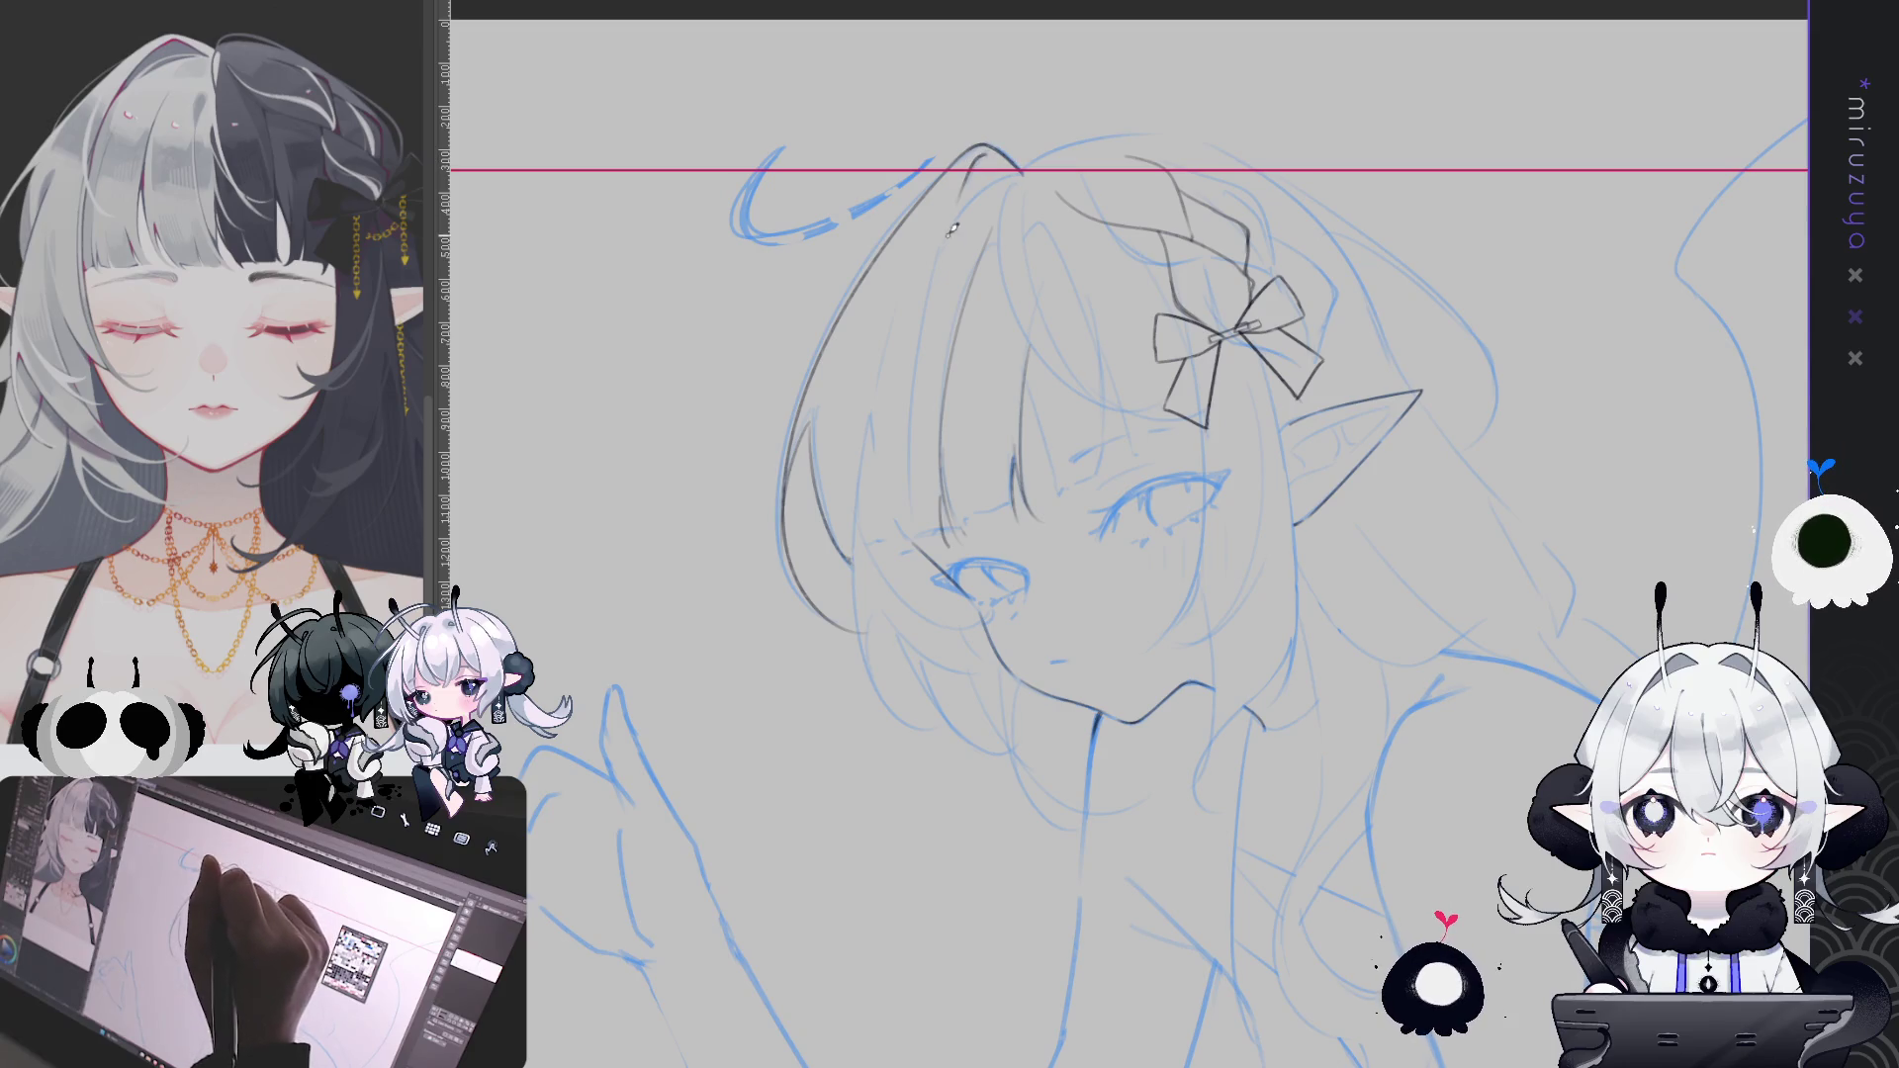
pyautogui.moveTo(969, 183); pyautogui.dragTo(925, 583)
pyautogui.hotkey('ctrl', 'z')
pyautogui.moveTo(962, 193); pyautogui.dragTo(930, 621)
pyautogui.moveTo(965, 203)
pyautogui.mouseDown()
pyautogui.moveTo(925, 588)
pyautogui.moveTo(964, 609)
pyautogui.mouseUp()
# Add thin lines along the long hair strand, redoing unwanted strokes
pyautogui.moveTo(871, 426); pyautogui.dragTo(1004, 618)
pyautogui.moveTo(868, 450); pyautogui.dragTo(1004, 628)
pyautogui.hotkey('ctrl', 'z')
pyautogui.moveTo(861, 424); pyautogui.dragTo(895, 564)
pyautogui.hotkey('ctrl', 'z')
pyautogui.moveTo(868, 417); pyautogui.dragTo(883, 529)
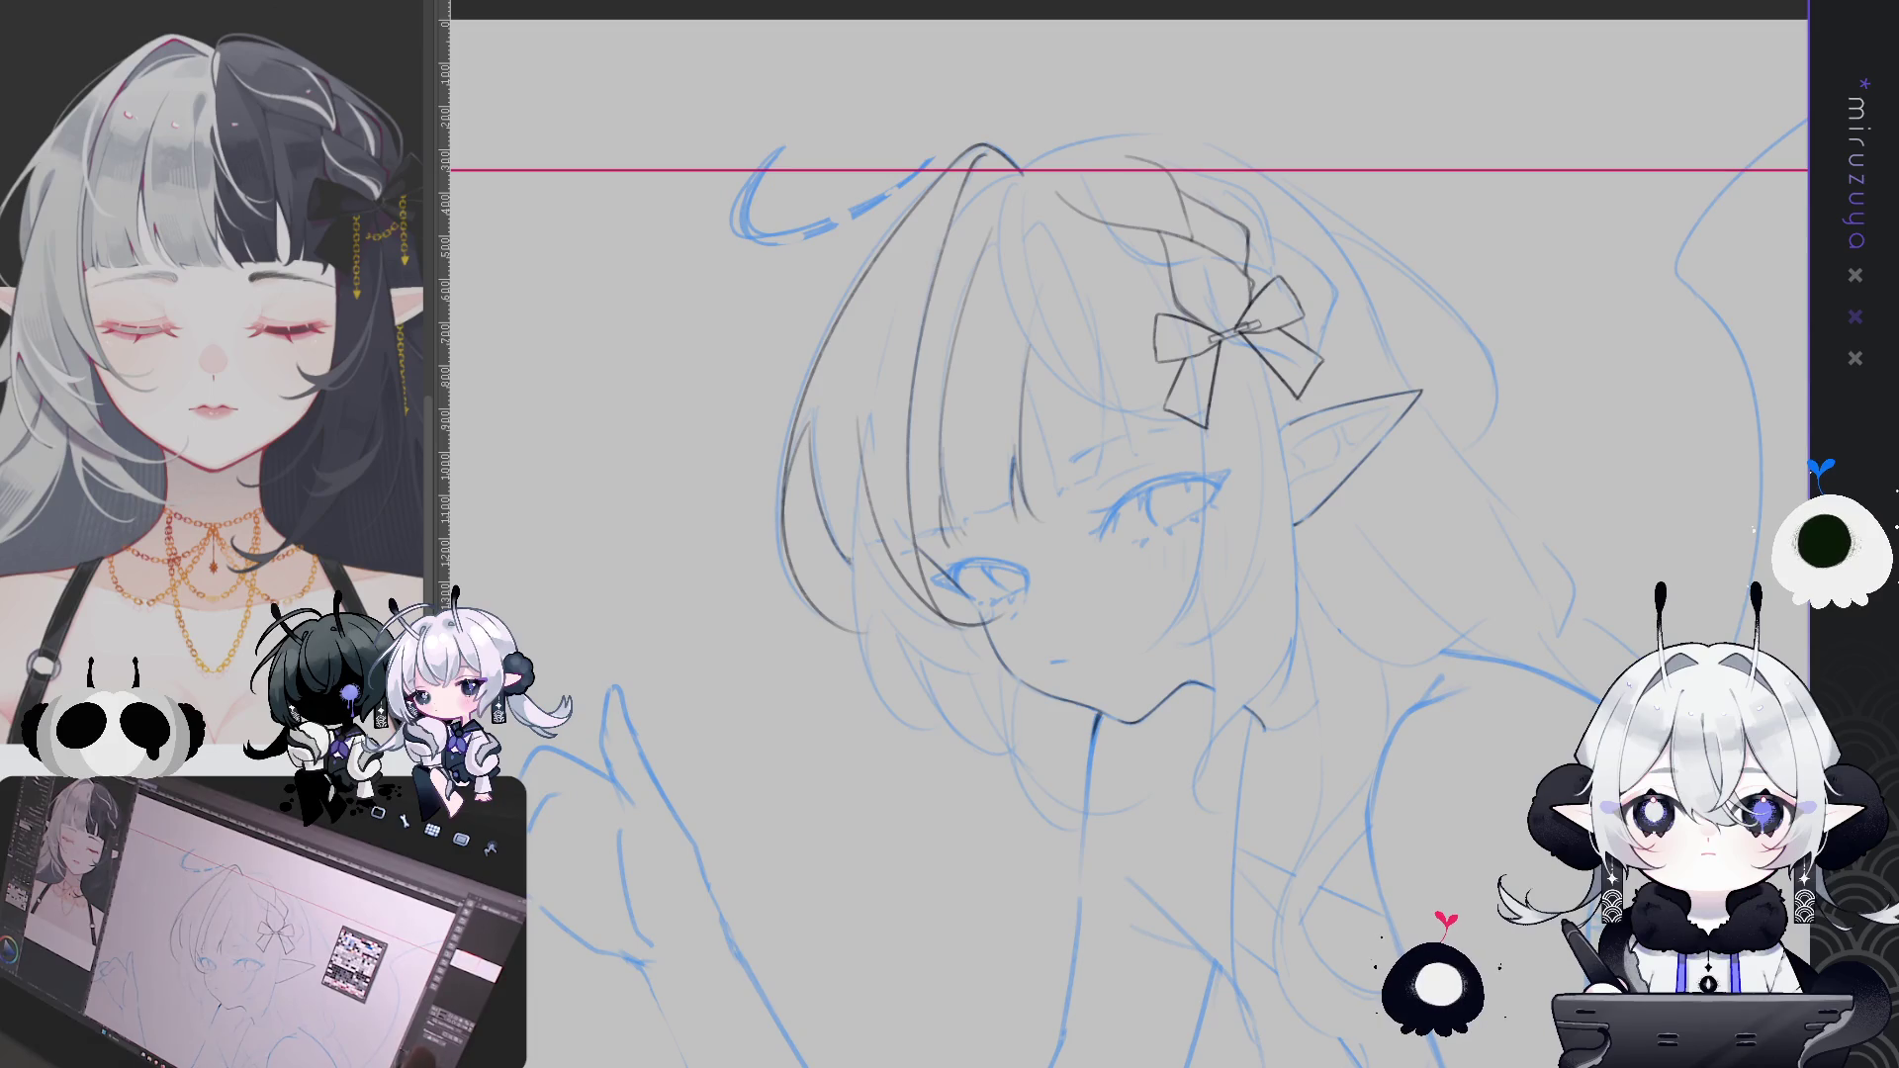
# Rotate the canvas and ink a hair strand from the hairline downward
pyautogui.moveTo(1448, 584); pyautogui.dragTo(1187, 297)
pyautogui.moveTo(970, 282); pyautogui.dragTo(911, 480)
pyautogui.hotkey('ctrl', 'z')
pyautogui.moveTo(977, 401); pyautogui.dragTo(925, 544)
pyautogui.hotkey('ctrl', 'z')
pyautogui.moveTo(955, 270); pyautogui.dragTo(935, 500)
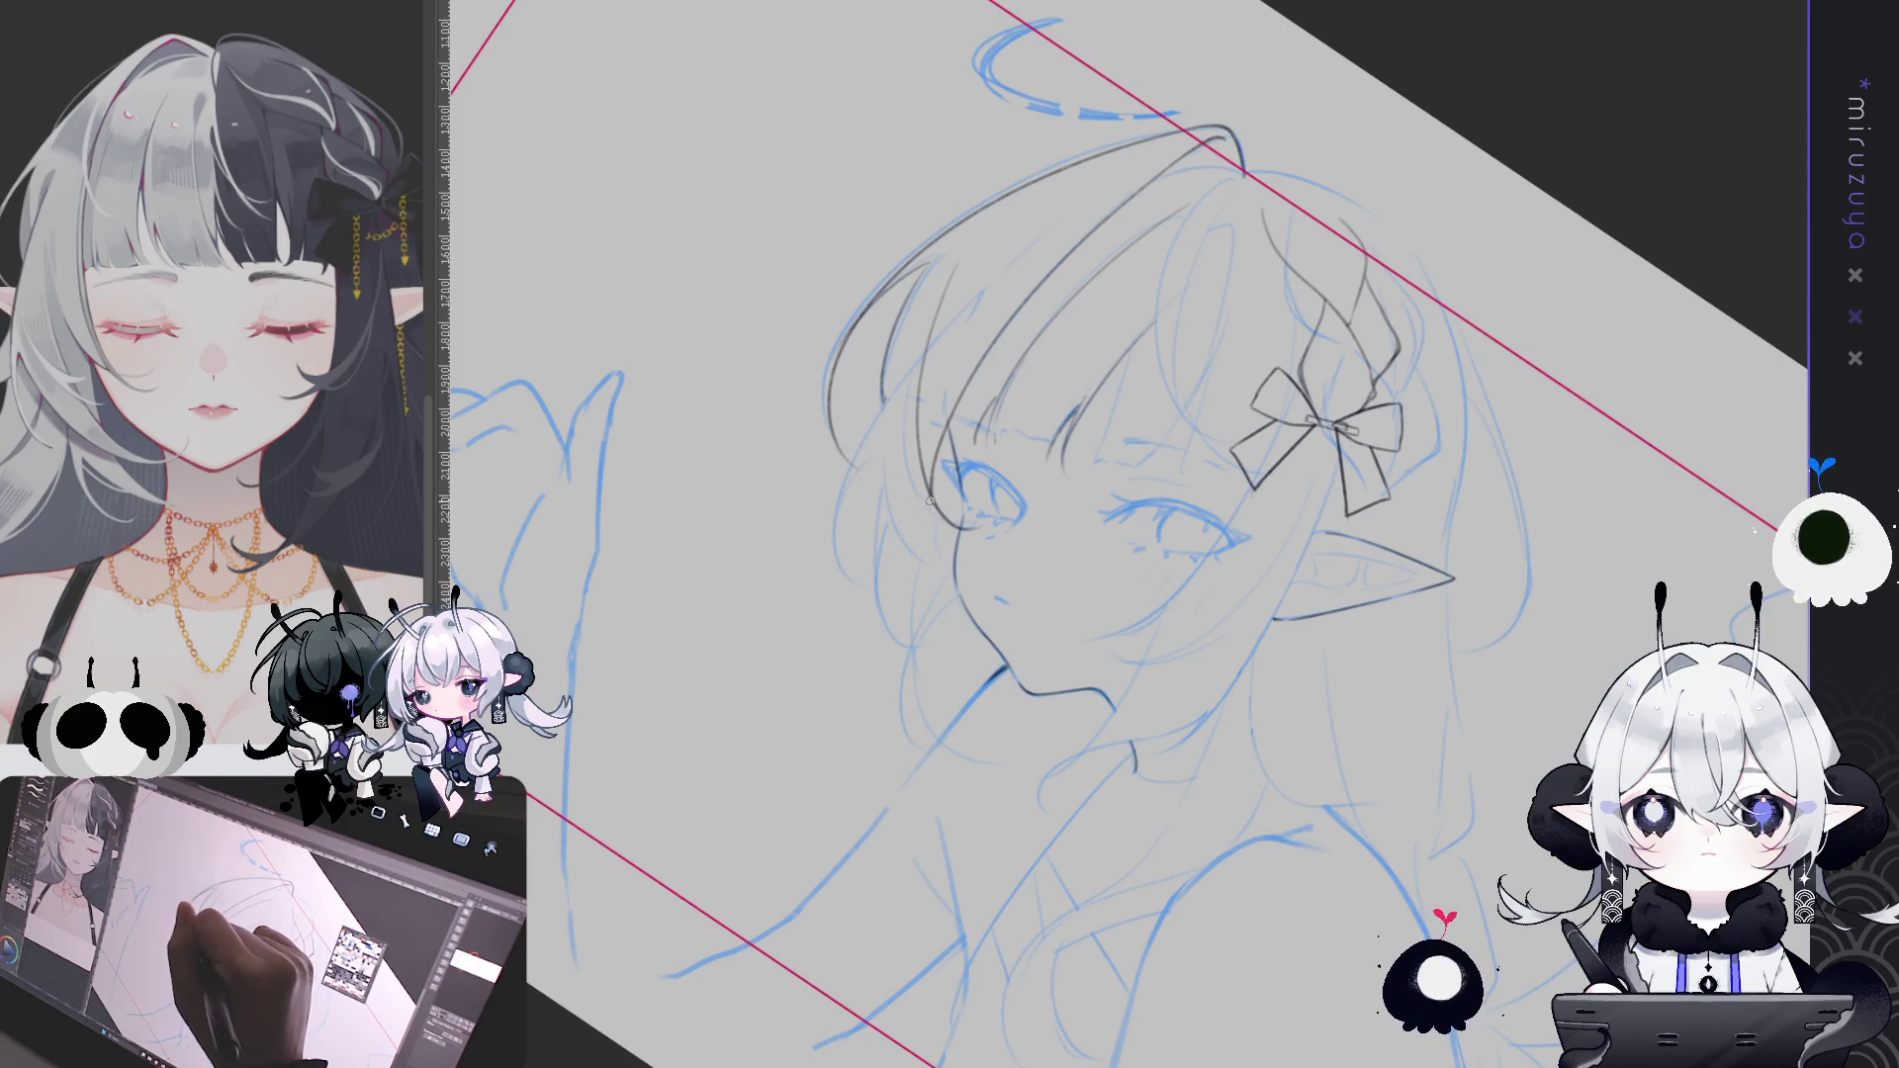
# Ink several strands along the left hair edge, tilting the canvas and redoing curved strokes
pyautogui.moveTo(928, 212); pyautogui.dragTo(1009, 565)
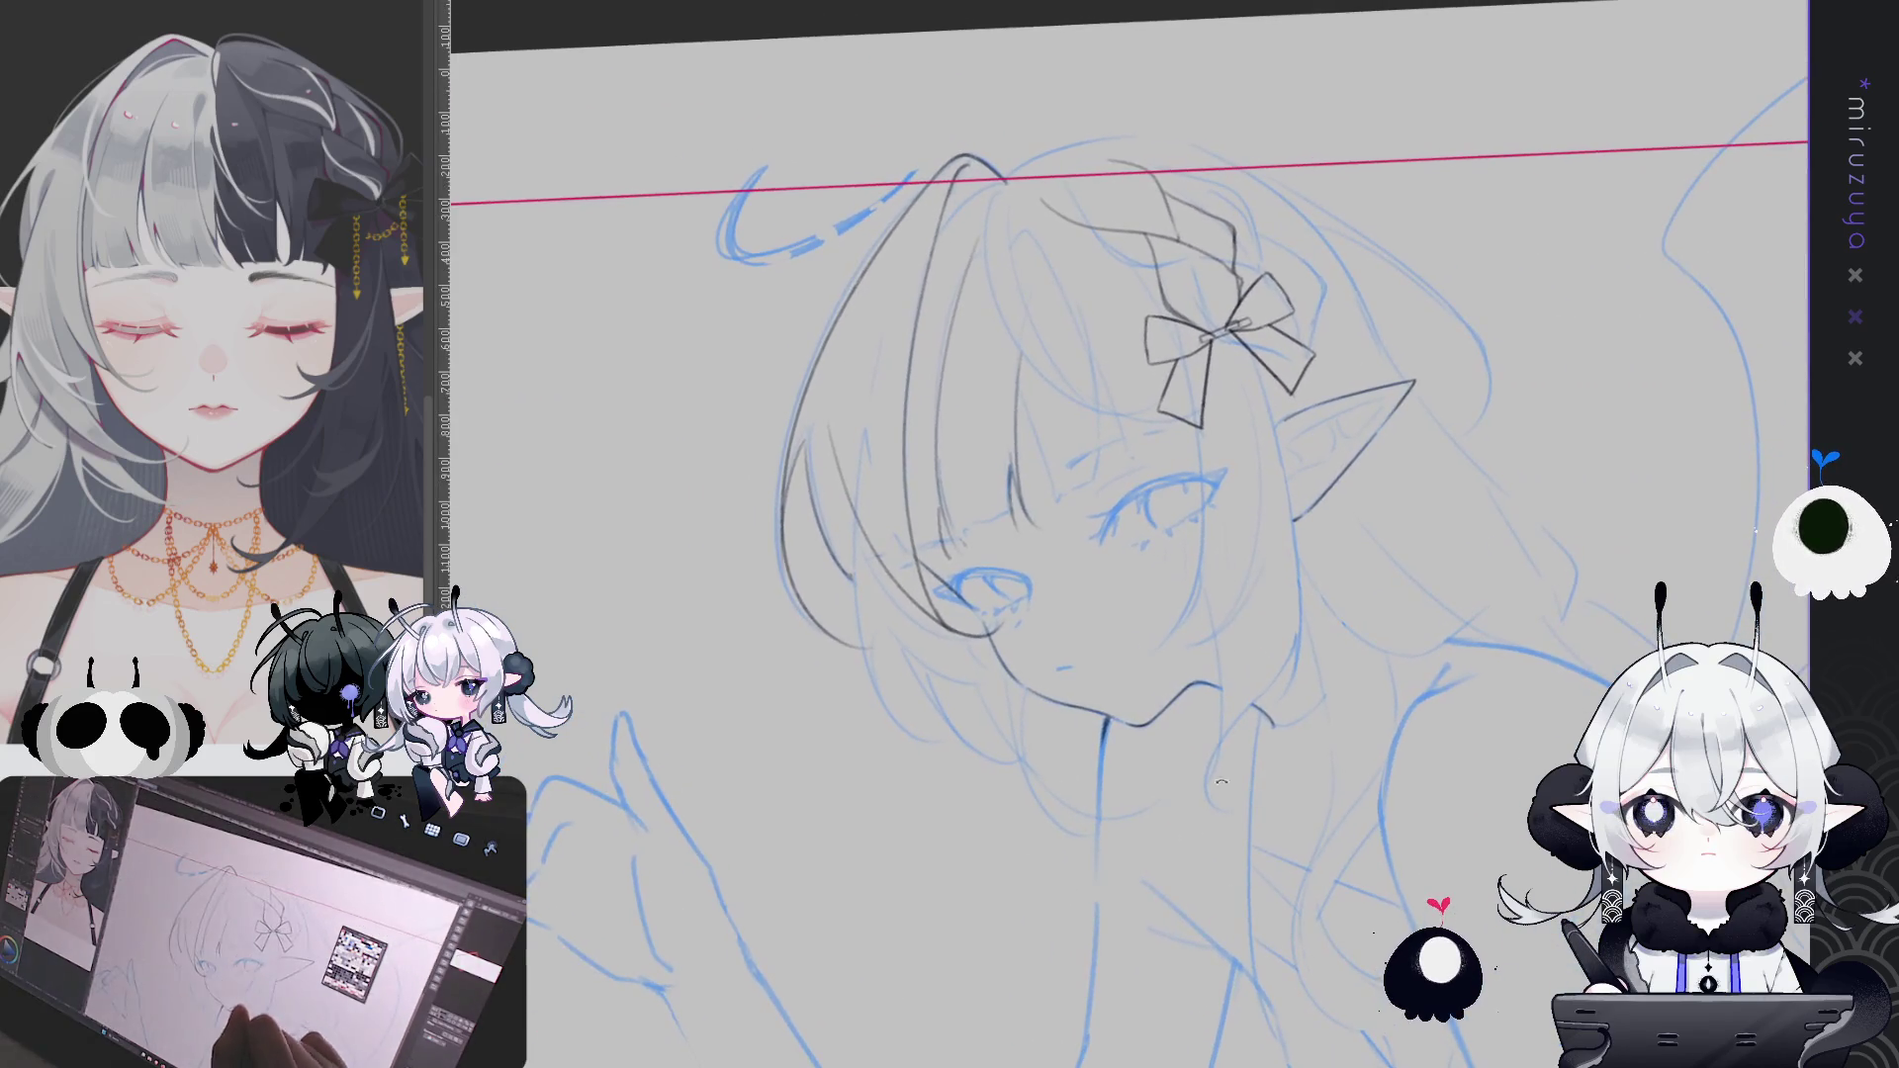
pyautogui.moveTo(853, 530)
pyautogui.mouseDown()
pyautogui.moveTo(851, 603)
pyautogui.moveTo(985, 764)
pyautogui.mouseUp()
pyautogui.hotkey('ctrl', 'z')
pyautogui.hotkey('ctrl', 'z')
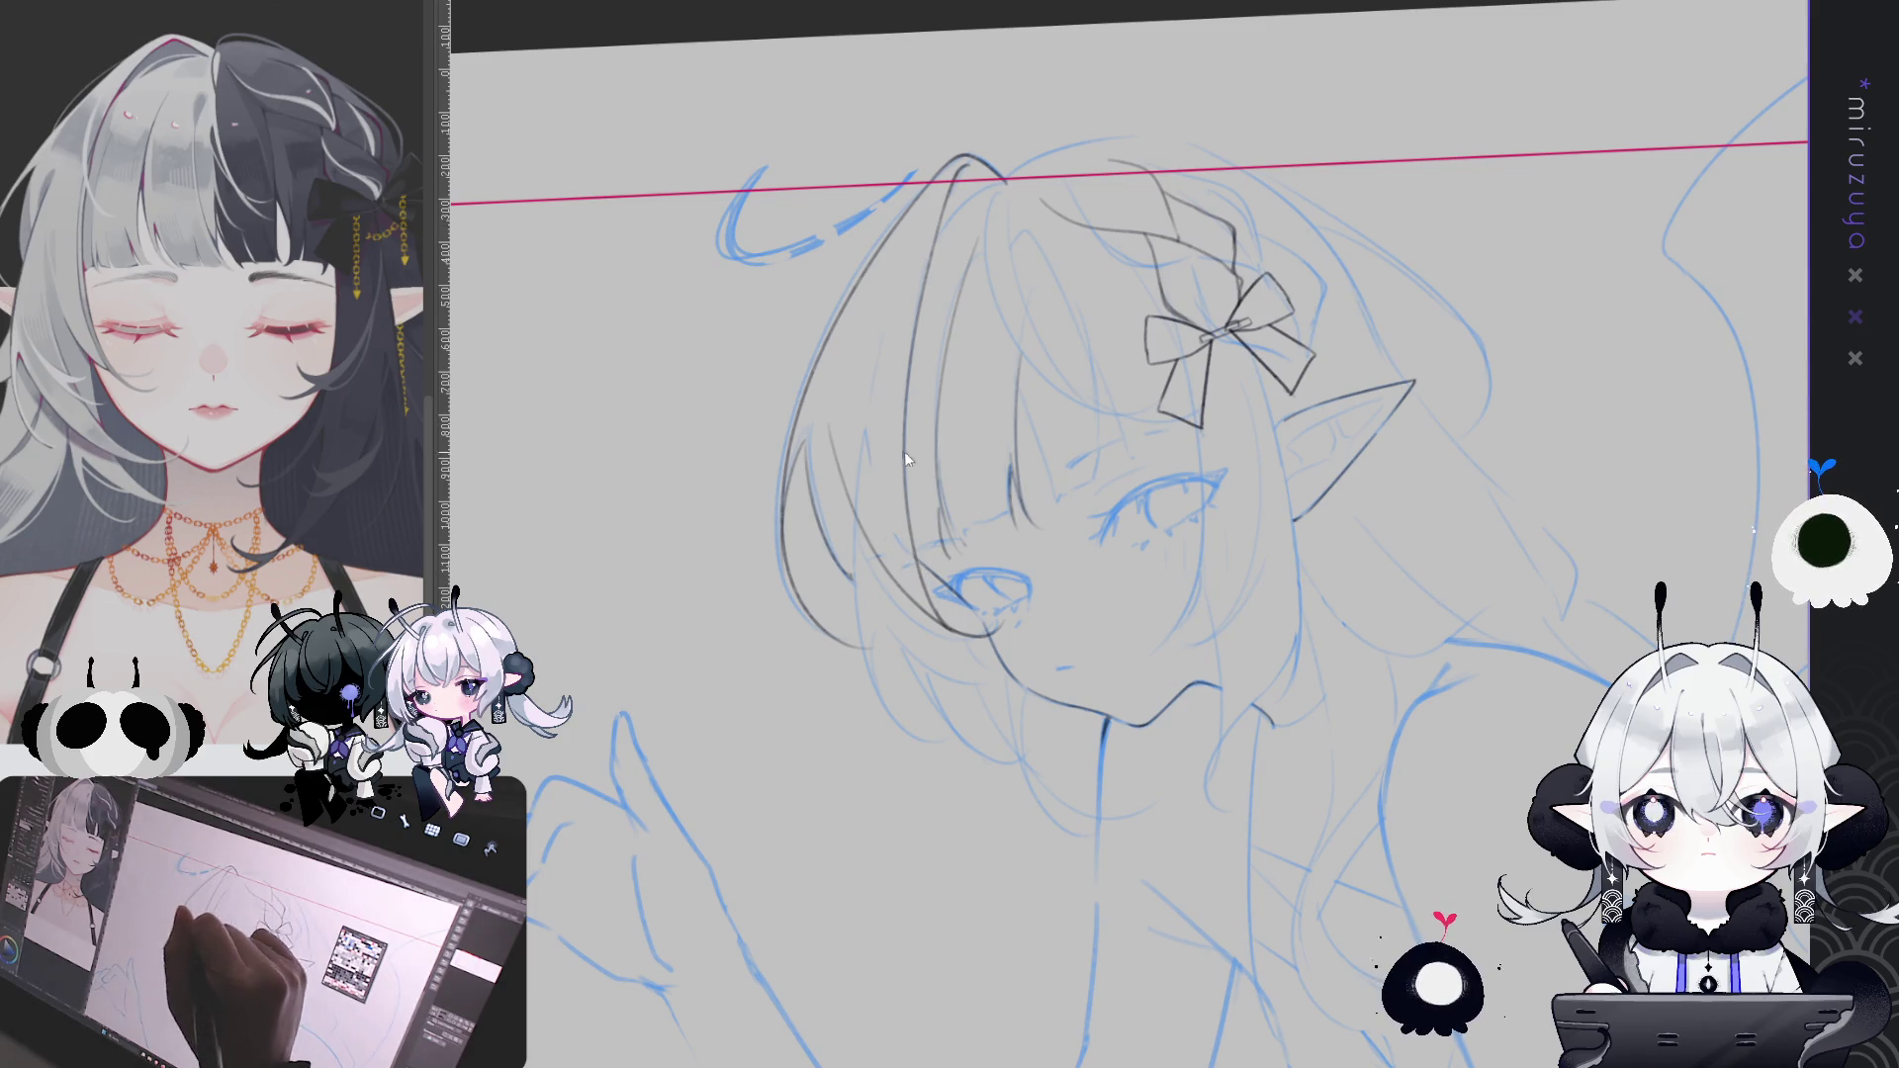
pyautogui.moveTo(903, 490)
pyautogui.mouseDown()
pyautogui.moveTo(1251, 354)
pyautogui.moveTo(959, 376)
pyautogui.moveTo(919, 337)
pyautogui.moveTo(871, 643)
pyautogui.mouseUp()
pyautogui.hotkey('ctrl', 'z')
pyautogui.moveTo(886, 516); pyautogui.dragTo(849, 639)
pyautogui.moveTo(884, 445); pyautogui.dragTo(847, 540)
pyautogui.moveTo(878, 452)
pyautogui.mouseDown()
pyautogui.moveTo(845, 527)
pyautogui.moveTo(874, 486)
pyautogui.mouseUp()
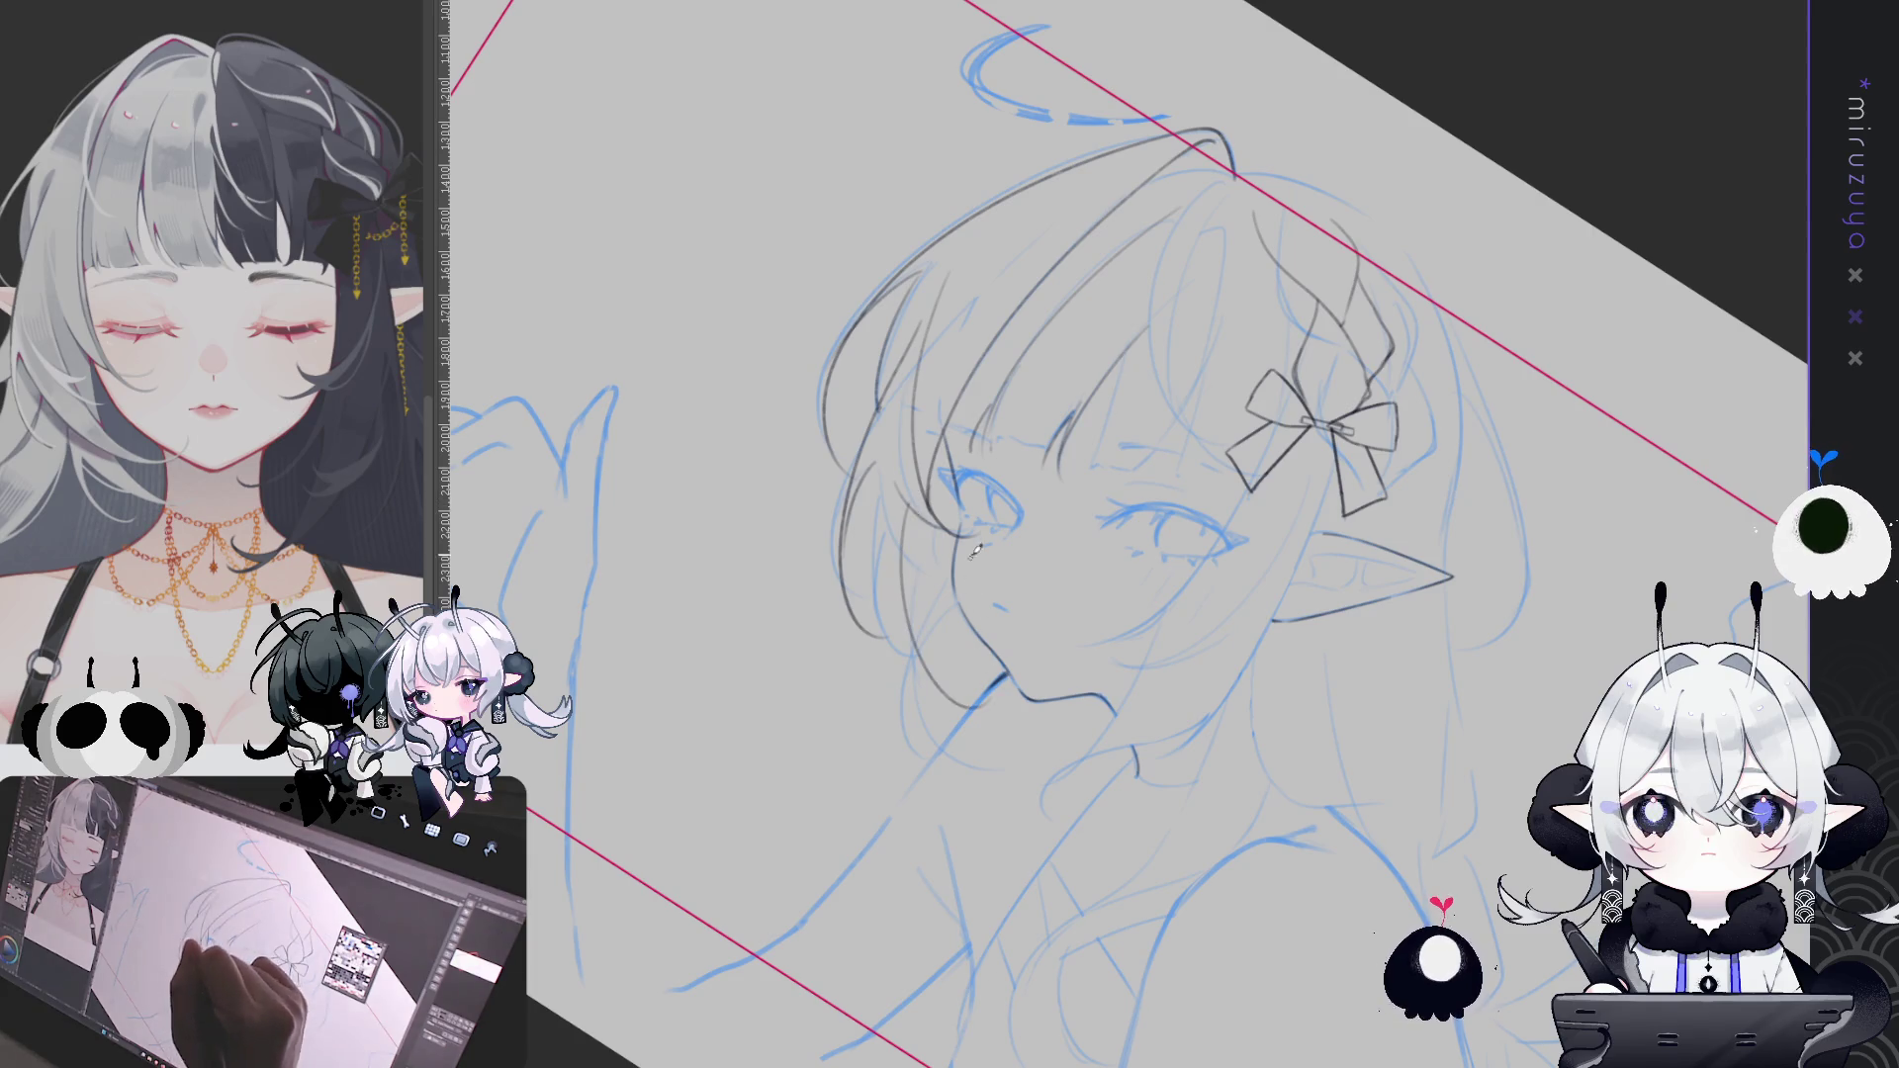
pyautogui.moveTo(973, 565)
pyautogui.mouseDown()
pyautogui.moveTo(904, 582)
pyautogui.moveTo(914, 637)
pyautogui.mouseUp()
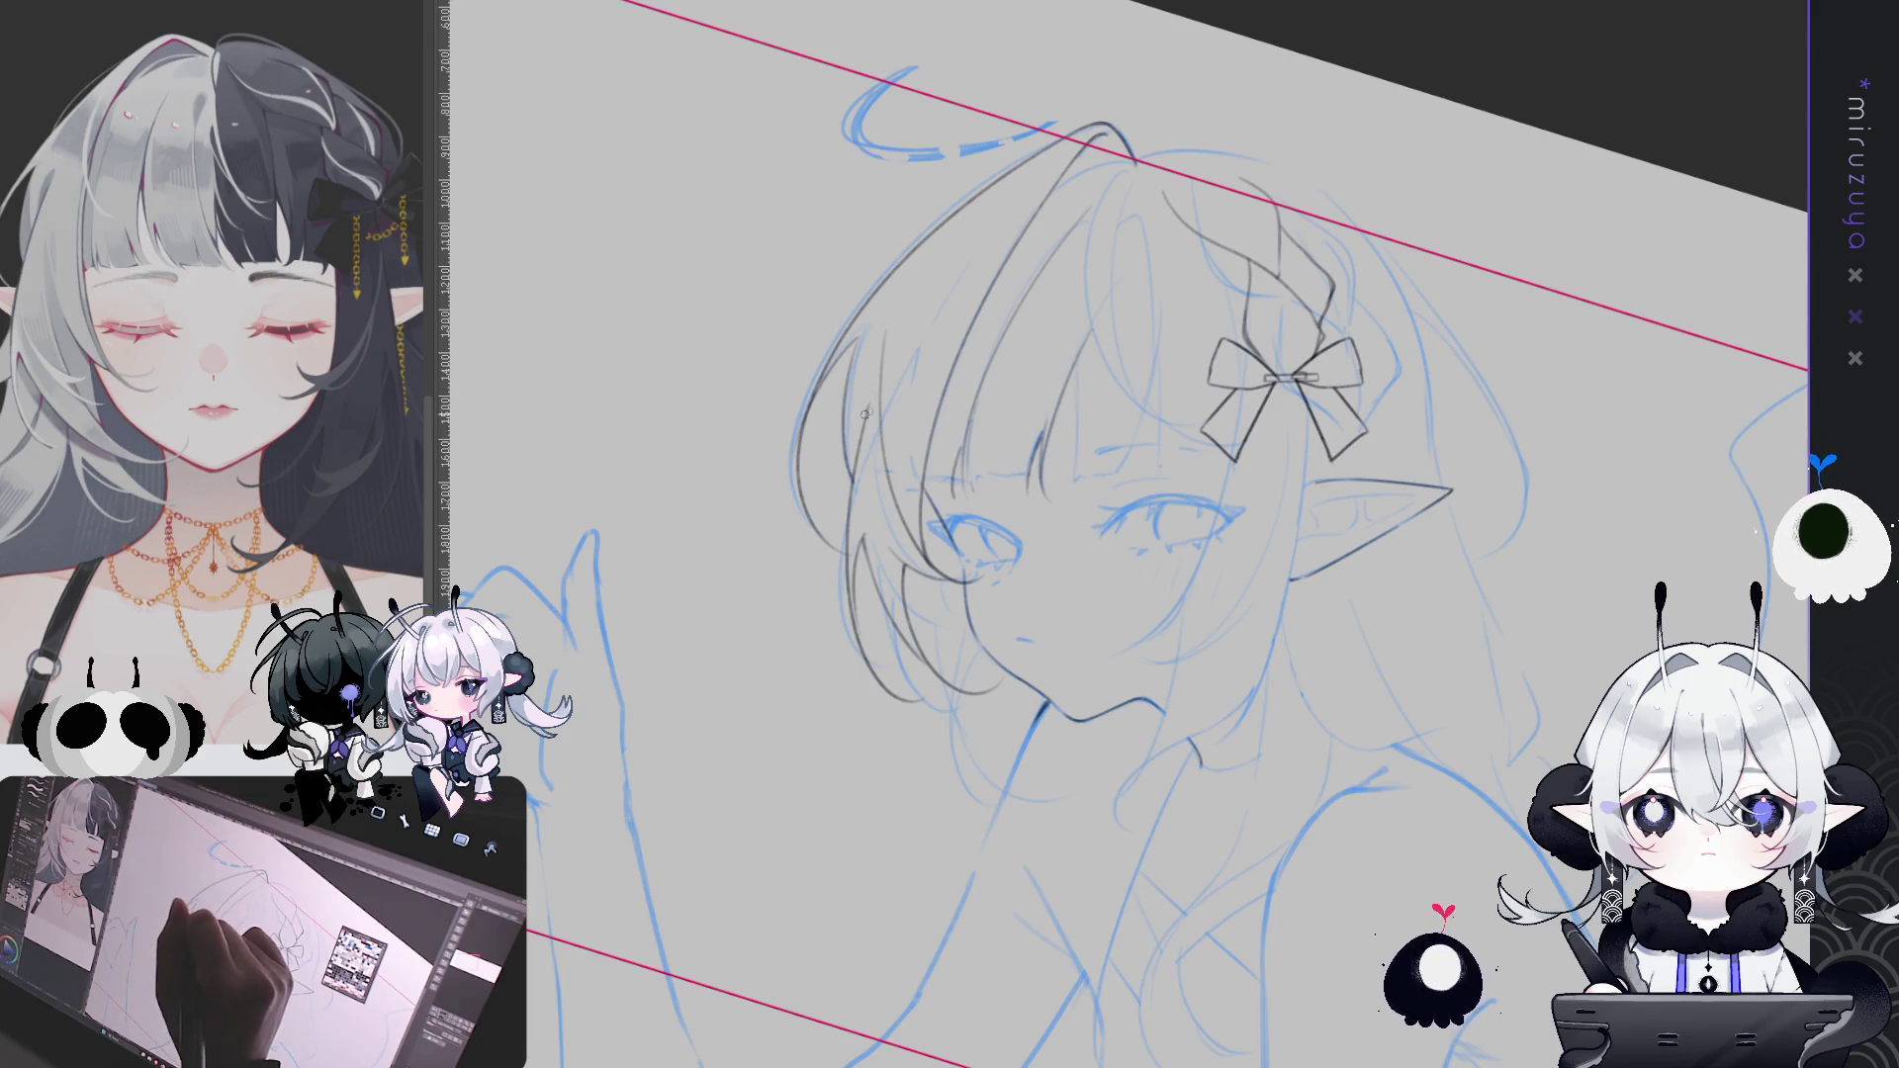
# Ink the cheek, chin and neck lines below the face
pyautogui.moveTo(1305, 856); pyautogui.dragTo(861, 549)
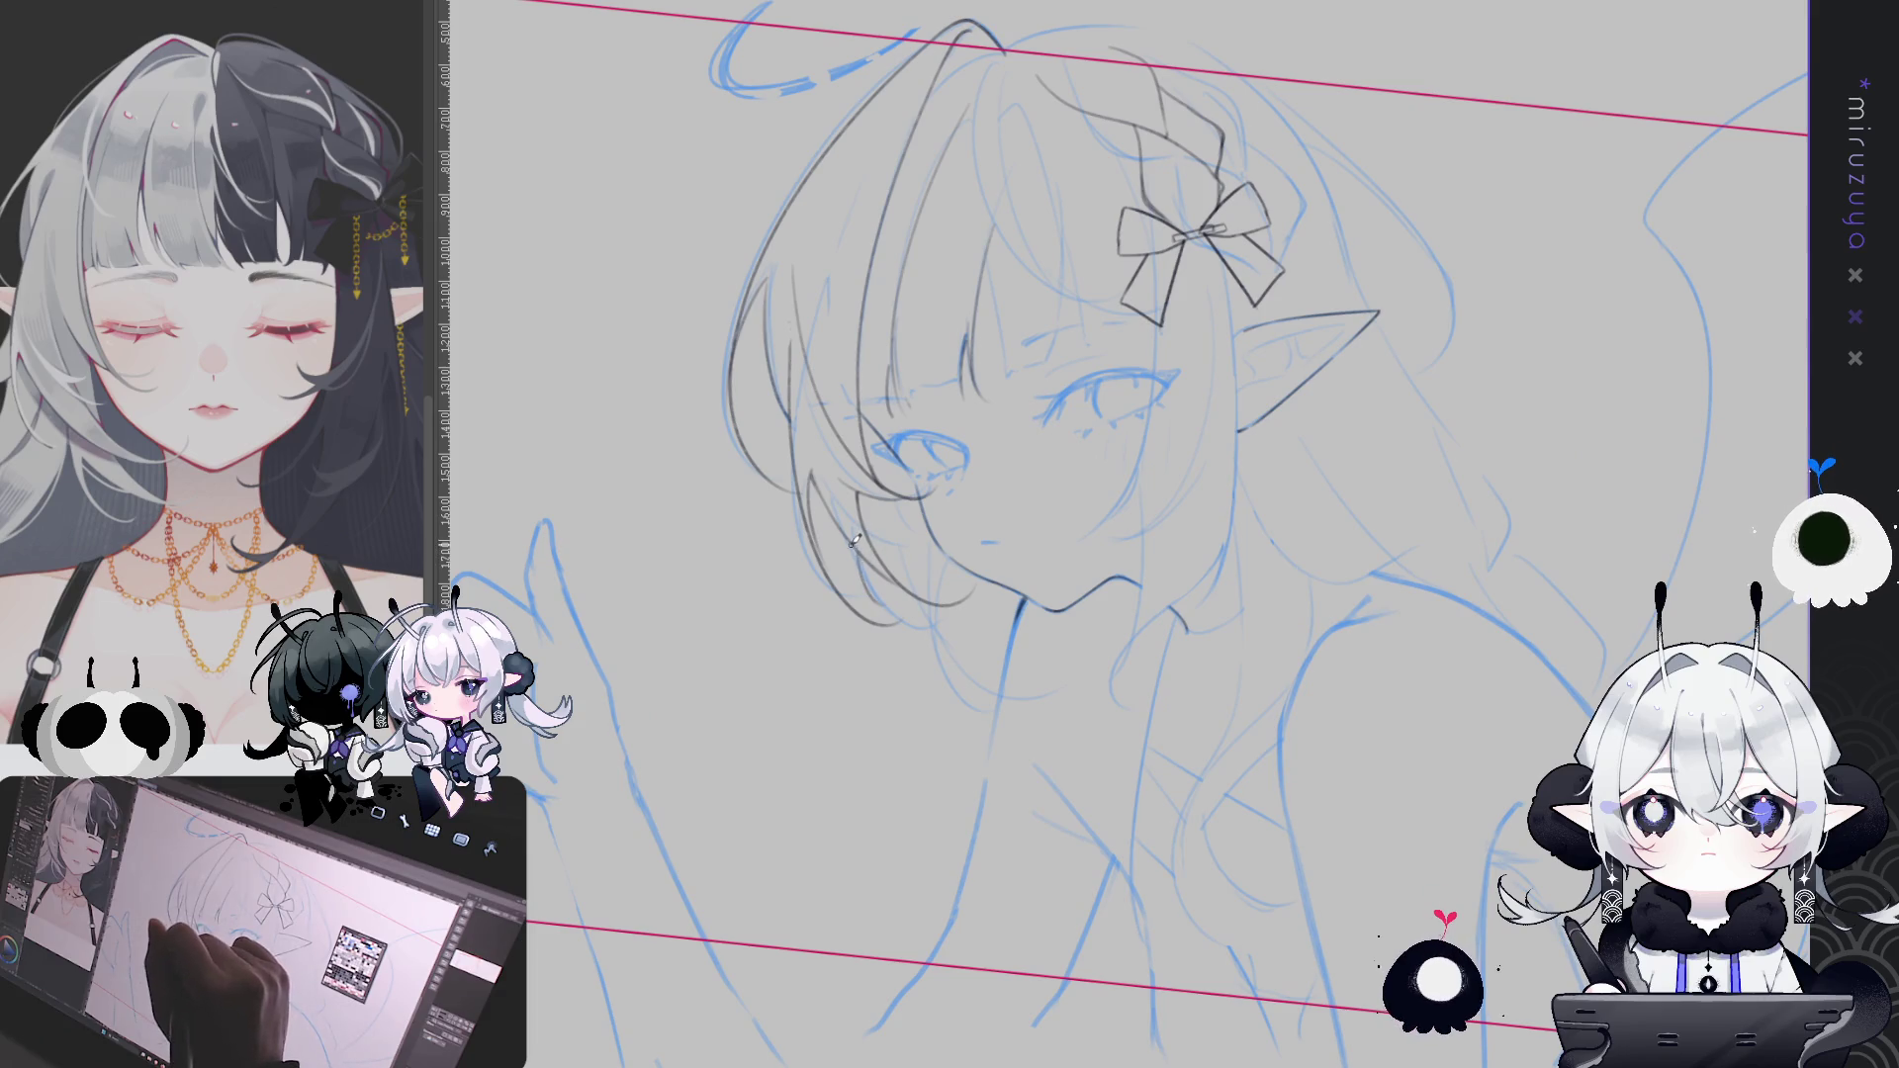
pyautogui.moveTo(956, 569); pyautogui.dragTo(1007, 723)
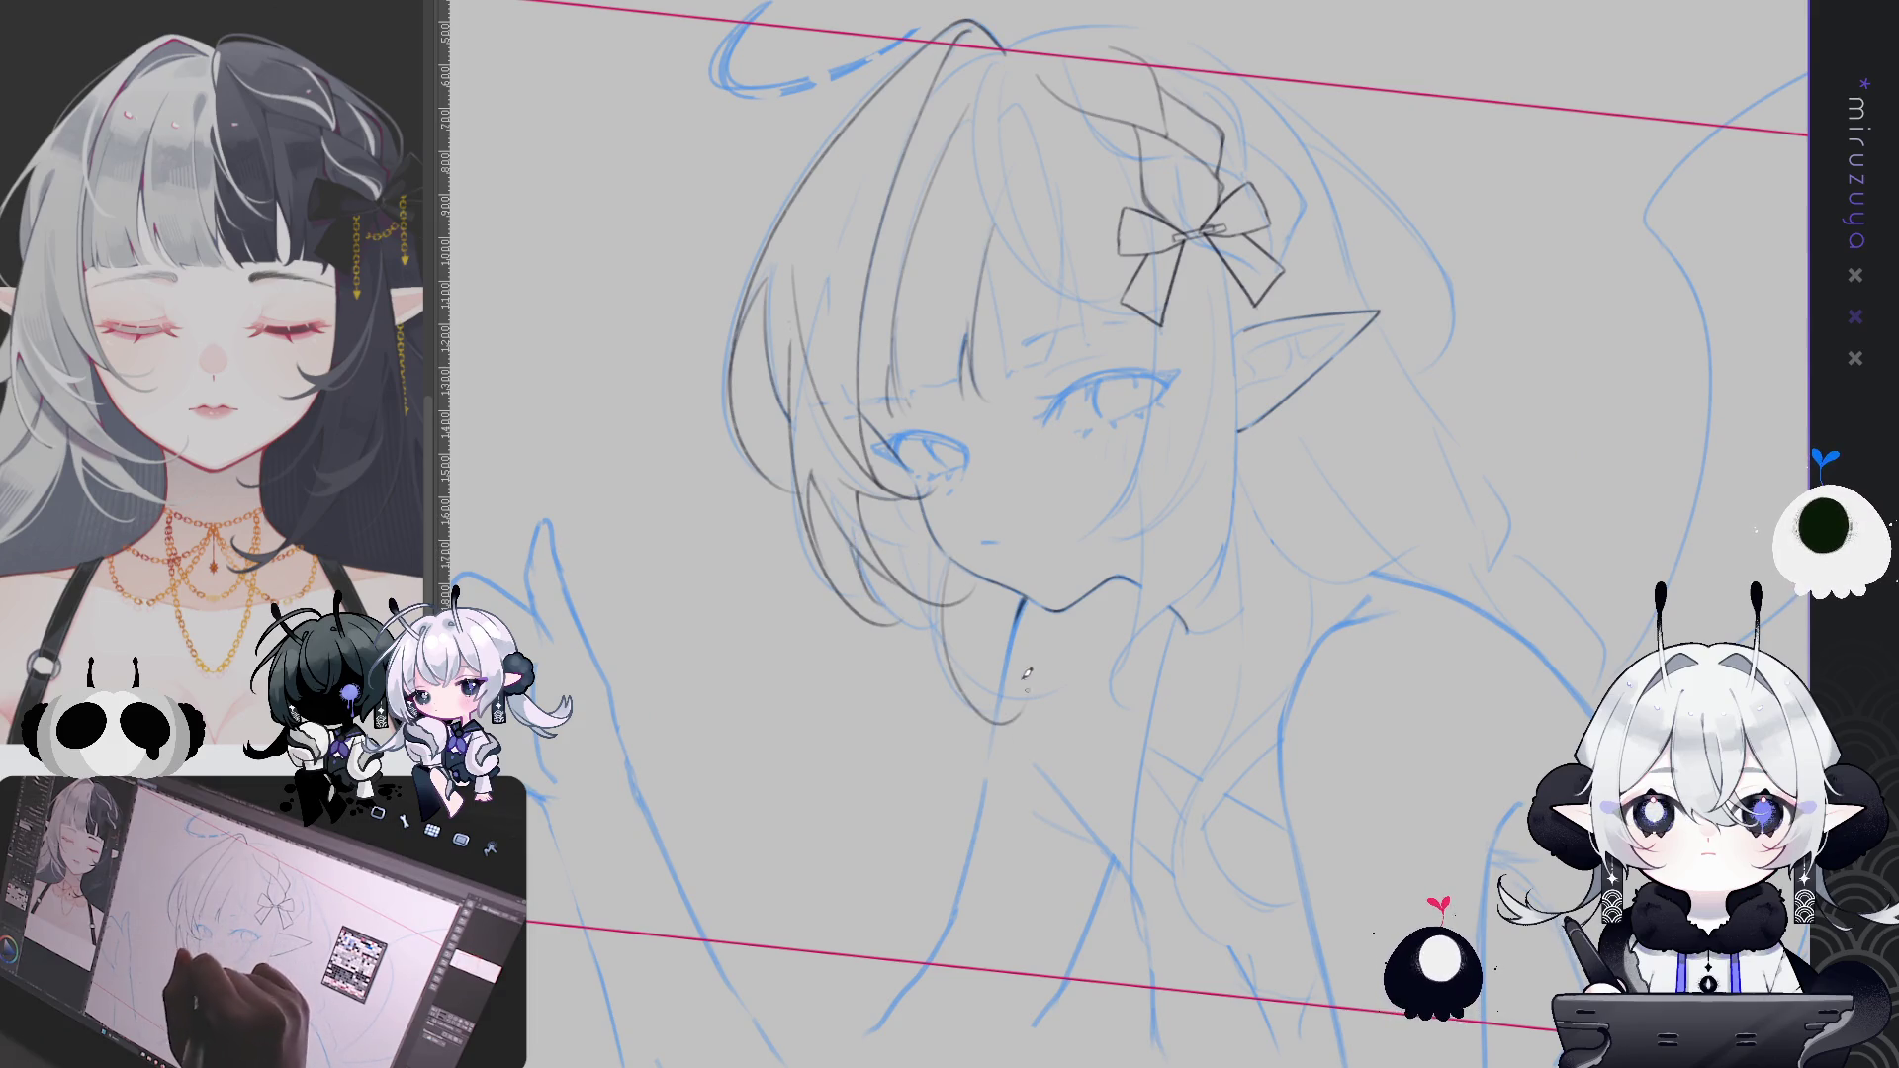
pyautogui.moveTo(948, 556); pyautogui.dragTo(1047, 744)
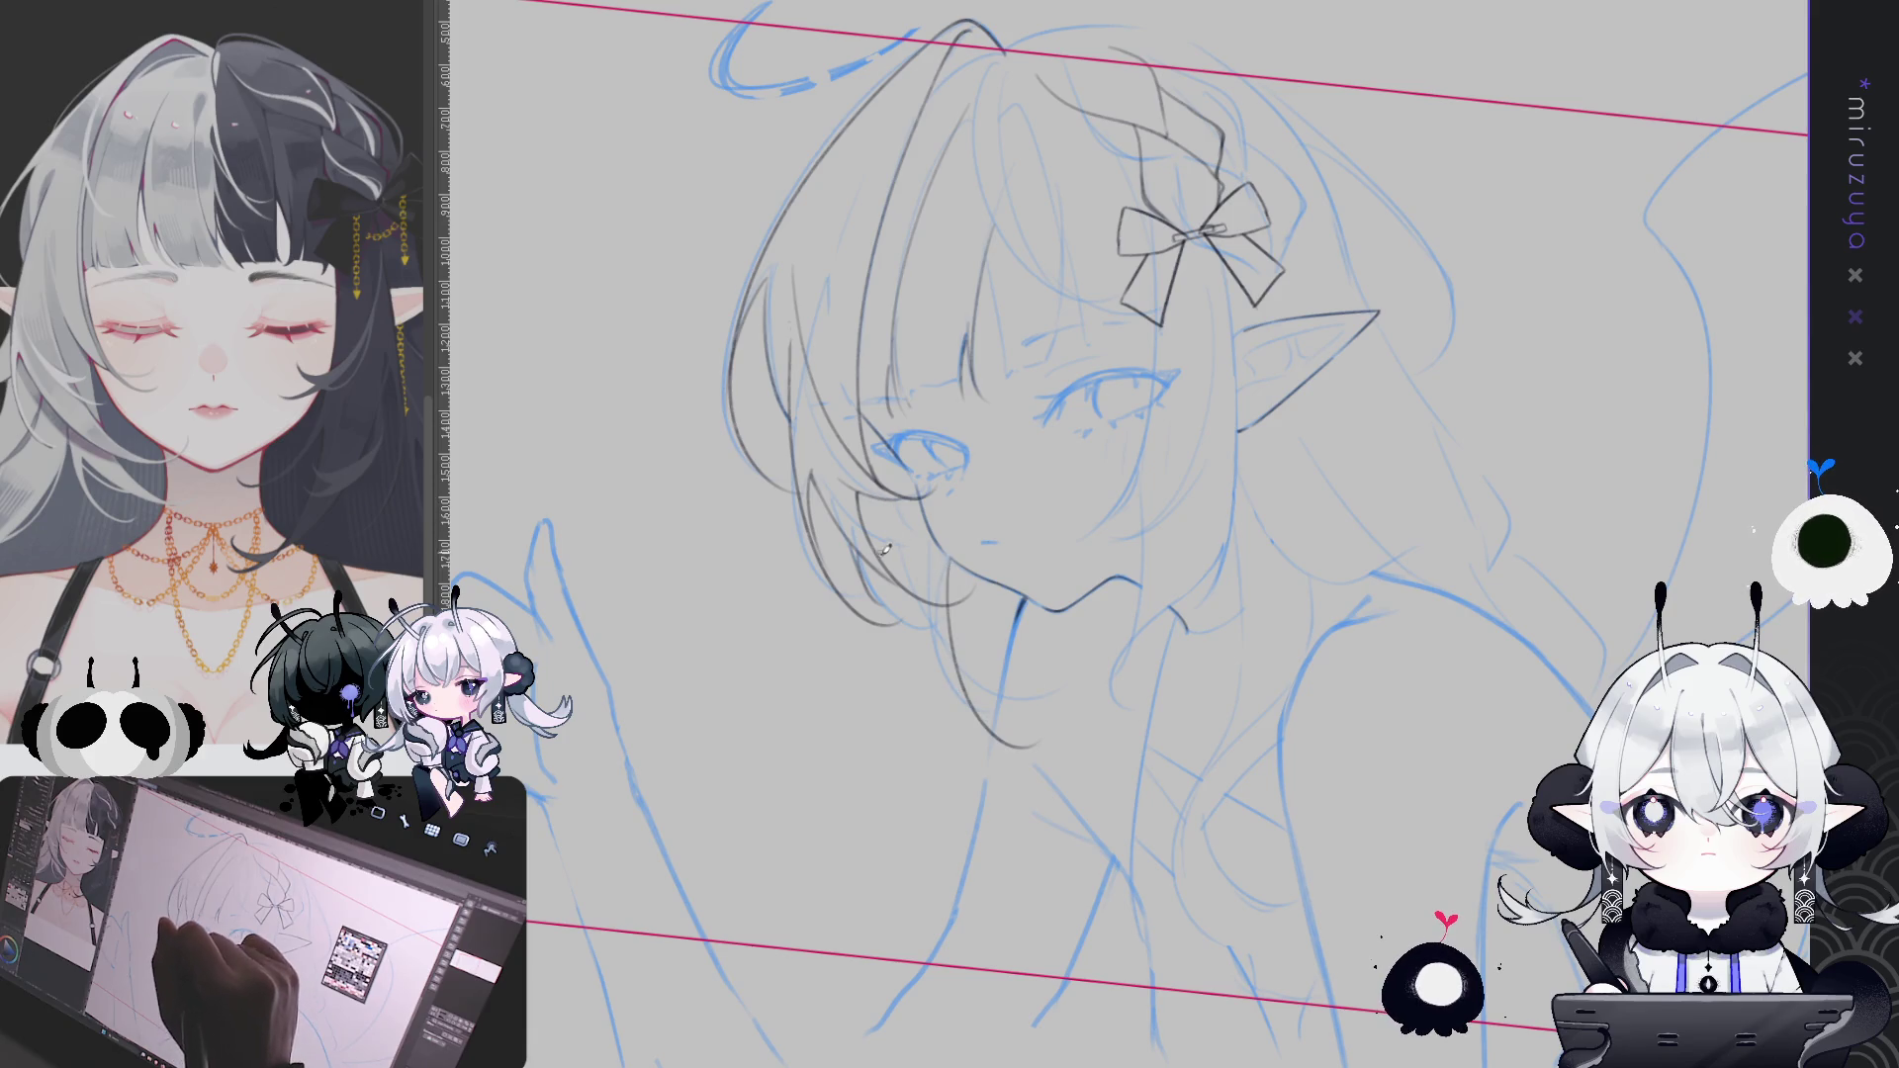
pyautogui.hotkey('ctrl', 'z')
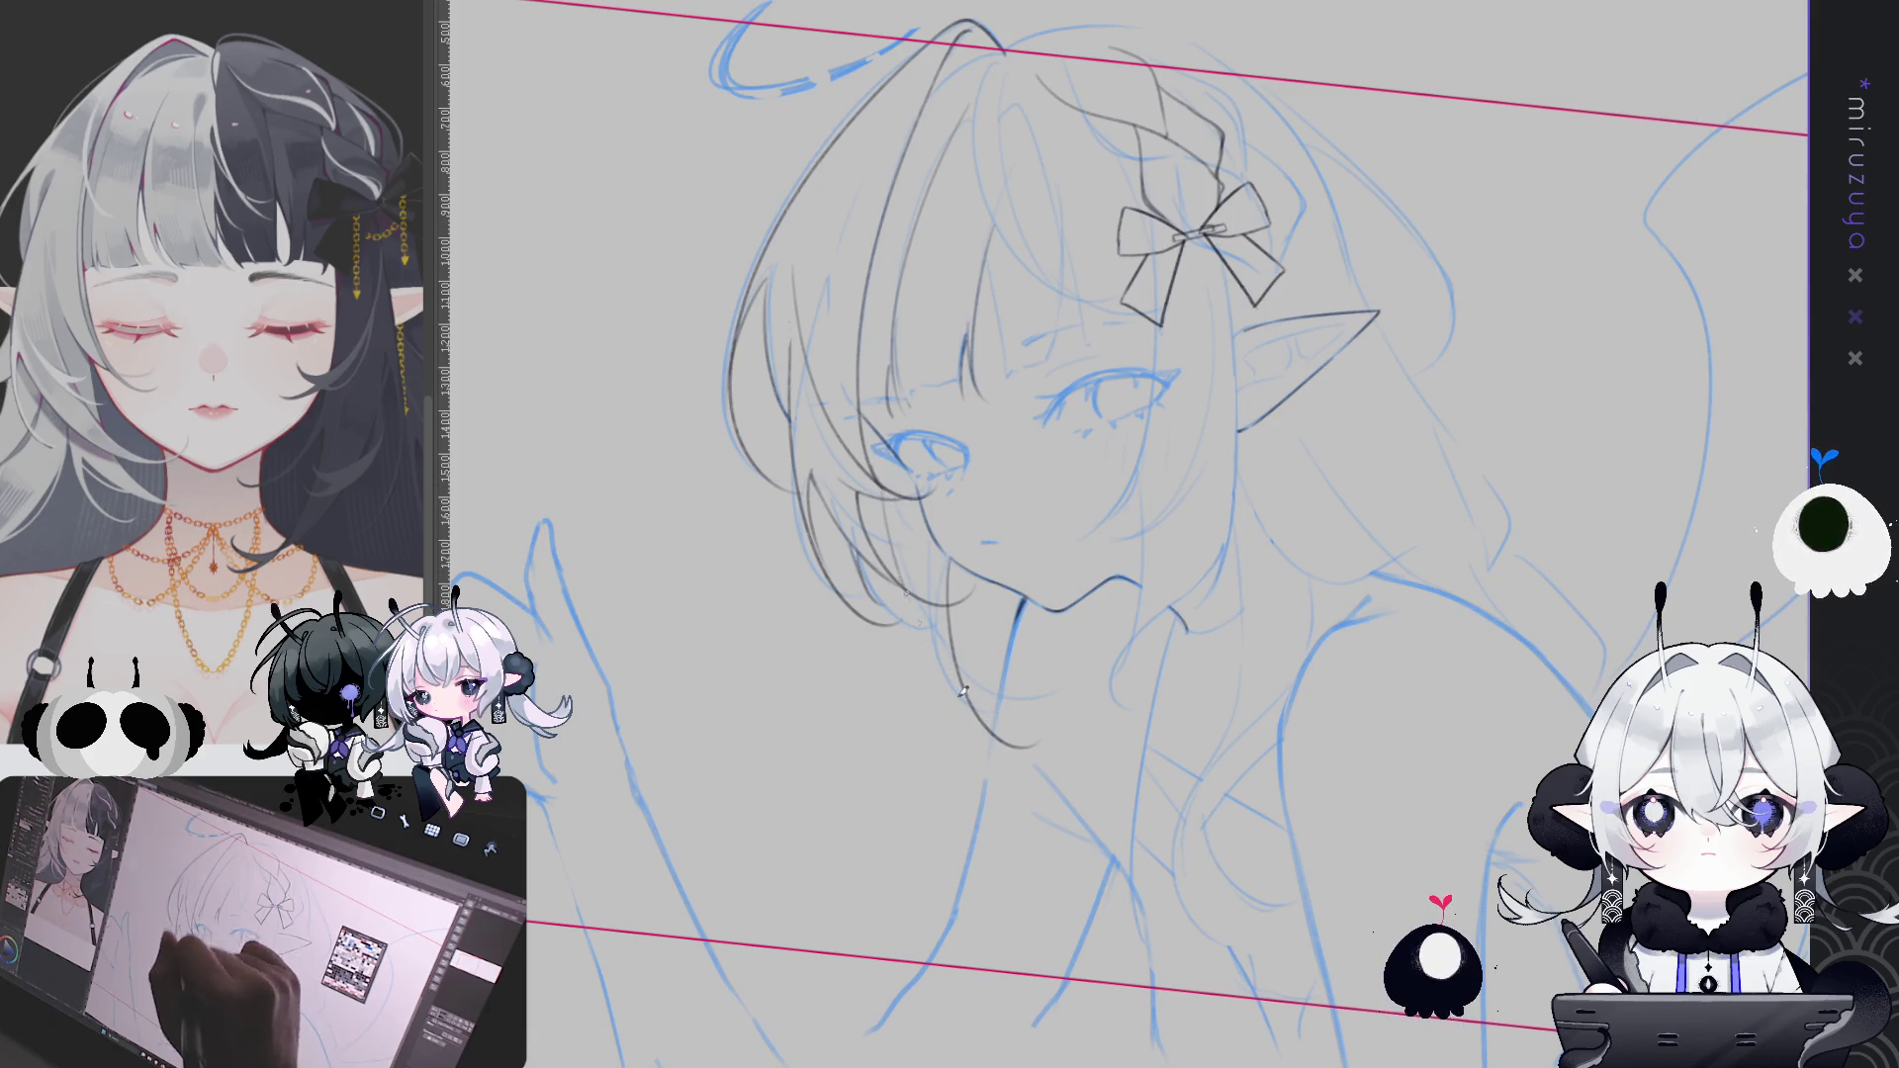
pyautogui.moveTo(875, 500); pyautogui.dragTo(989, 692)
pyautogui.moveTo(987, 695); pyautogui.dragTo(1078, 708)
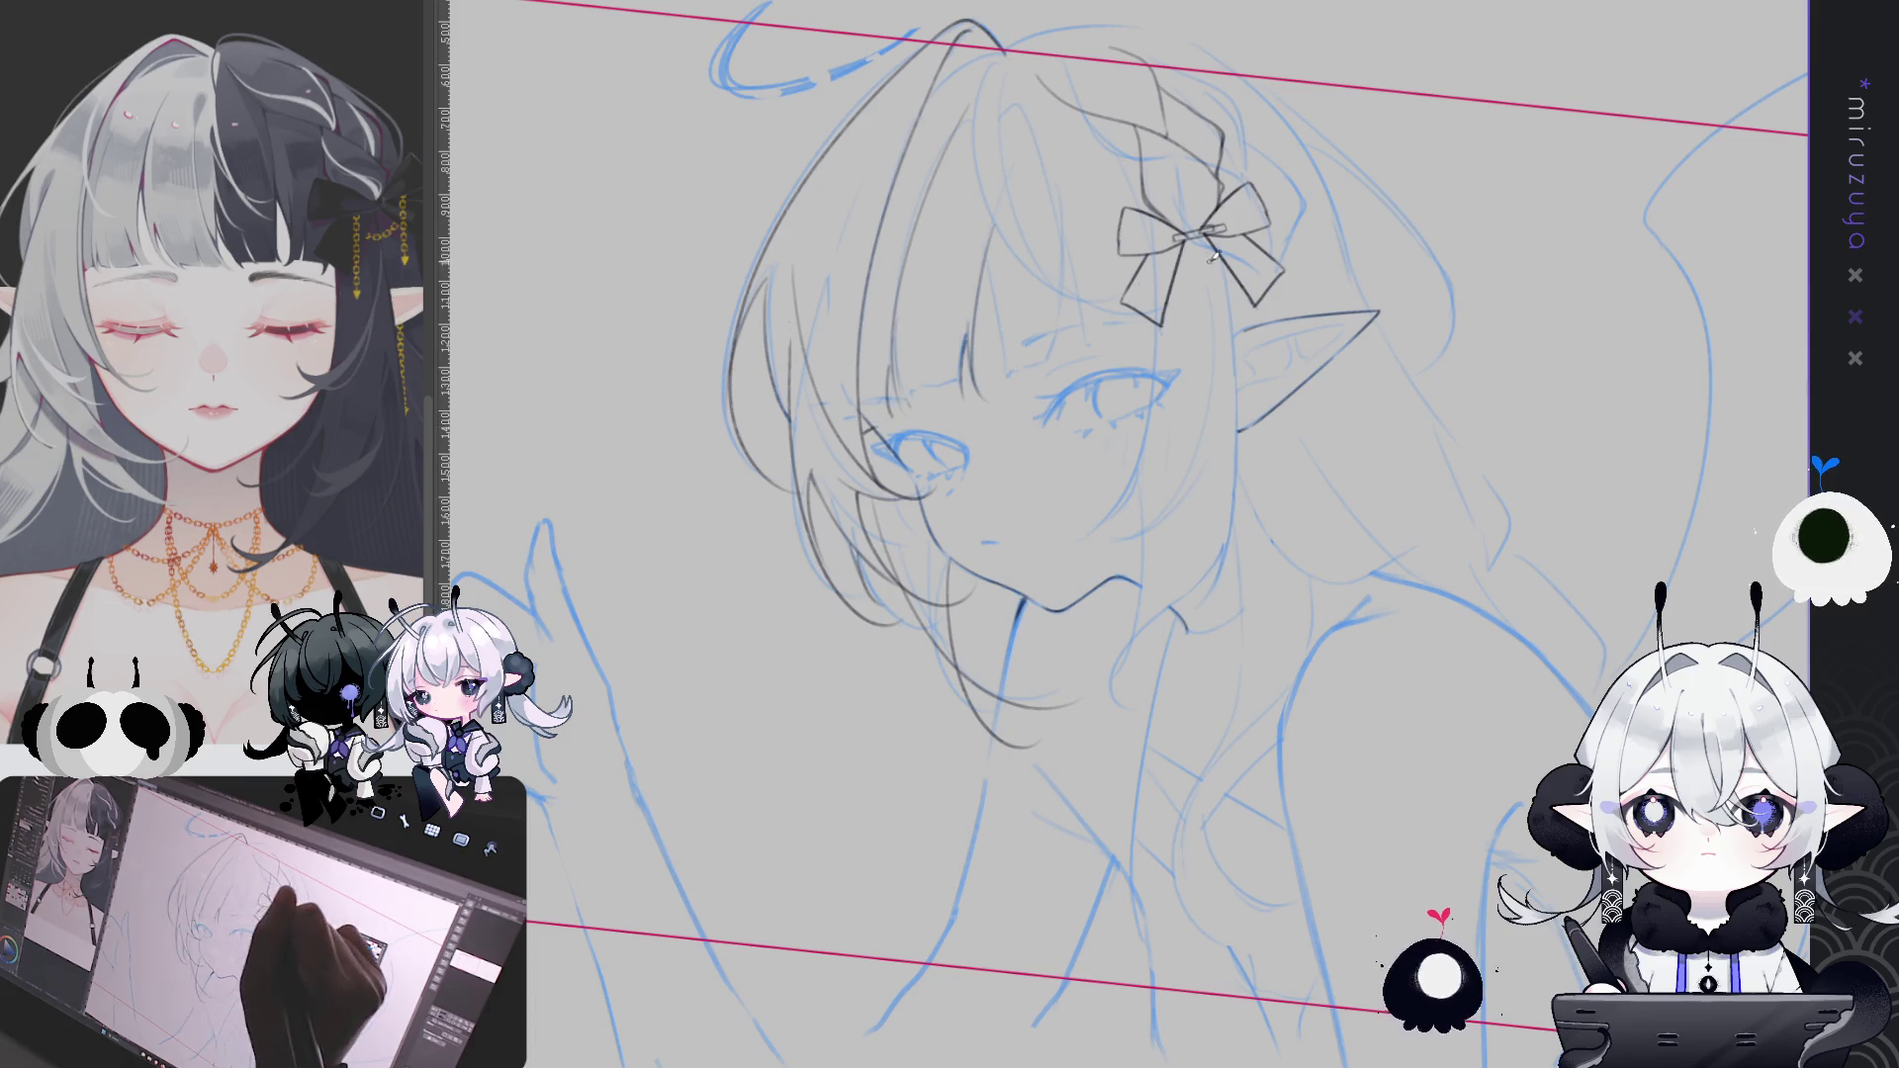
# Ink a long hair strand over the side of the head after several retries, plus a dash by the brow
pyautogui.moveTo(1169, 340); pyautogui.dragTo(1090, 508)
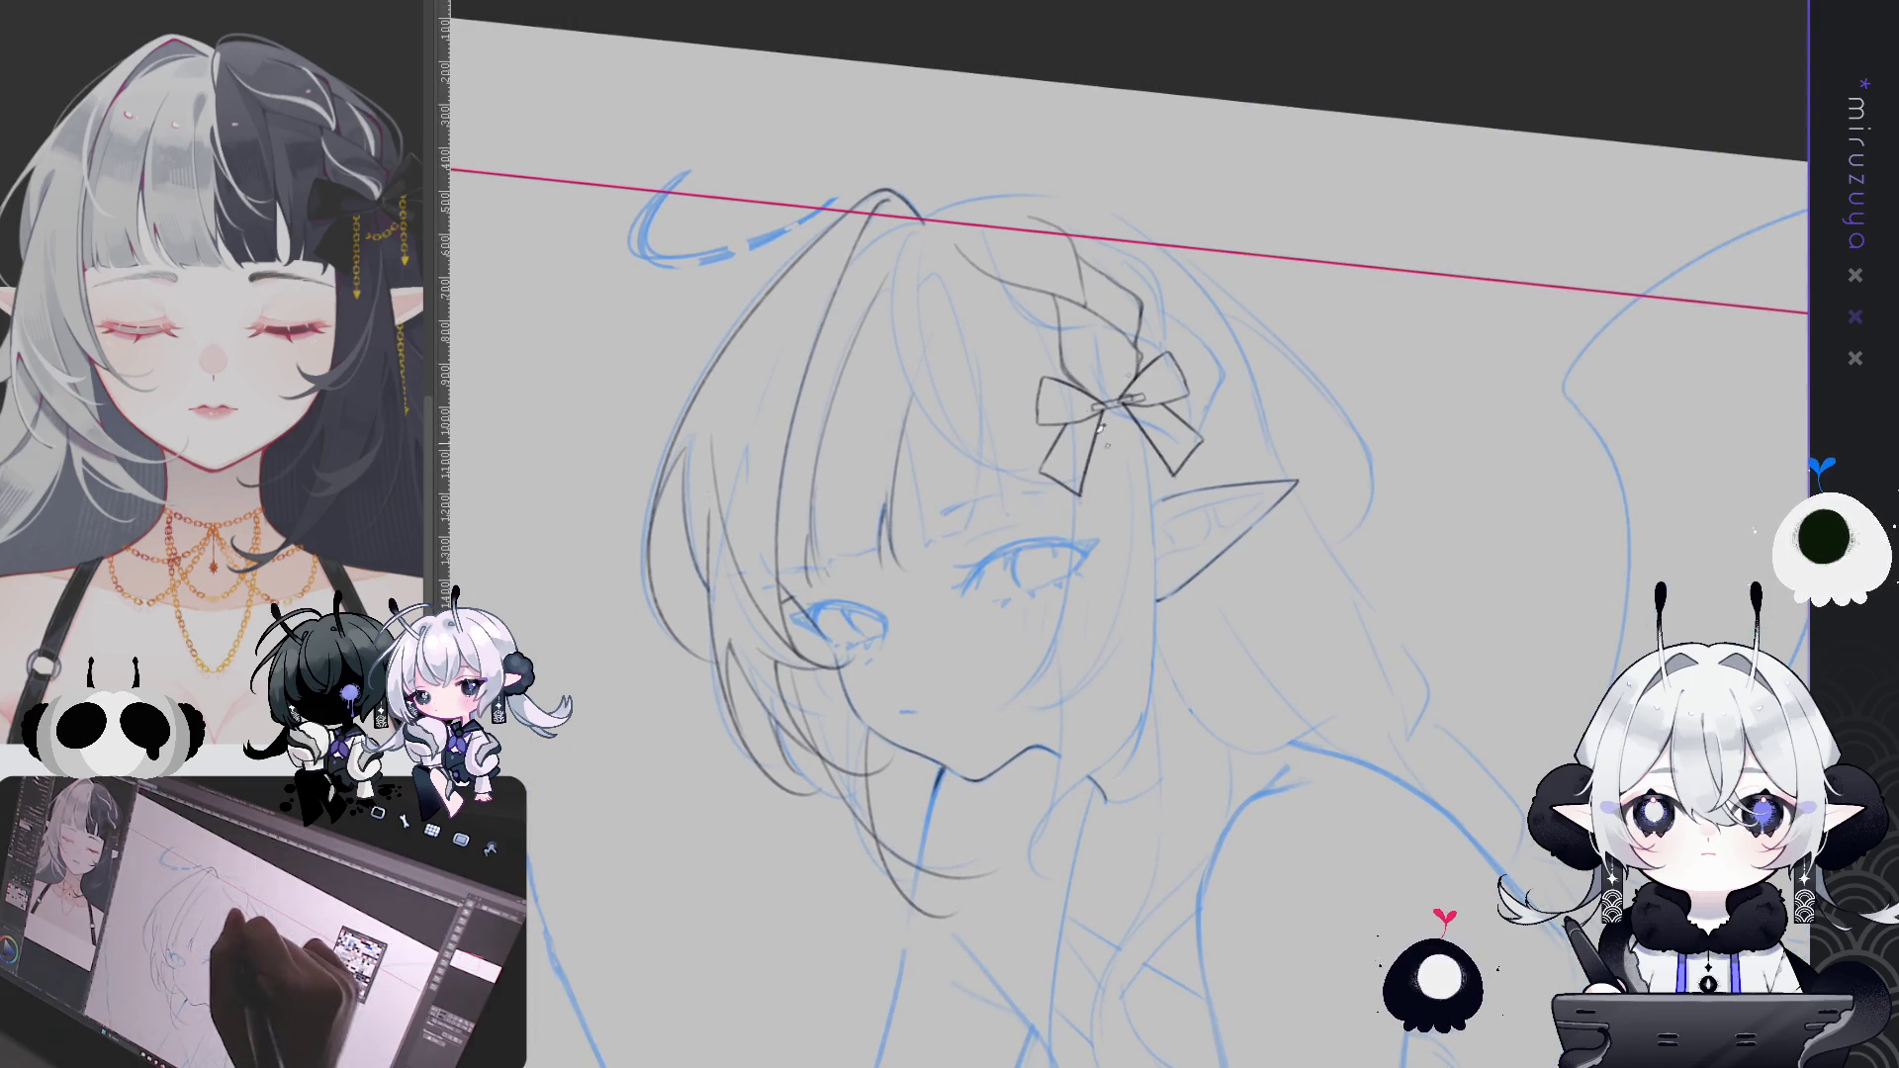
pyautogui.moveTo(940, 297); pyautogui.dragTo(944, 566)
pyautogui.hotkey('ctrl', 'z')
pyautogui.moveTo(932, 270); pyautogui.dragTo(1009, 535)
pyautogui.hotkey('ctrl', 'z')
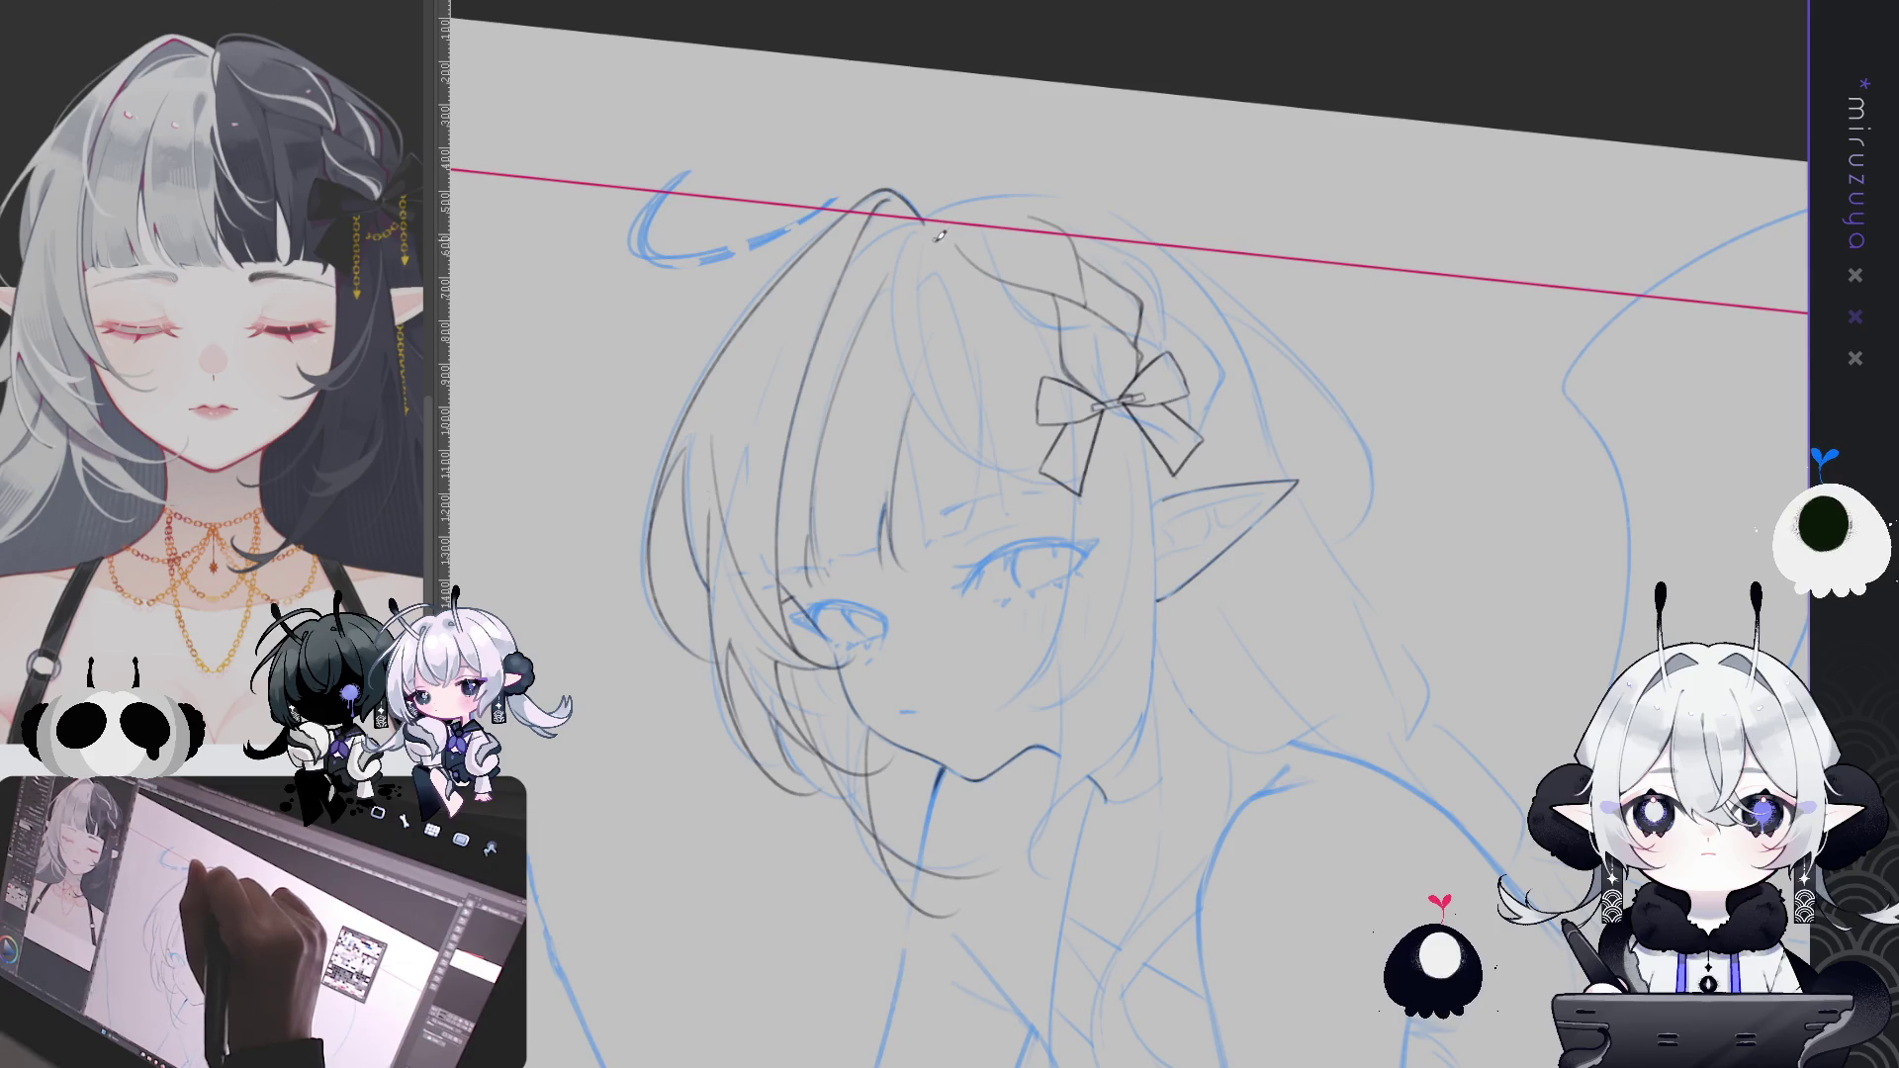
pyautogui.moveTo(951, 299); pyautogui.dragTo(987, 544)
pyautogui.hotkey('ctrl', 'z')
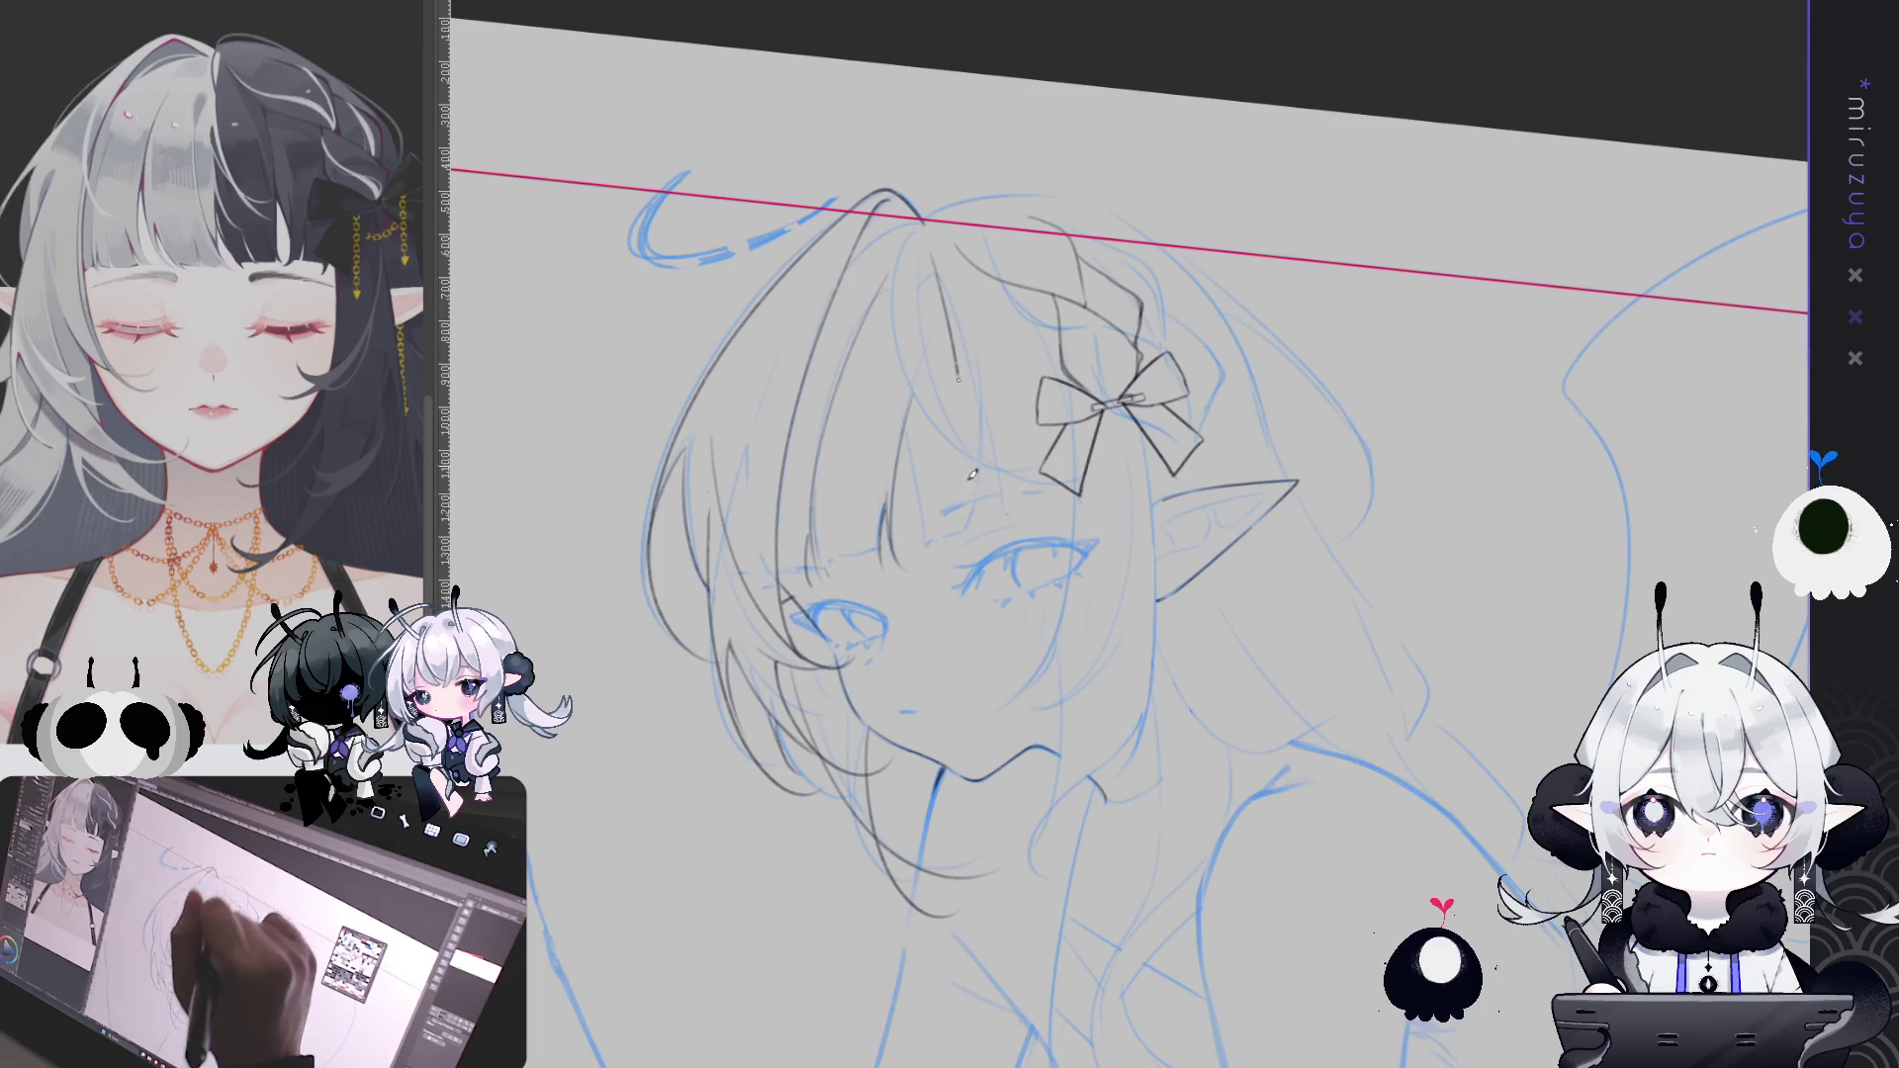
pyautogui.moveTo(916, 295); pyautogui.dragTo(925, 537)
pyautogui.hotkey('ctrl', 'z')
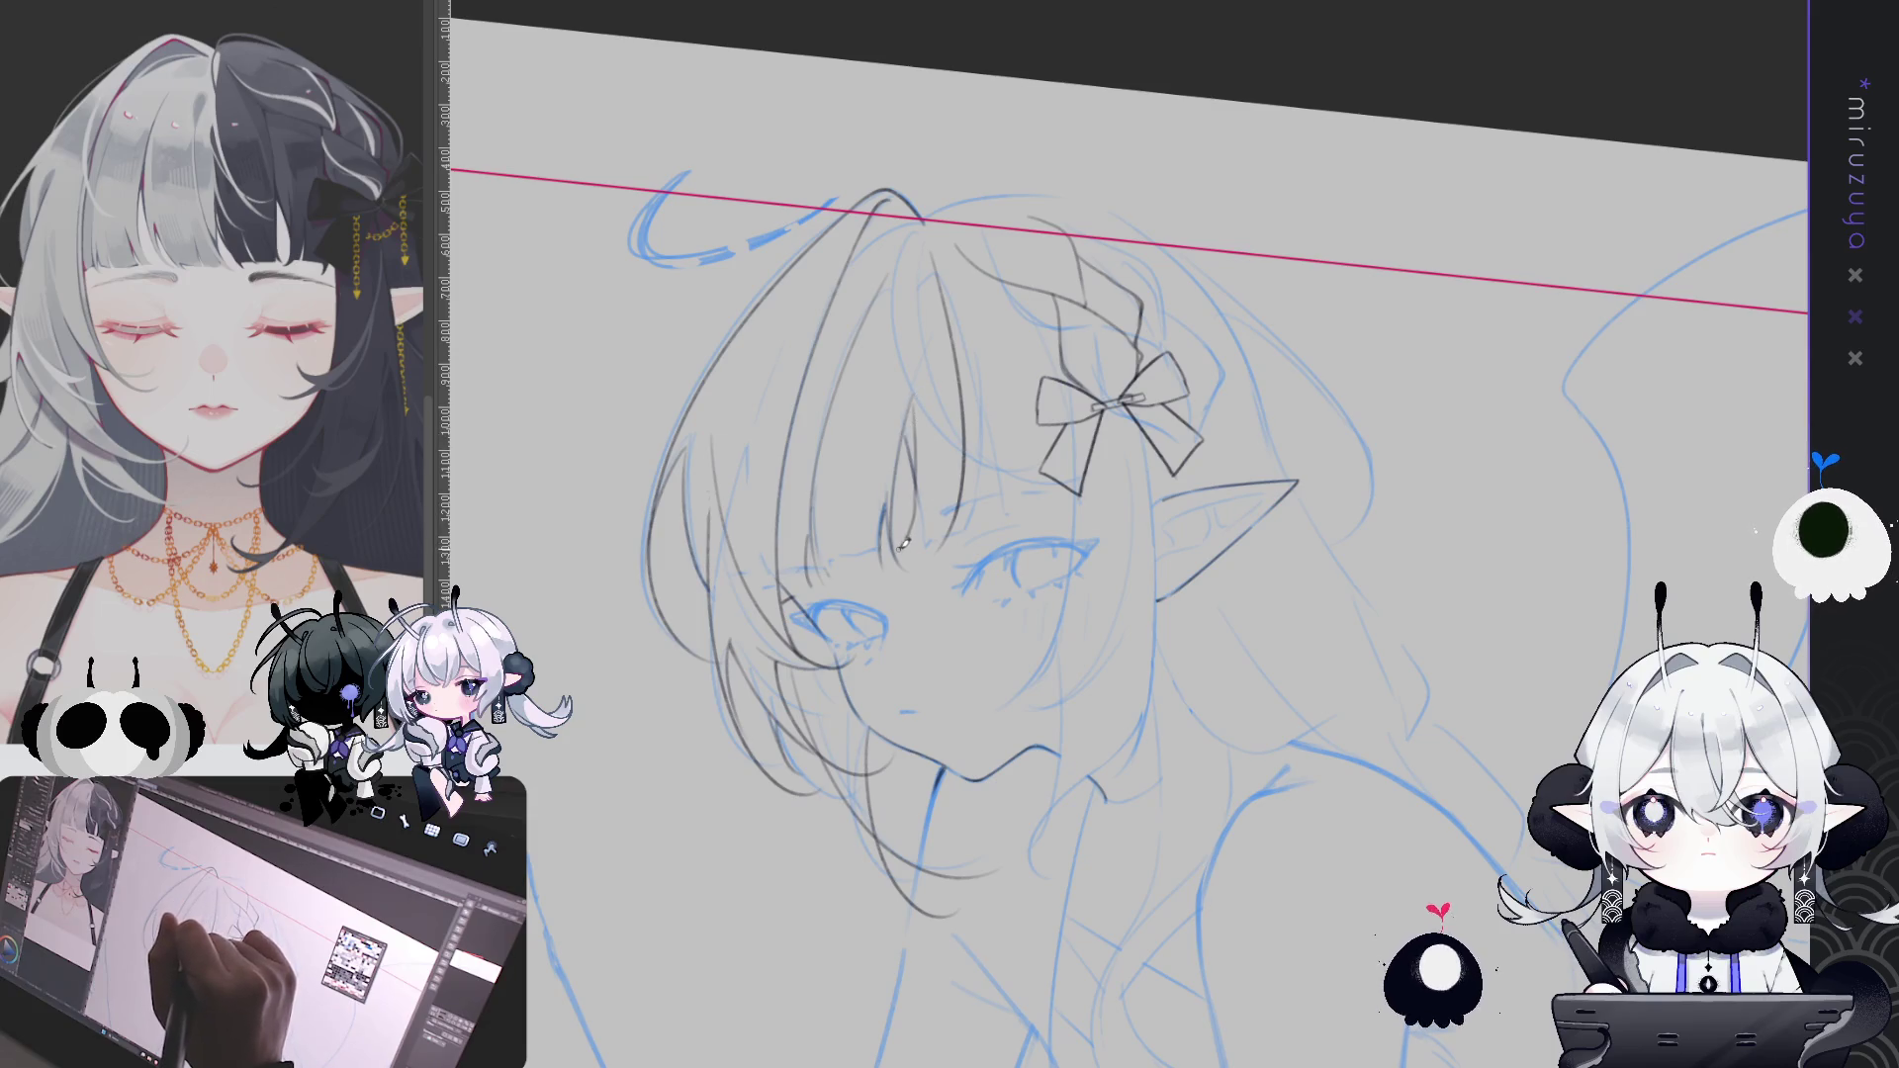
pyautogui.moveTo(961, 367); pyautogui.dragTo(993, 539)
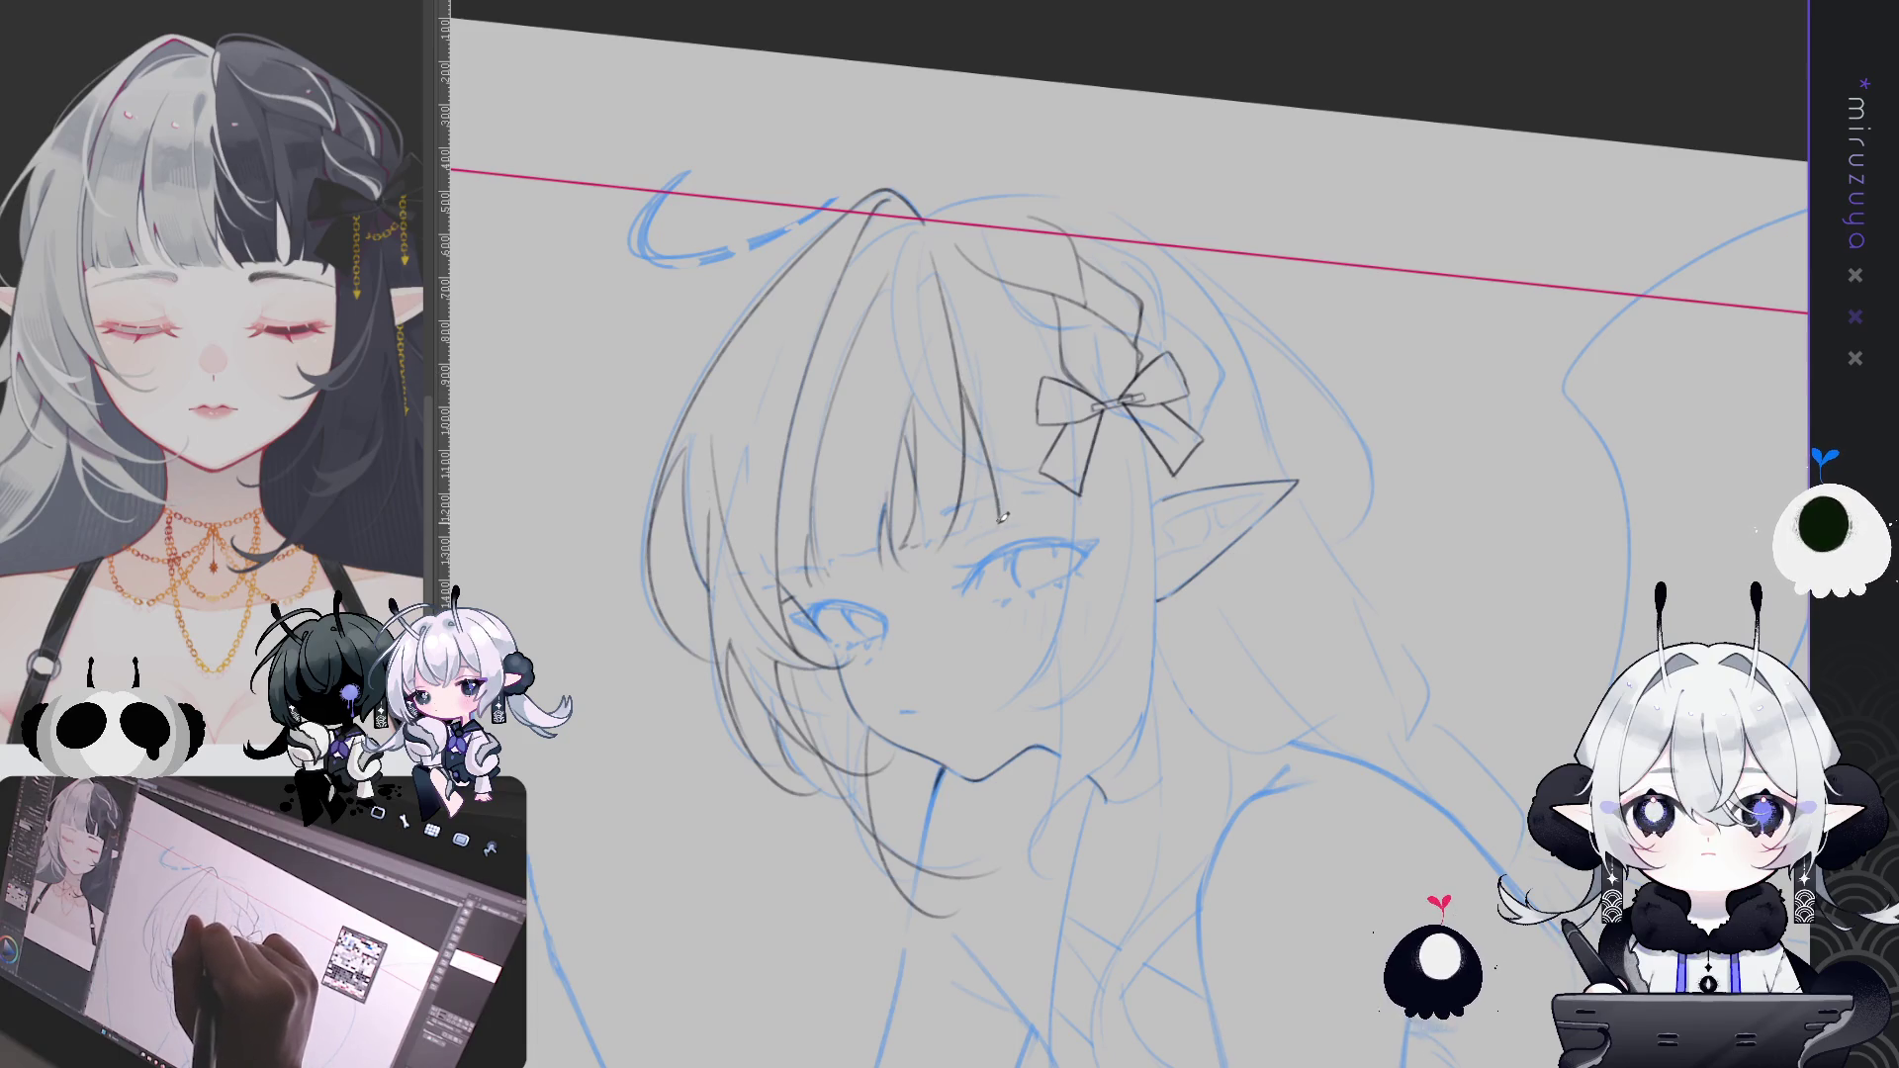
pyautogui.moveTo(1049, 508); pyautogui.dragTo(1074, 506)
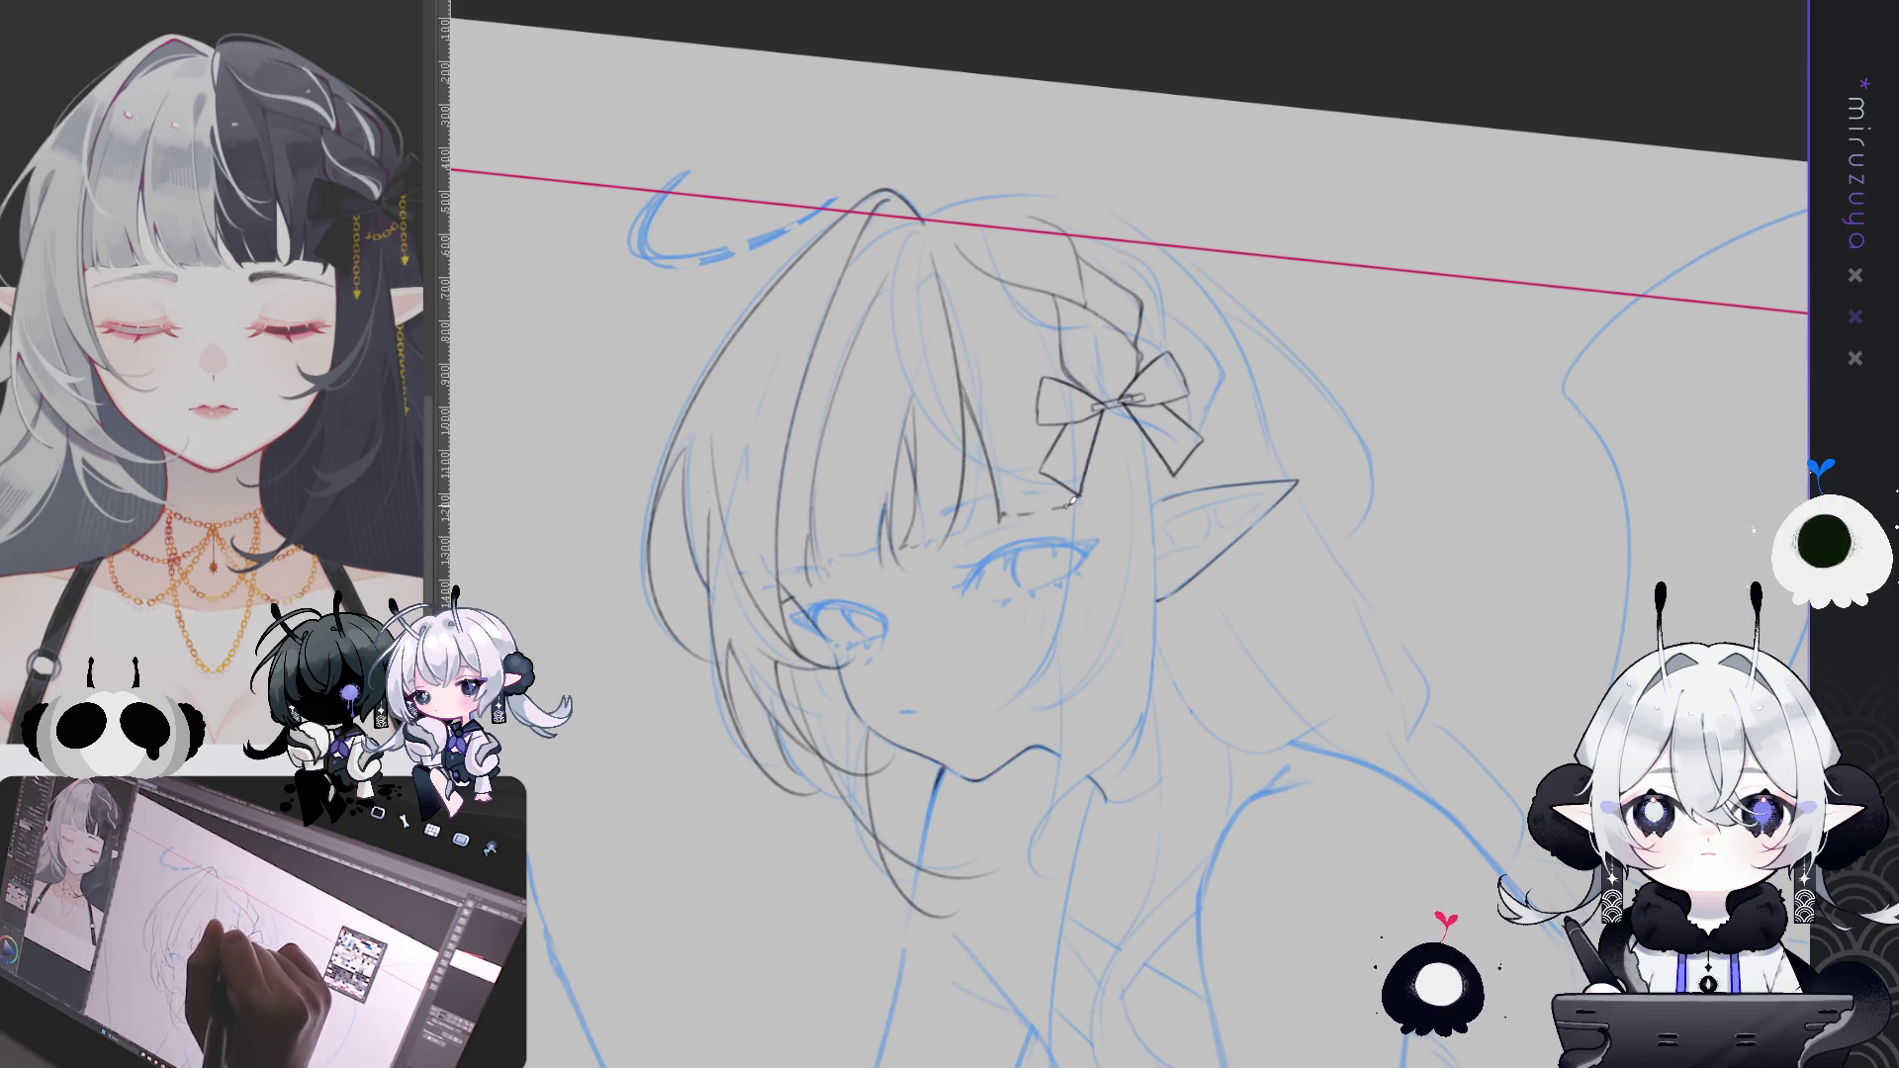
# Mirror the view to check proportions, level it, and redraw the cheek-to-jaw line
pyautogui.press('h')
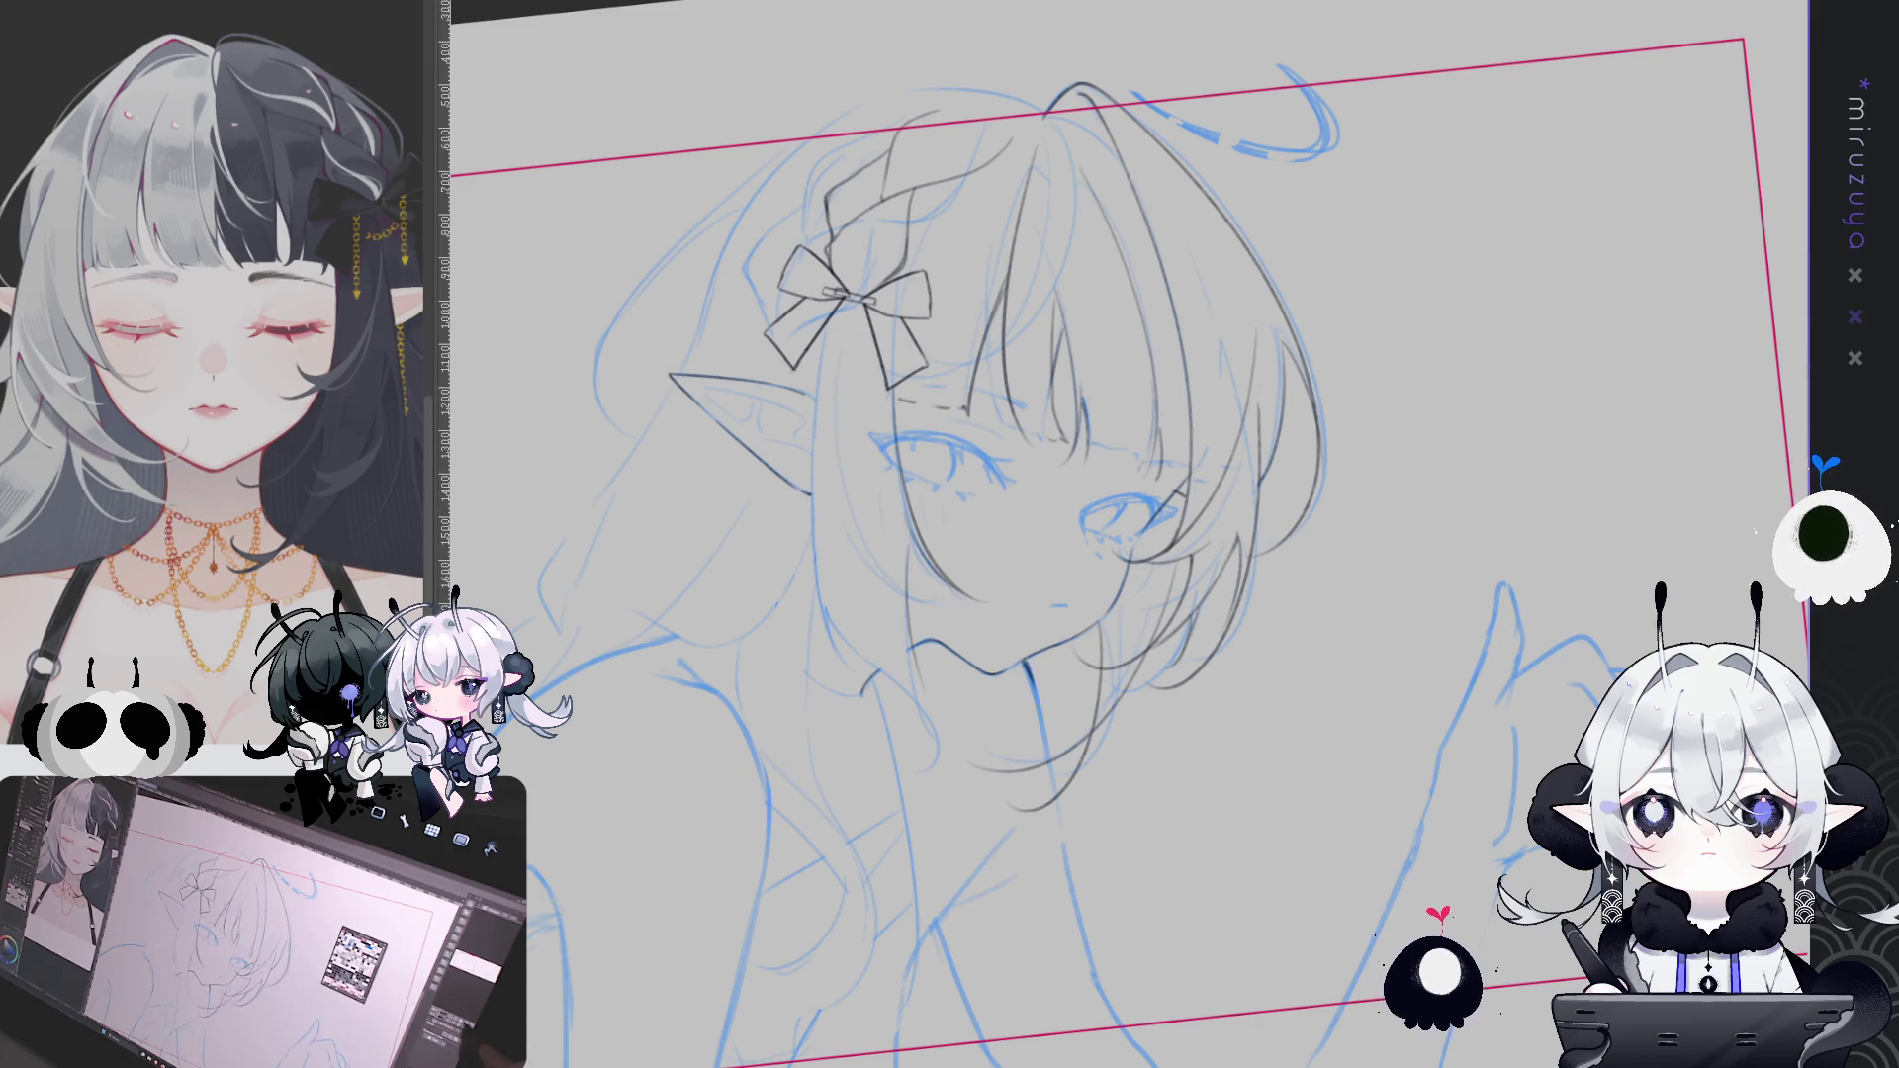
pyautogui.press('h')
pyautogui.hotkey('ctrl', '@')
pyautogui.moveTo(1291, 602)
pyautogui.mouseDown()
pyautogui.moveTo(1104, 648)
pyautogui.moveTo(1343, 674)
pyautogui.mouseUp()
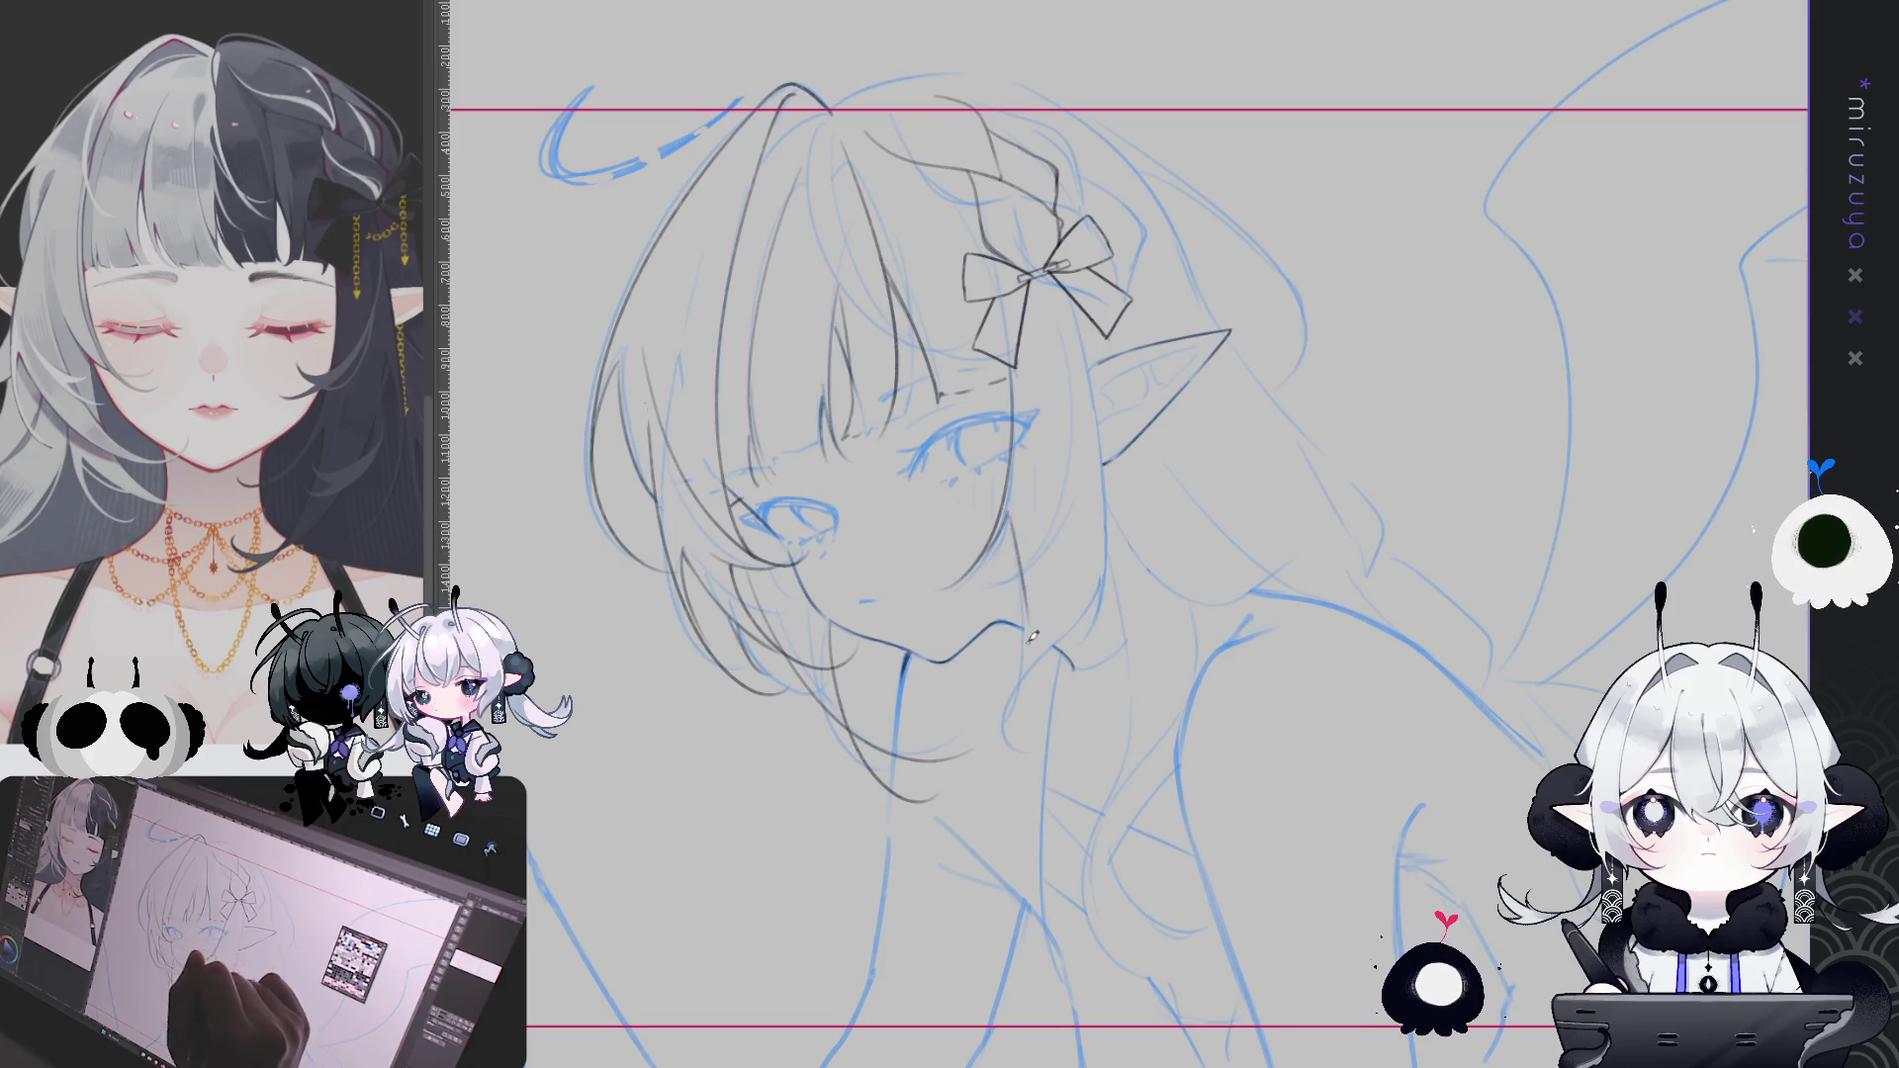
pyautogui.moveTo(1017, 509)
pyautogui.mouseDown()
pyautogui.moveTo(1013, 708)
pyautogui.moveTo(940, 737)
pyautogui.mouseUp()
pyautogui.hotkey('ctrl', 'z')
pyautogui.hotkey('ctrl', 'z')
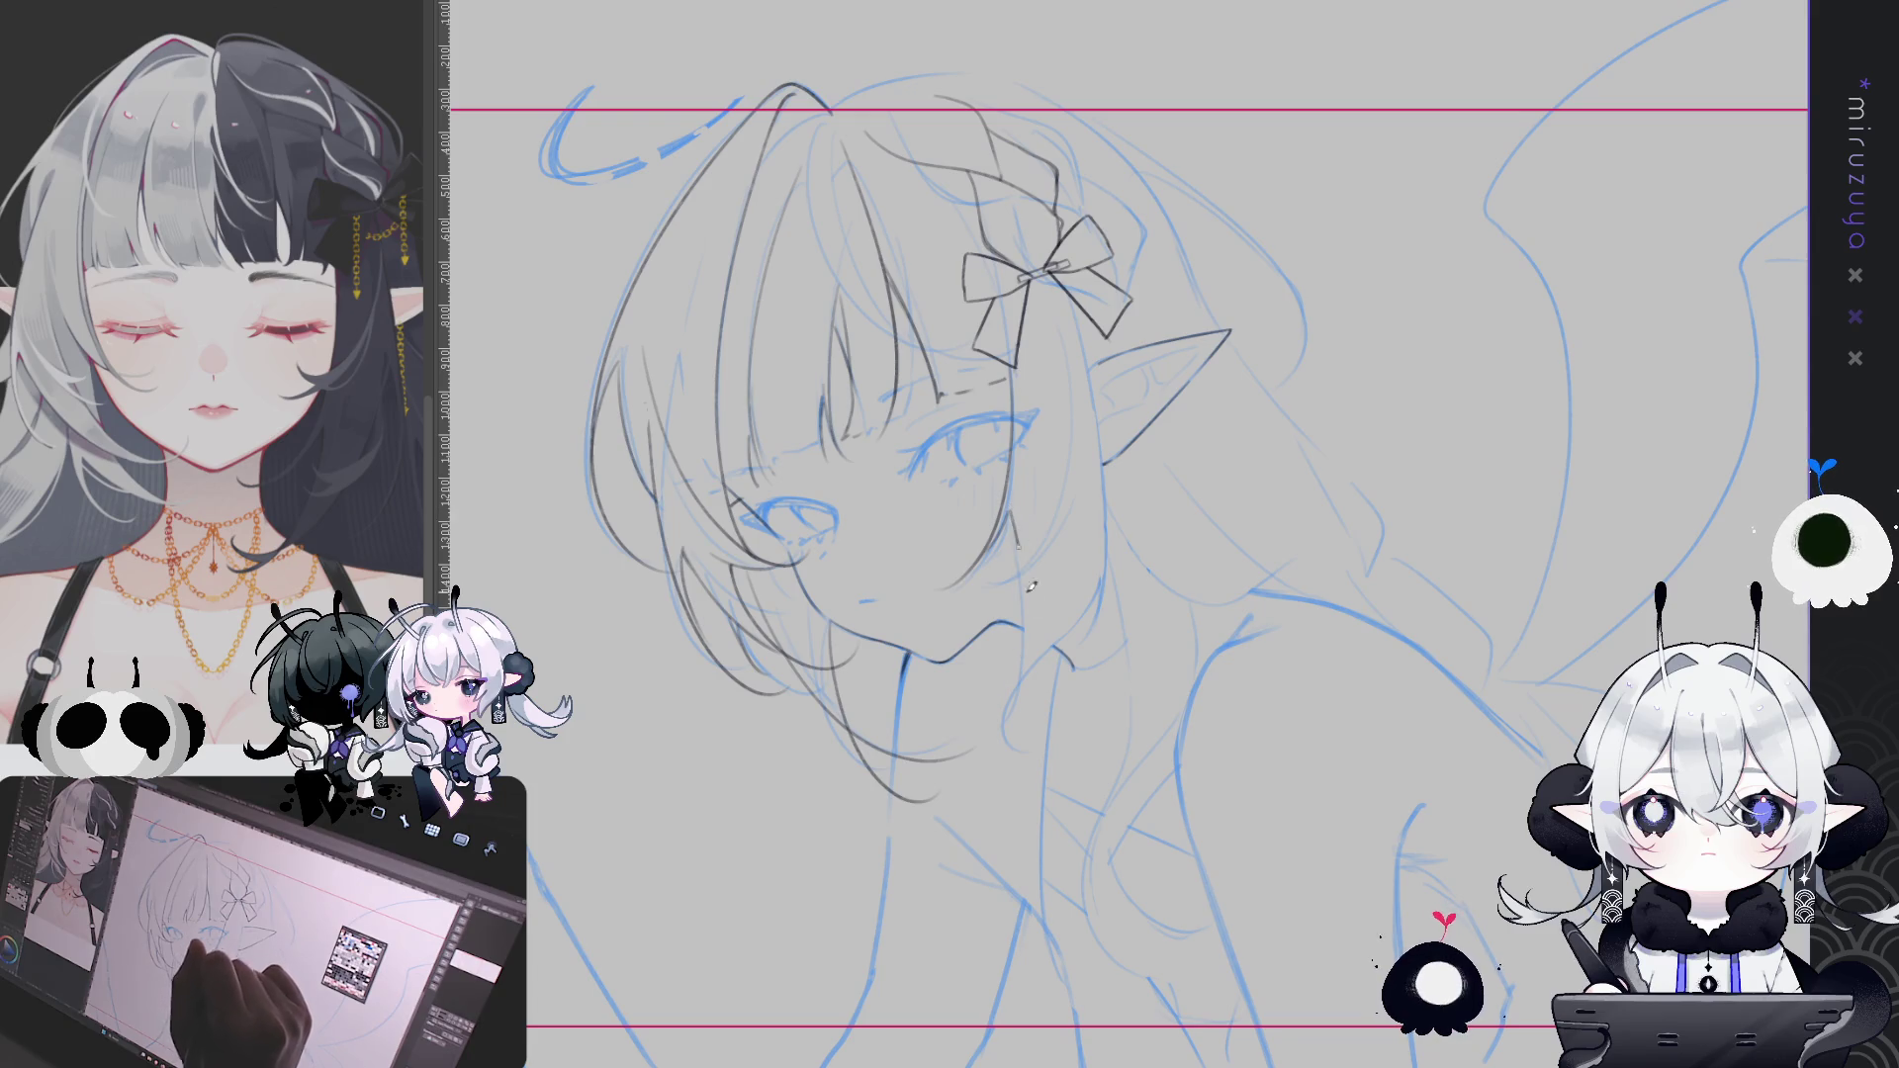
pyautogui.moveTo(1011, 499)
pyautogui.mouseDown()
pyautogui.moveTo(1019, 593)
pyautogui.moveTo(965, 727)
pyautogui.mouseUp()
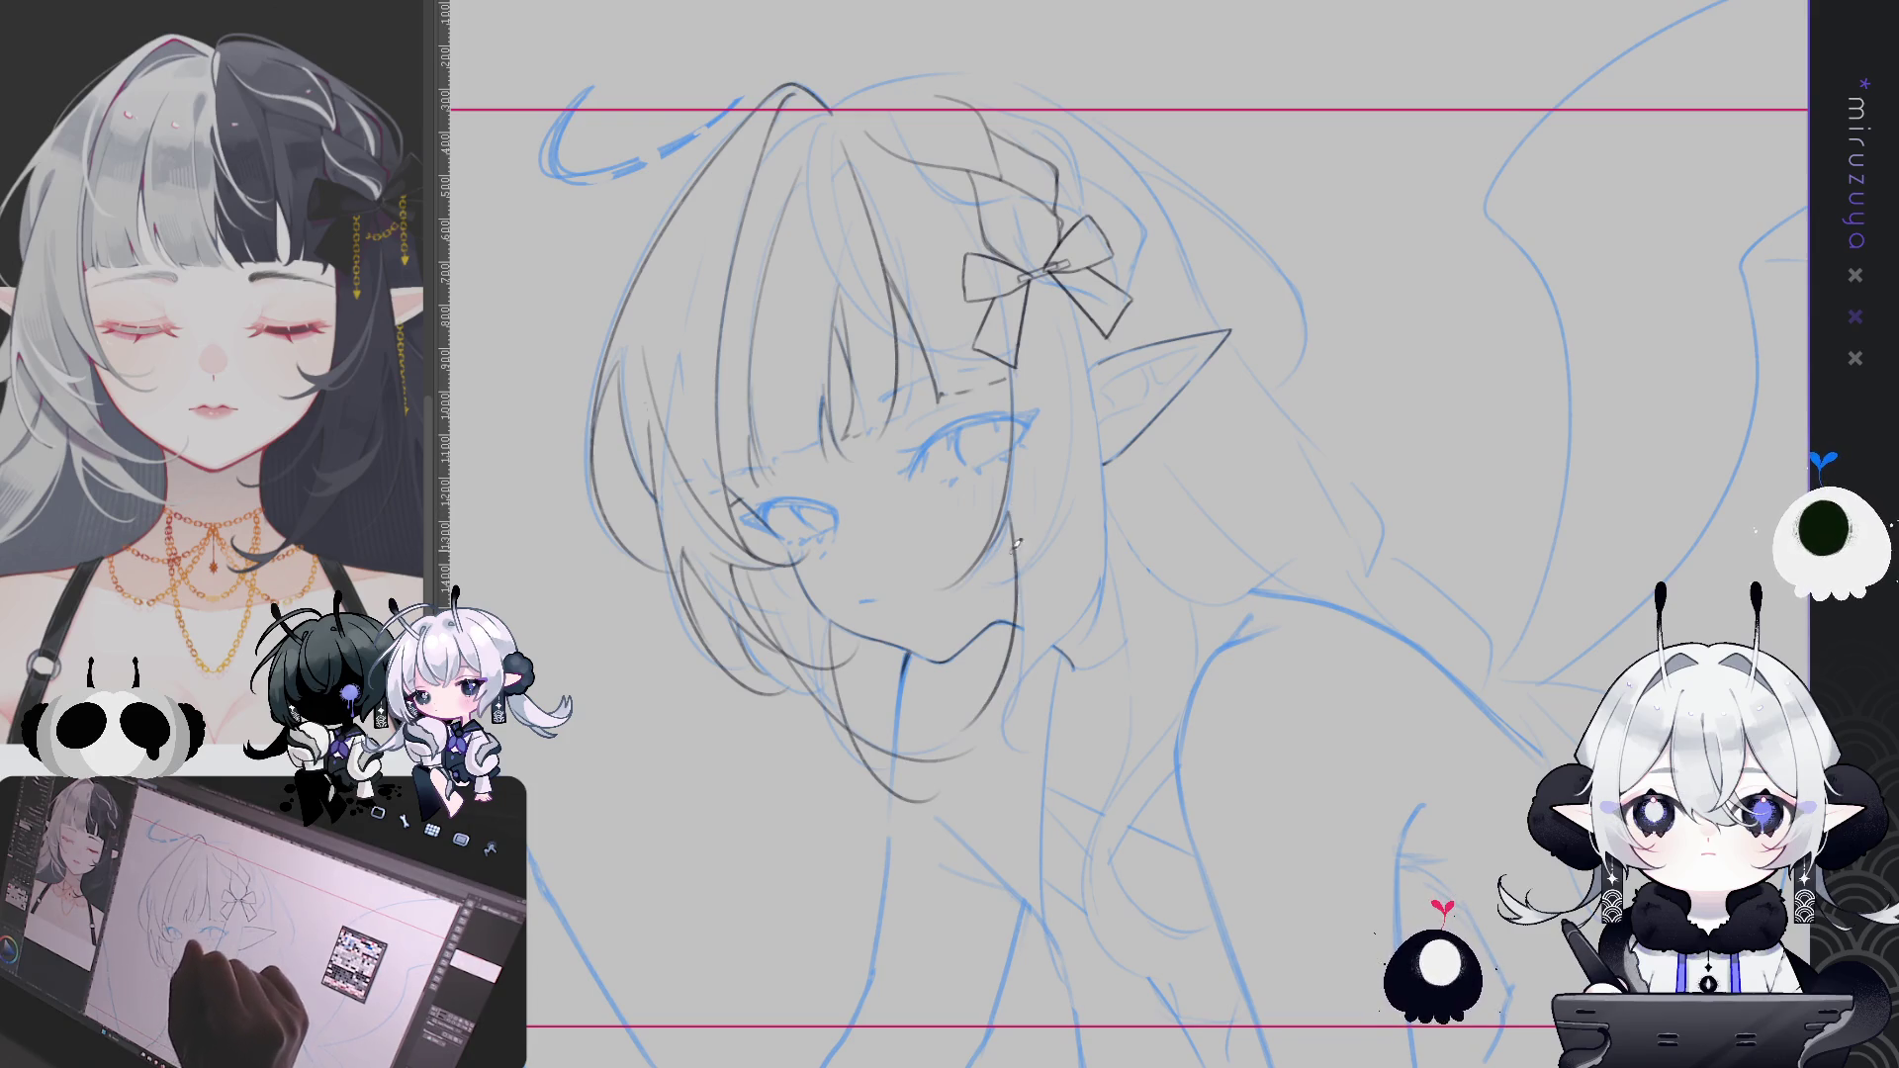
# Ink the hair line from the ear down beside the neck, then mirror the view to check
pyautogui.moveTo(1093, 302); pyautogui.dragTo(1101, 682)
pyautogui.hotkey('ctrl', 'z')
pyautogui.moveTo(1087, 287); pyautogui.dragTo(1103, 663)
pyautogui.press('h')
pyautogui.moveTo(1202, 530); pyautogui.dragTo(1012, 377)
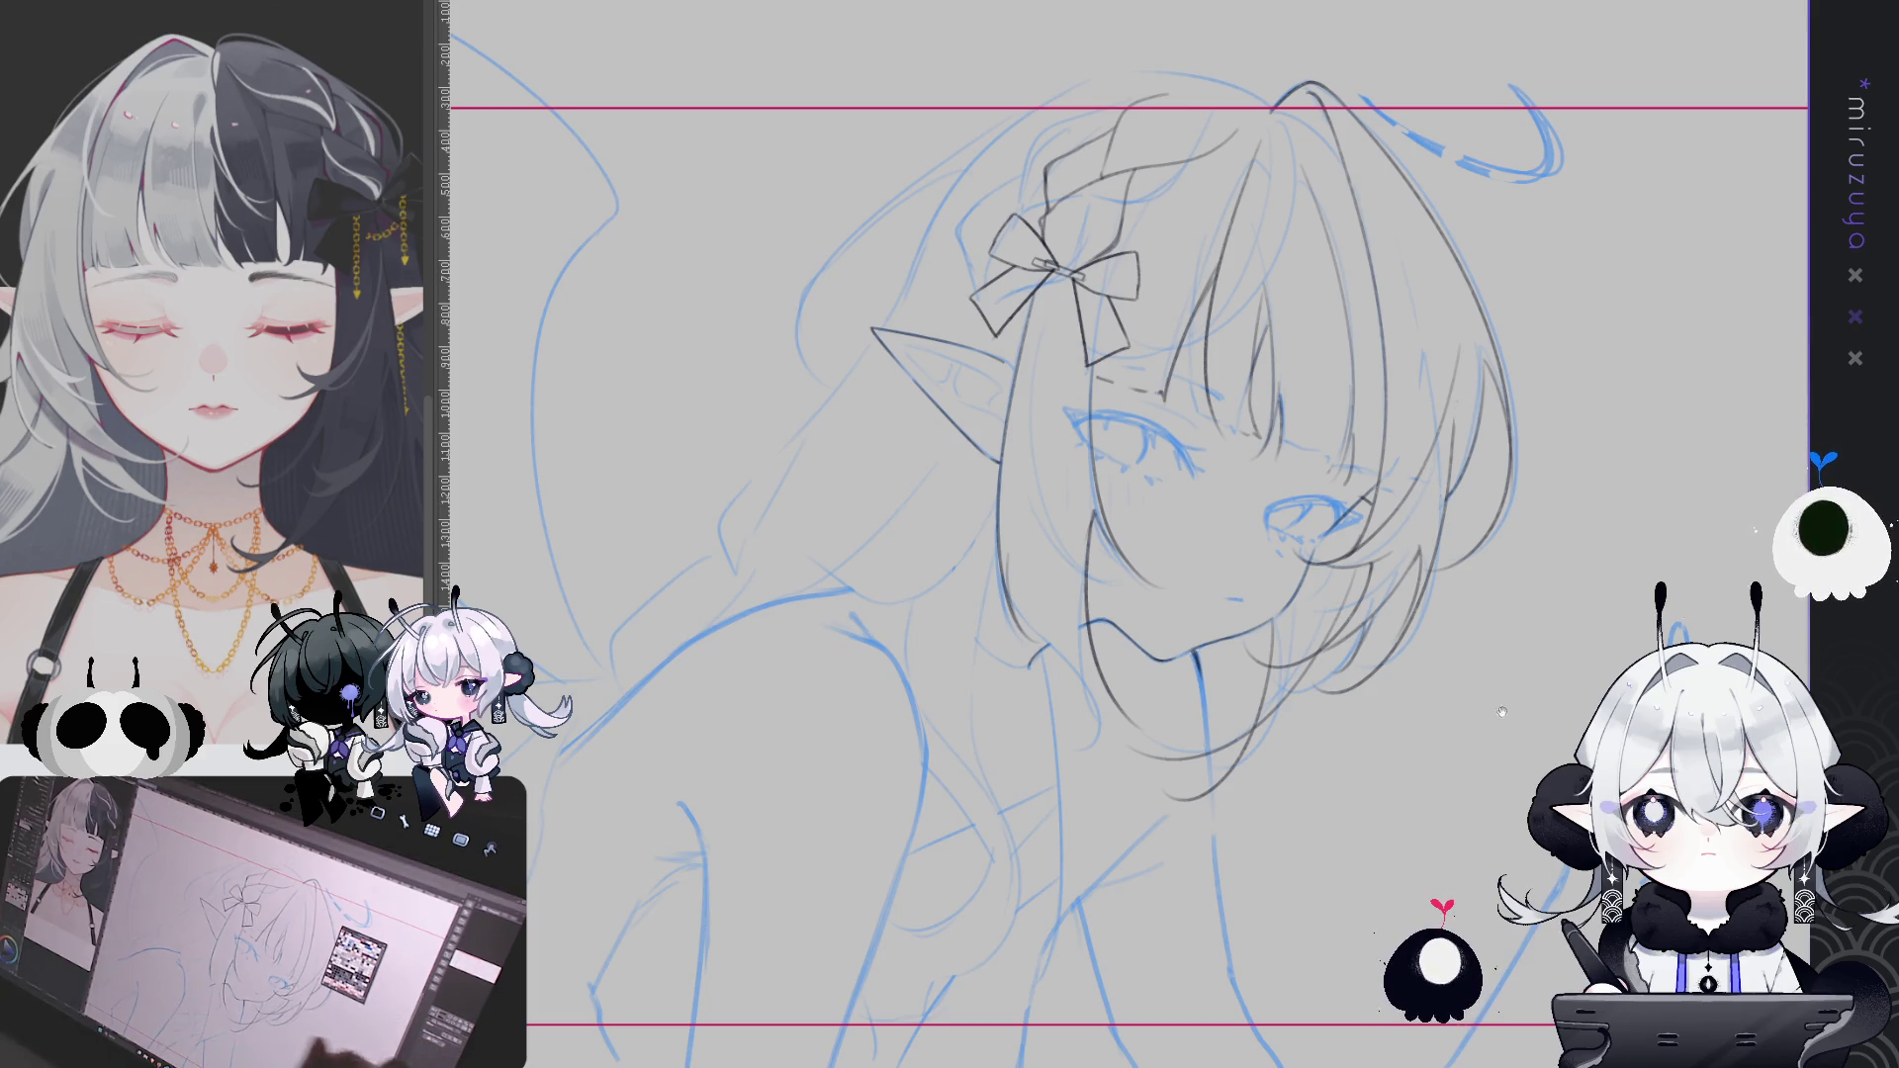
pyautogui.moveTo(1098, 542); pyautogui.dragTo(885, 542)
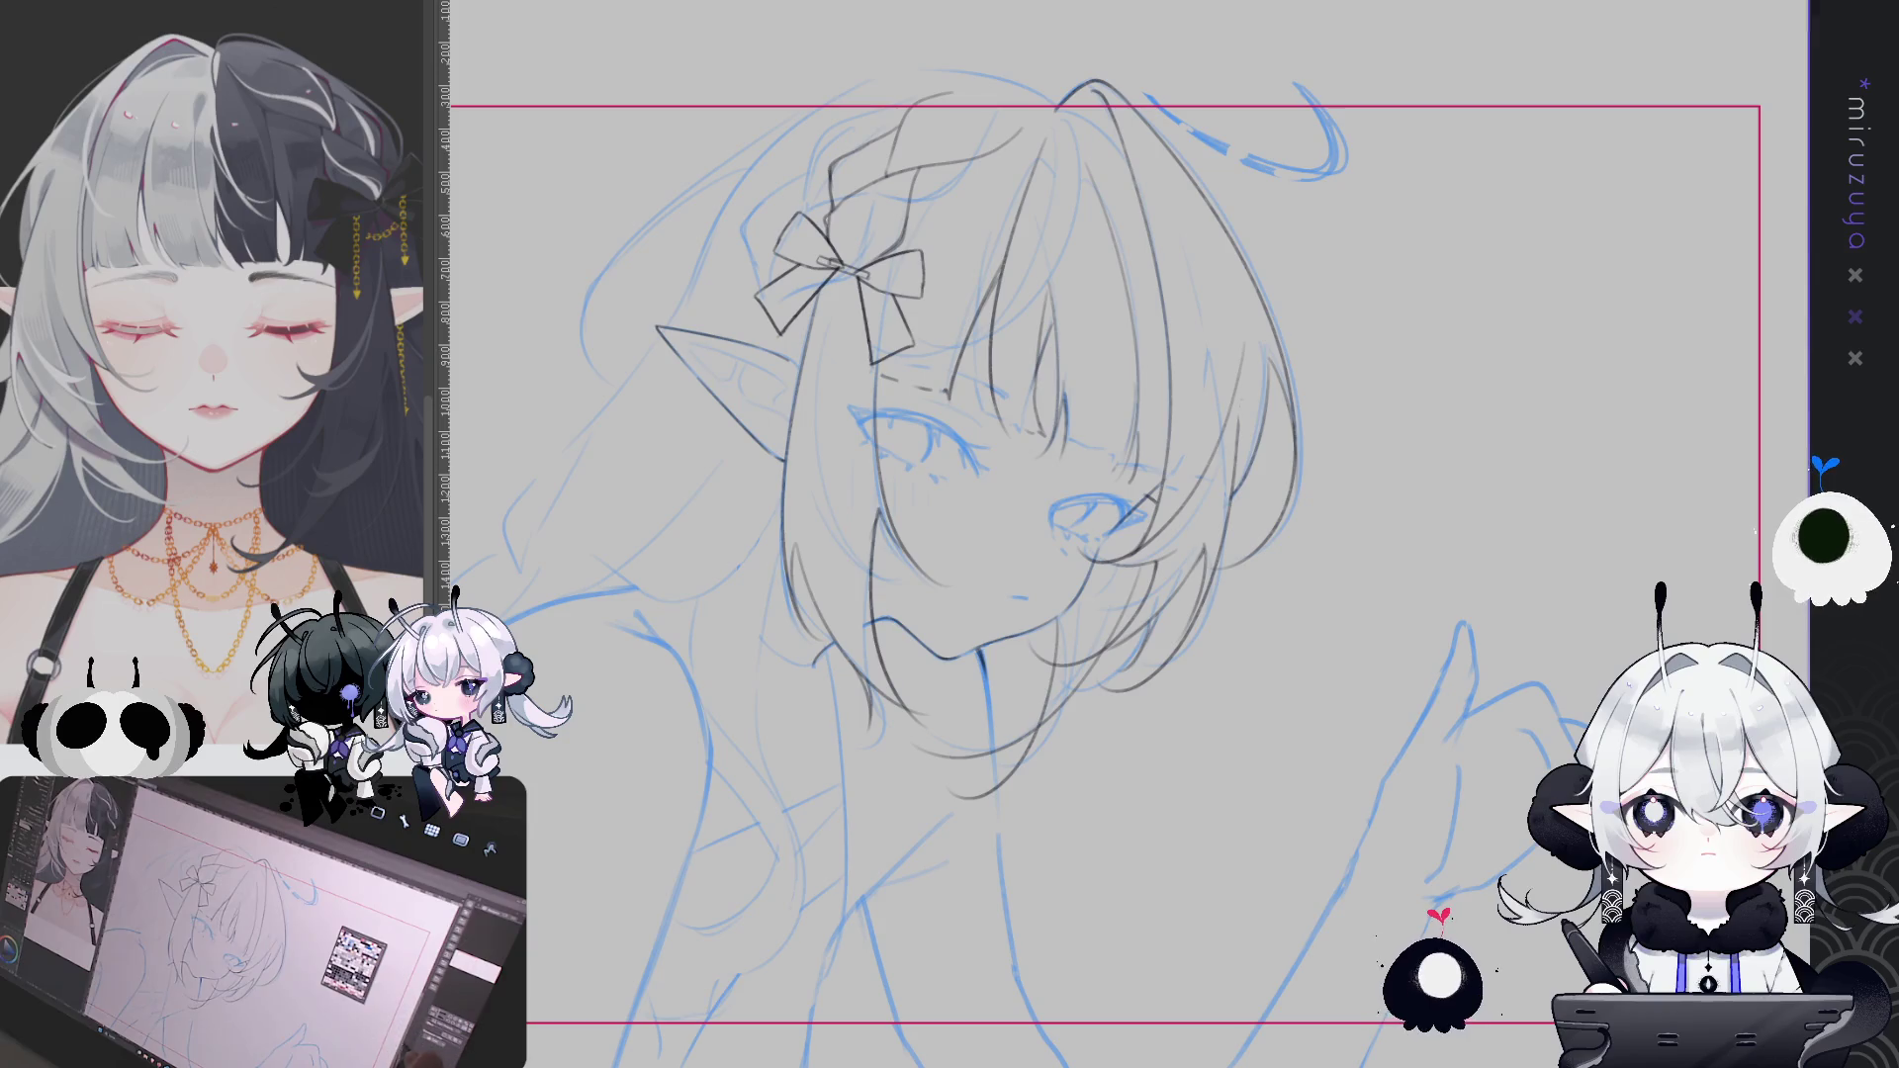
pyautogui.moveTo(1274, 521)
pyautogui.mouseDown()
pyautogui.moveTo(1273, 487)
pyautogui.moveTo(1259, 503)
pyautogui.mouseUp()
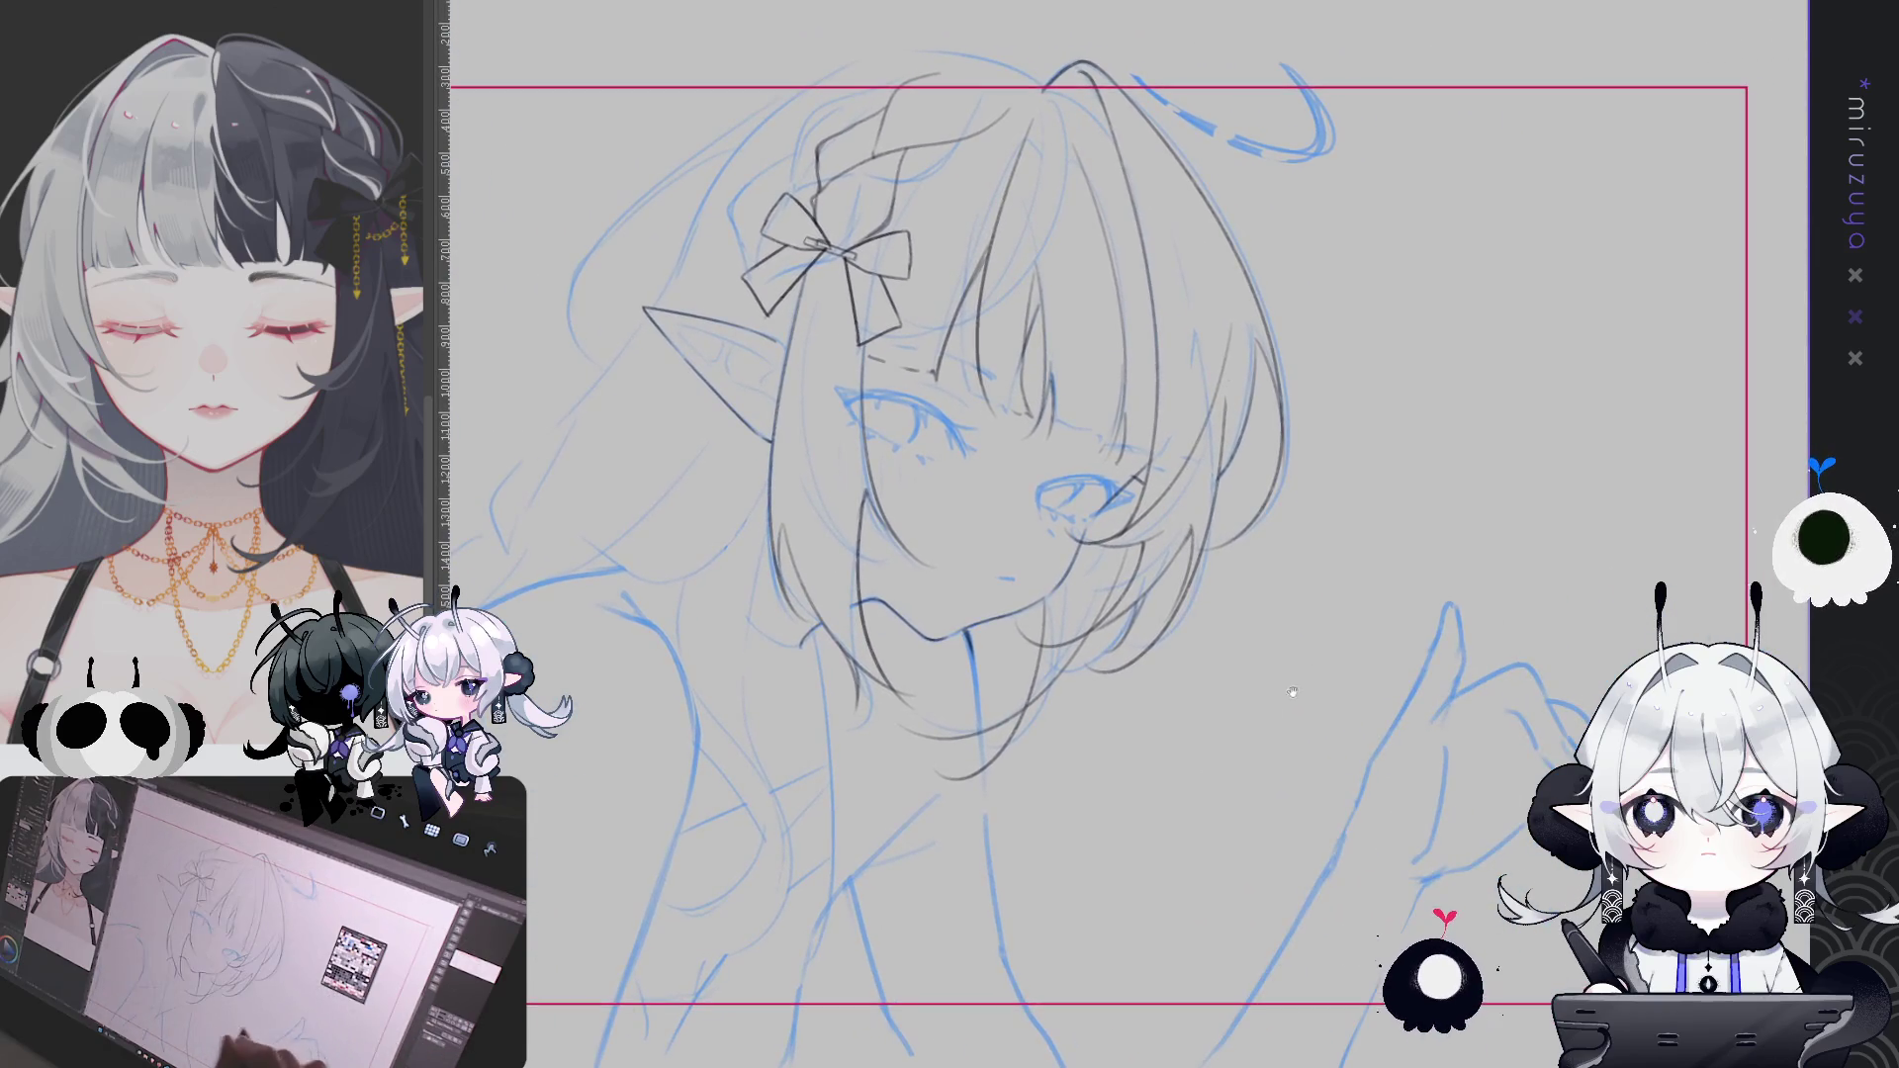
pyautogui.press('h')
pyautogui.moveTo(1613, 567); pyautogui.dragTo(1256, 648)
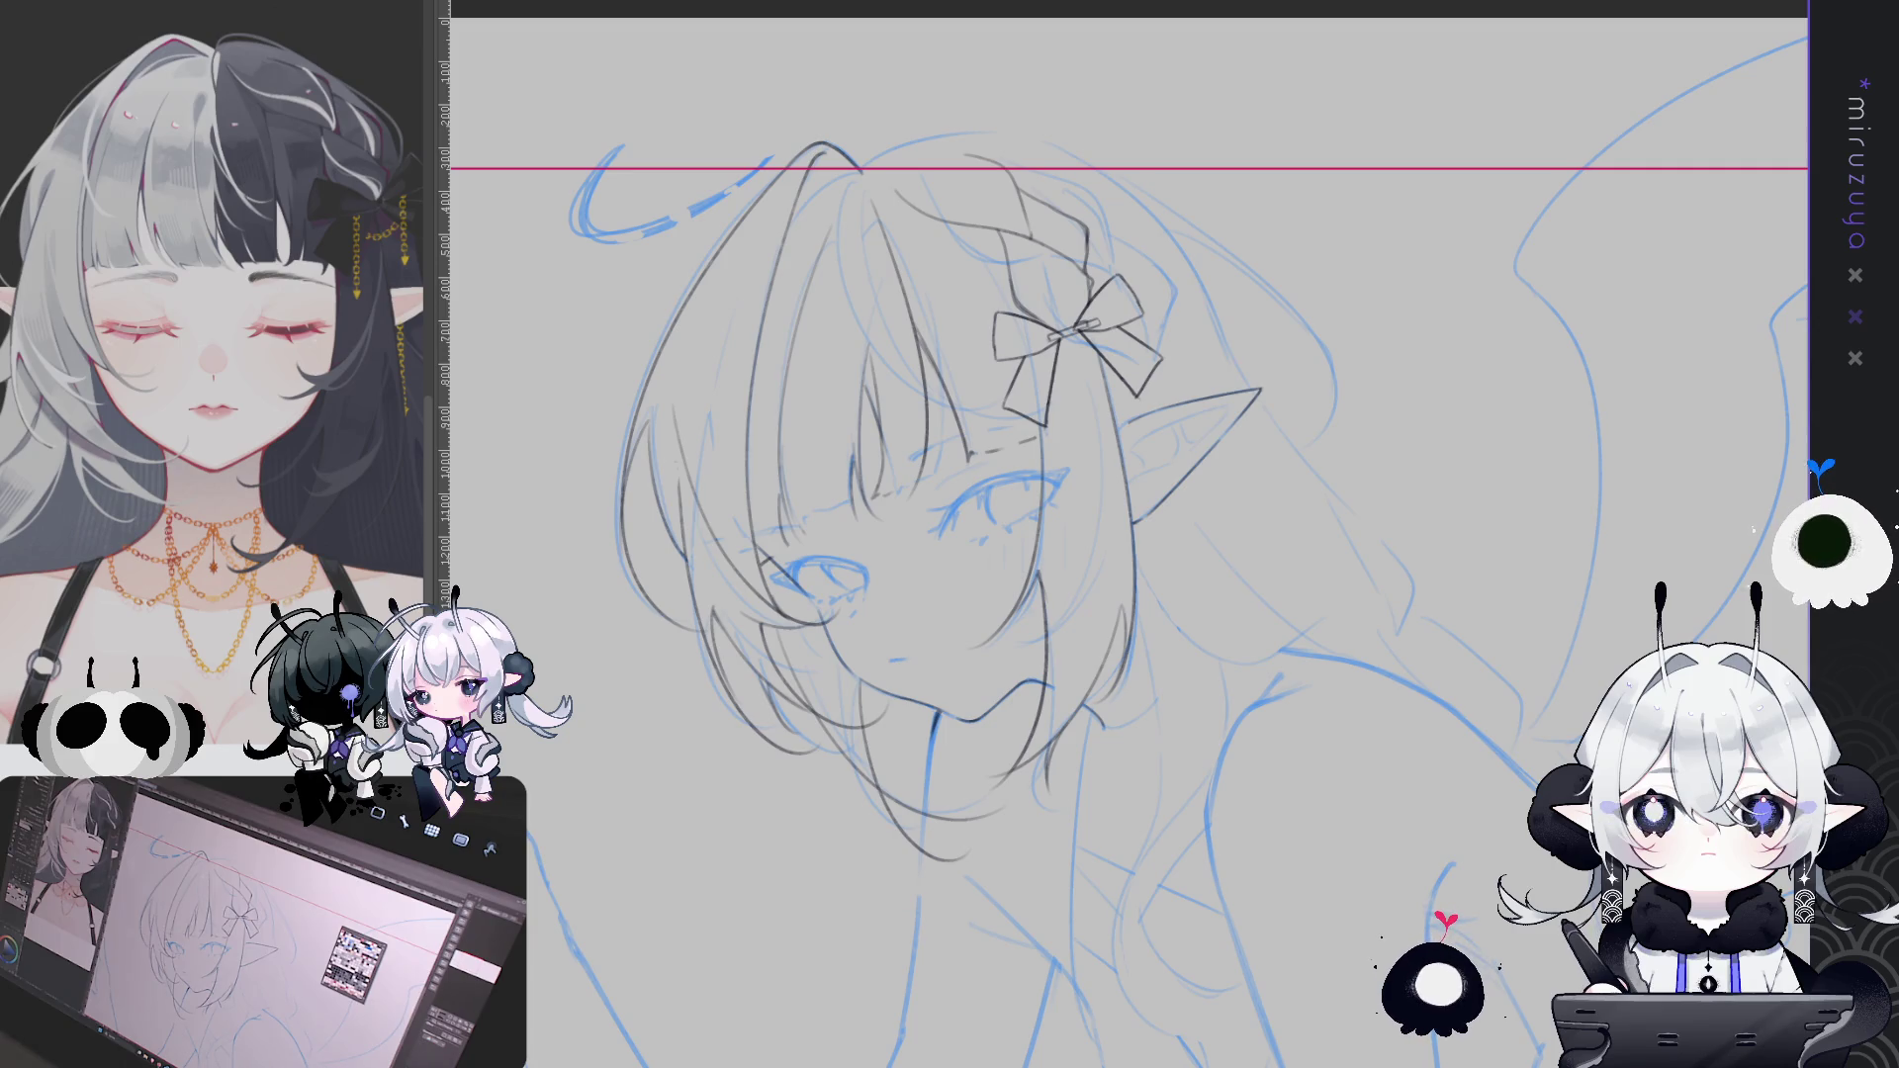
# Ink long hair strands falling from the ear, redrawing an overlong stroke shorter
pyautogui.moveTo(1480, 1016); pyautogui.dragTo(1233, 952)
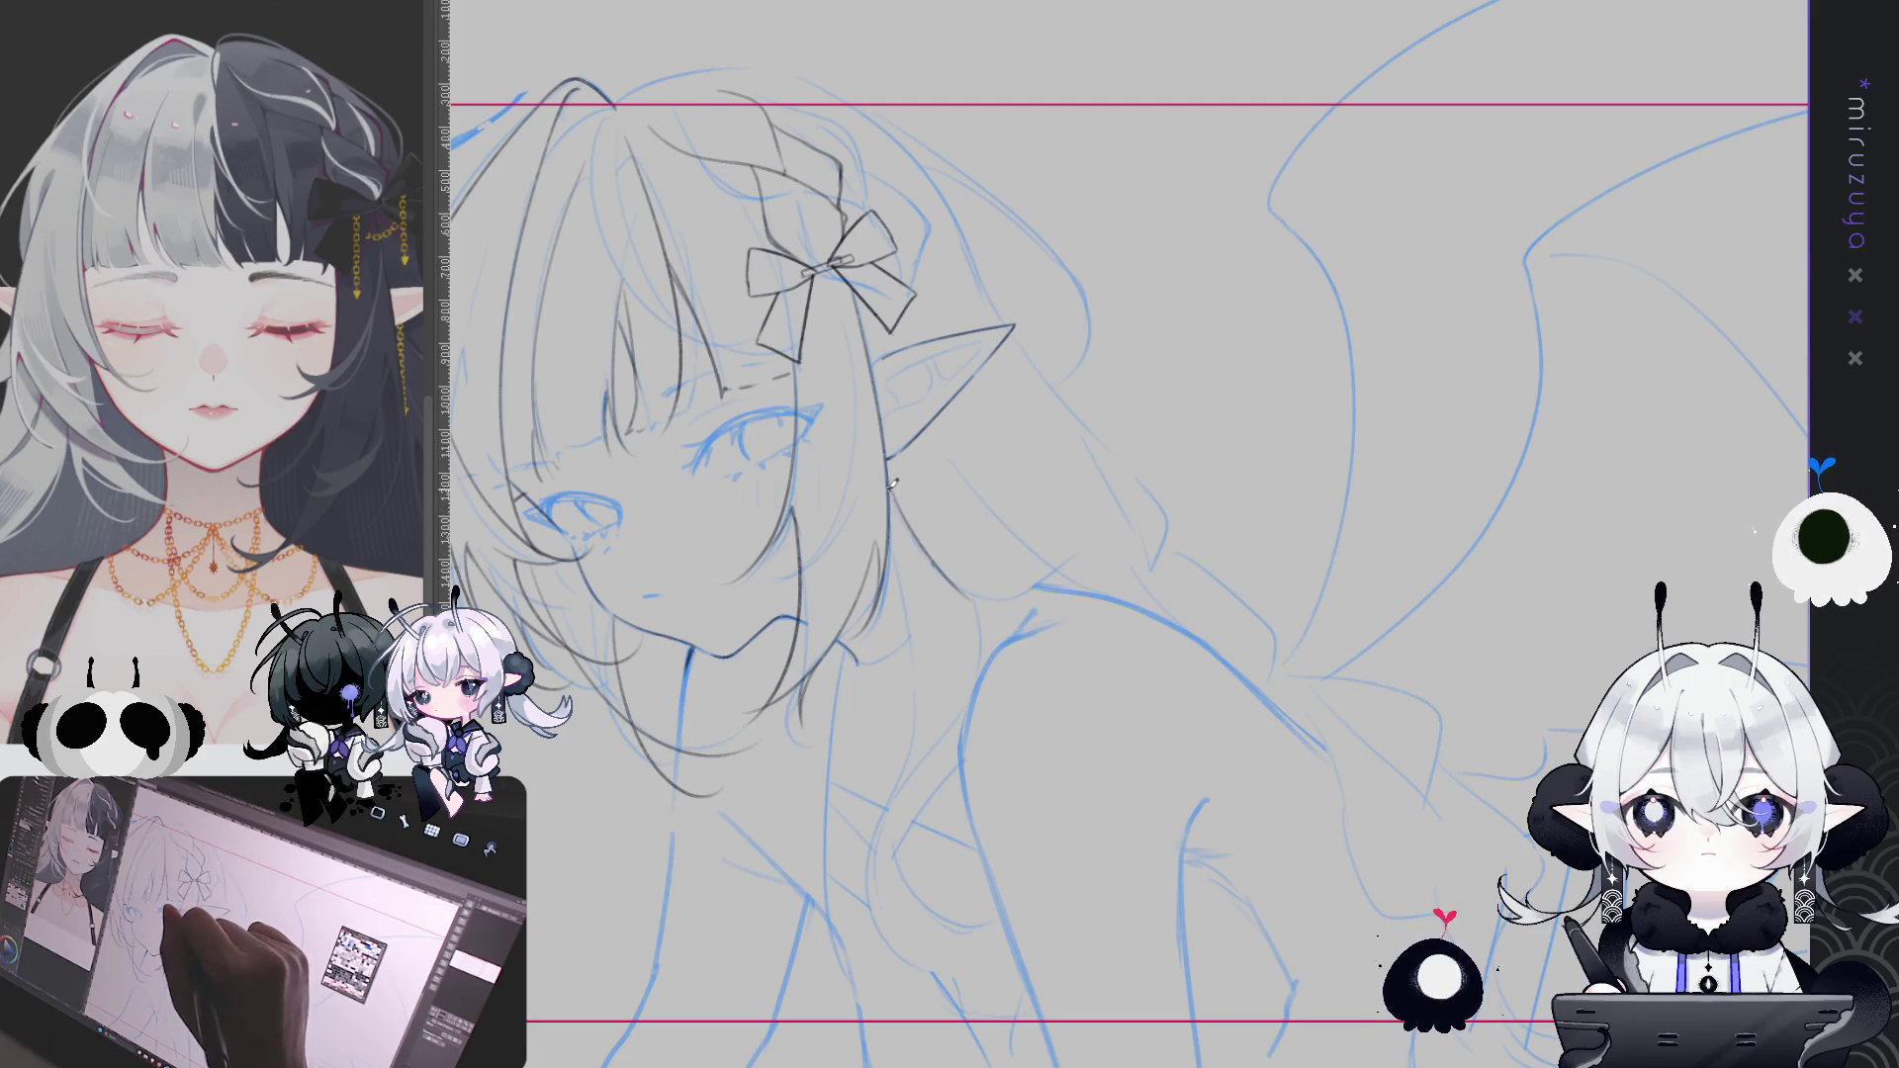
pyautogui.moveTo(921, 350)
pyautogui.mouseDown()
pyautogui.moveTo(940, 300)
pyautogui.moveTo(1094, 206)
pyautogui.mouseUp()
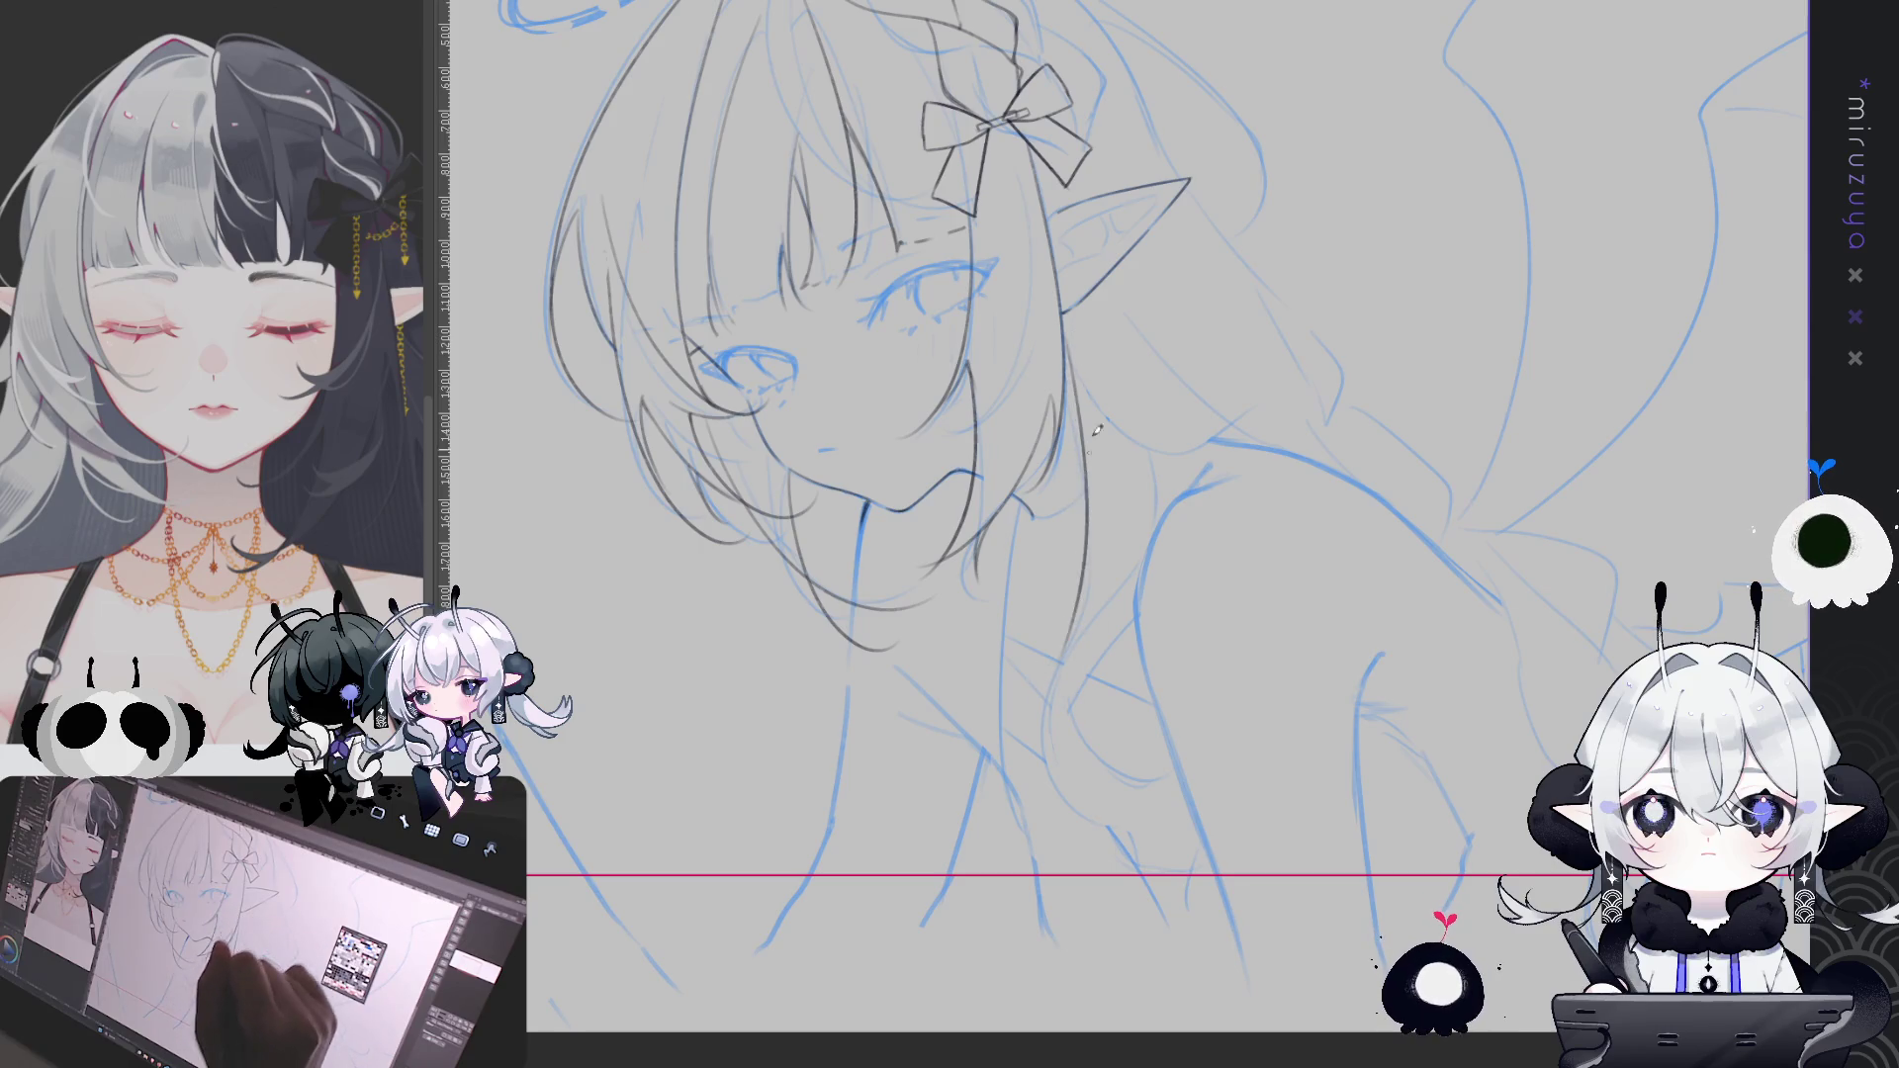
pyautogui.moveTo(1067, 329)
pyautogui.mouseDown()
pyautogui.moveTo(1088, 584)
pyautogui.moveTo(1038, 860)
pyautogui.mouseUp()
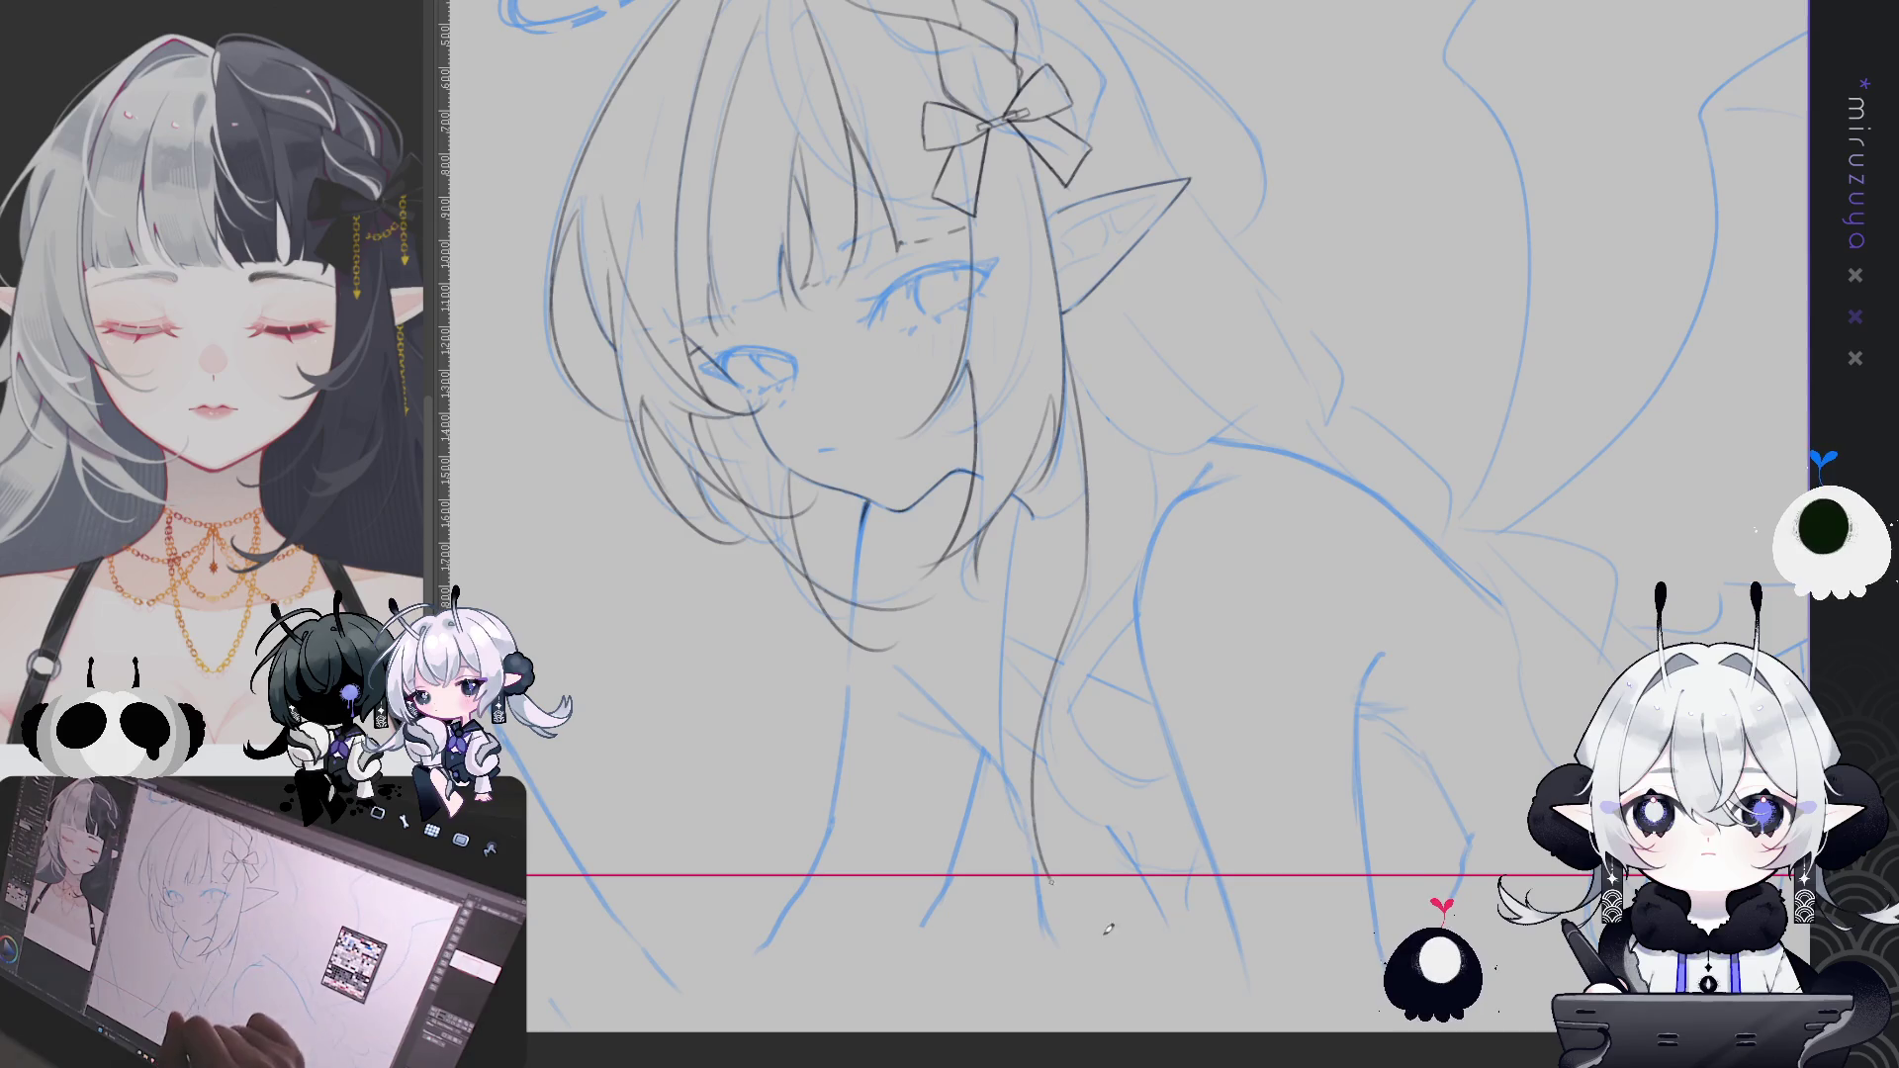
pyautogui.hotkey('ctrl', 'z')
pyautogui.moveTo(1093, 552)
pyautogui.mouseDown()
pyautogui.moveTo(1053, 688)
pyautogui.moveTo(1120, 907)
pyautogui.mouseUp()
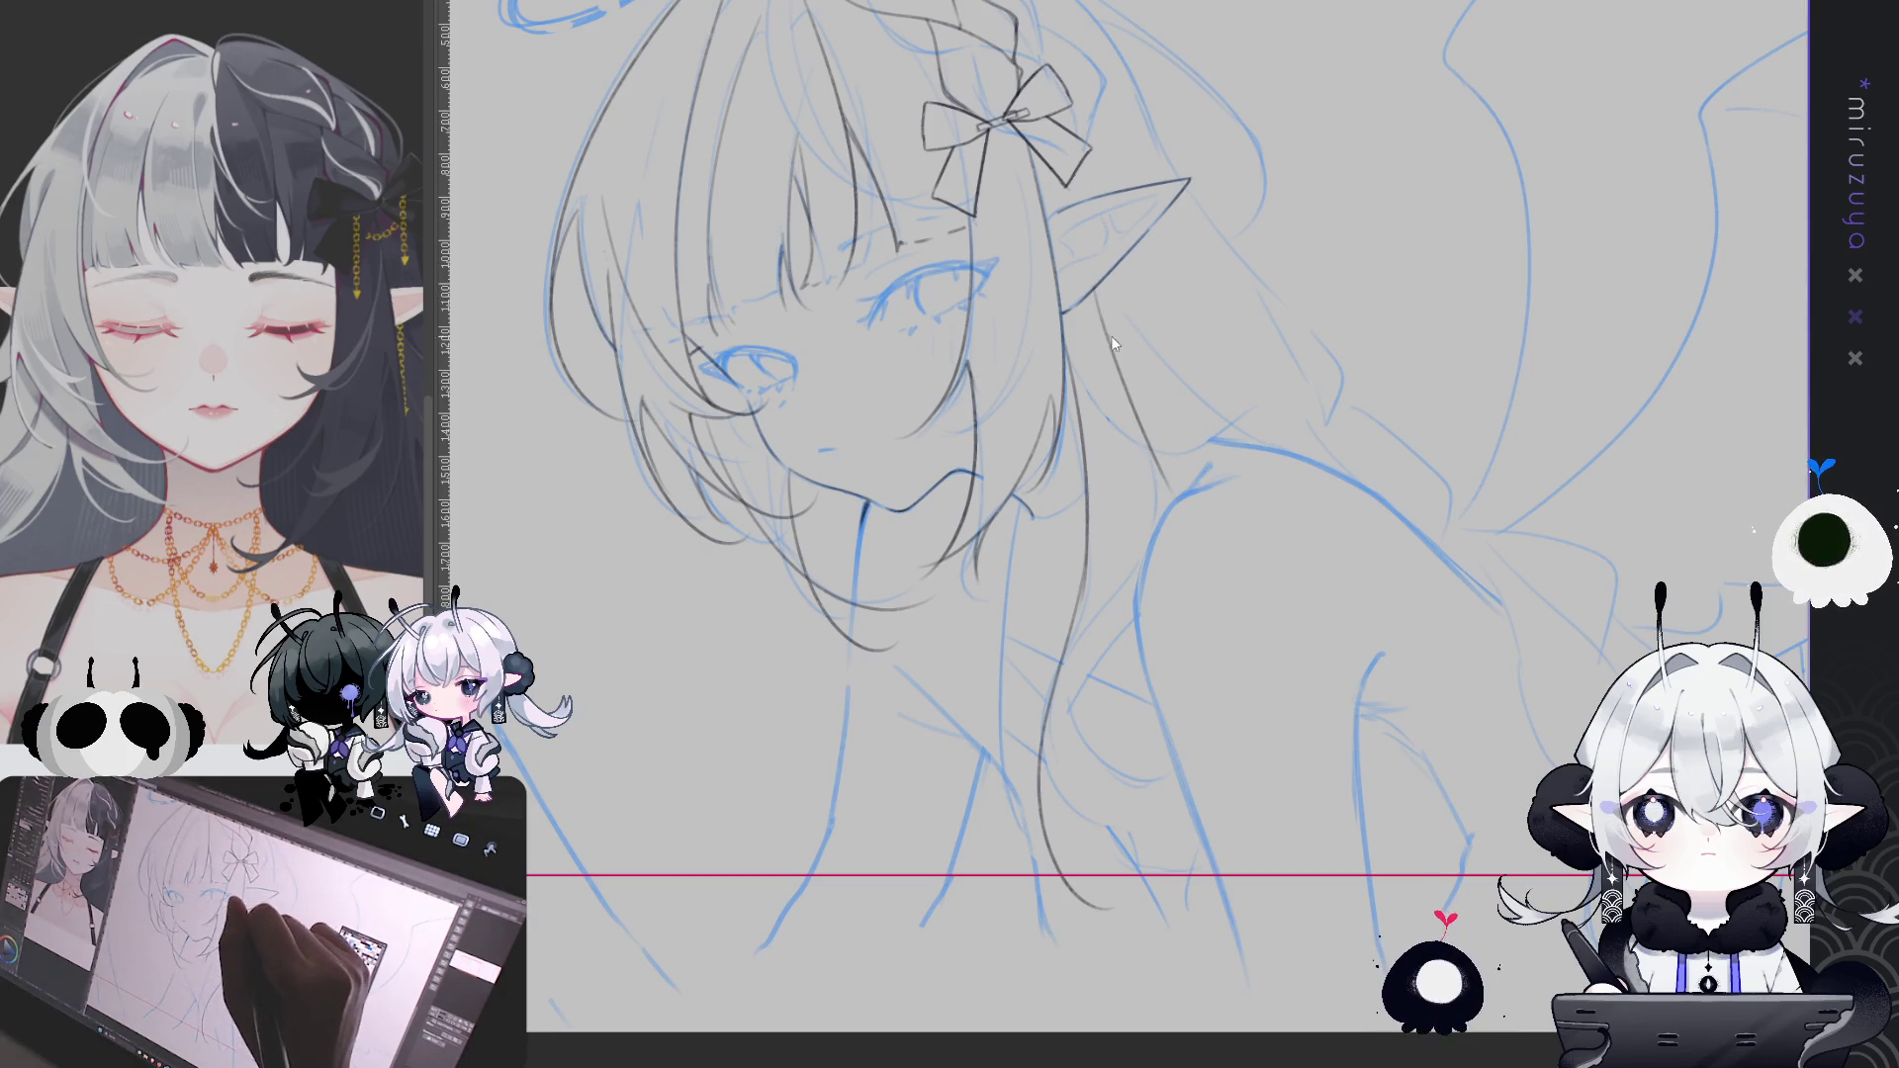
pyautogui.moveTo(1099, 306); pyautogui.dragTo(1160, 510)
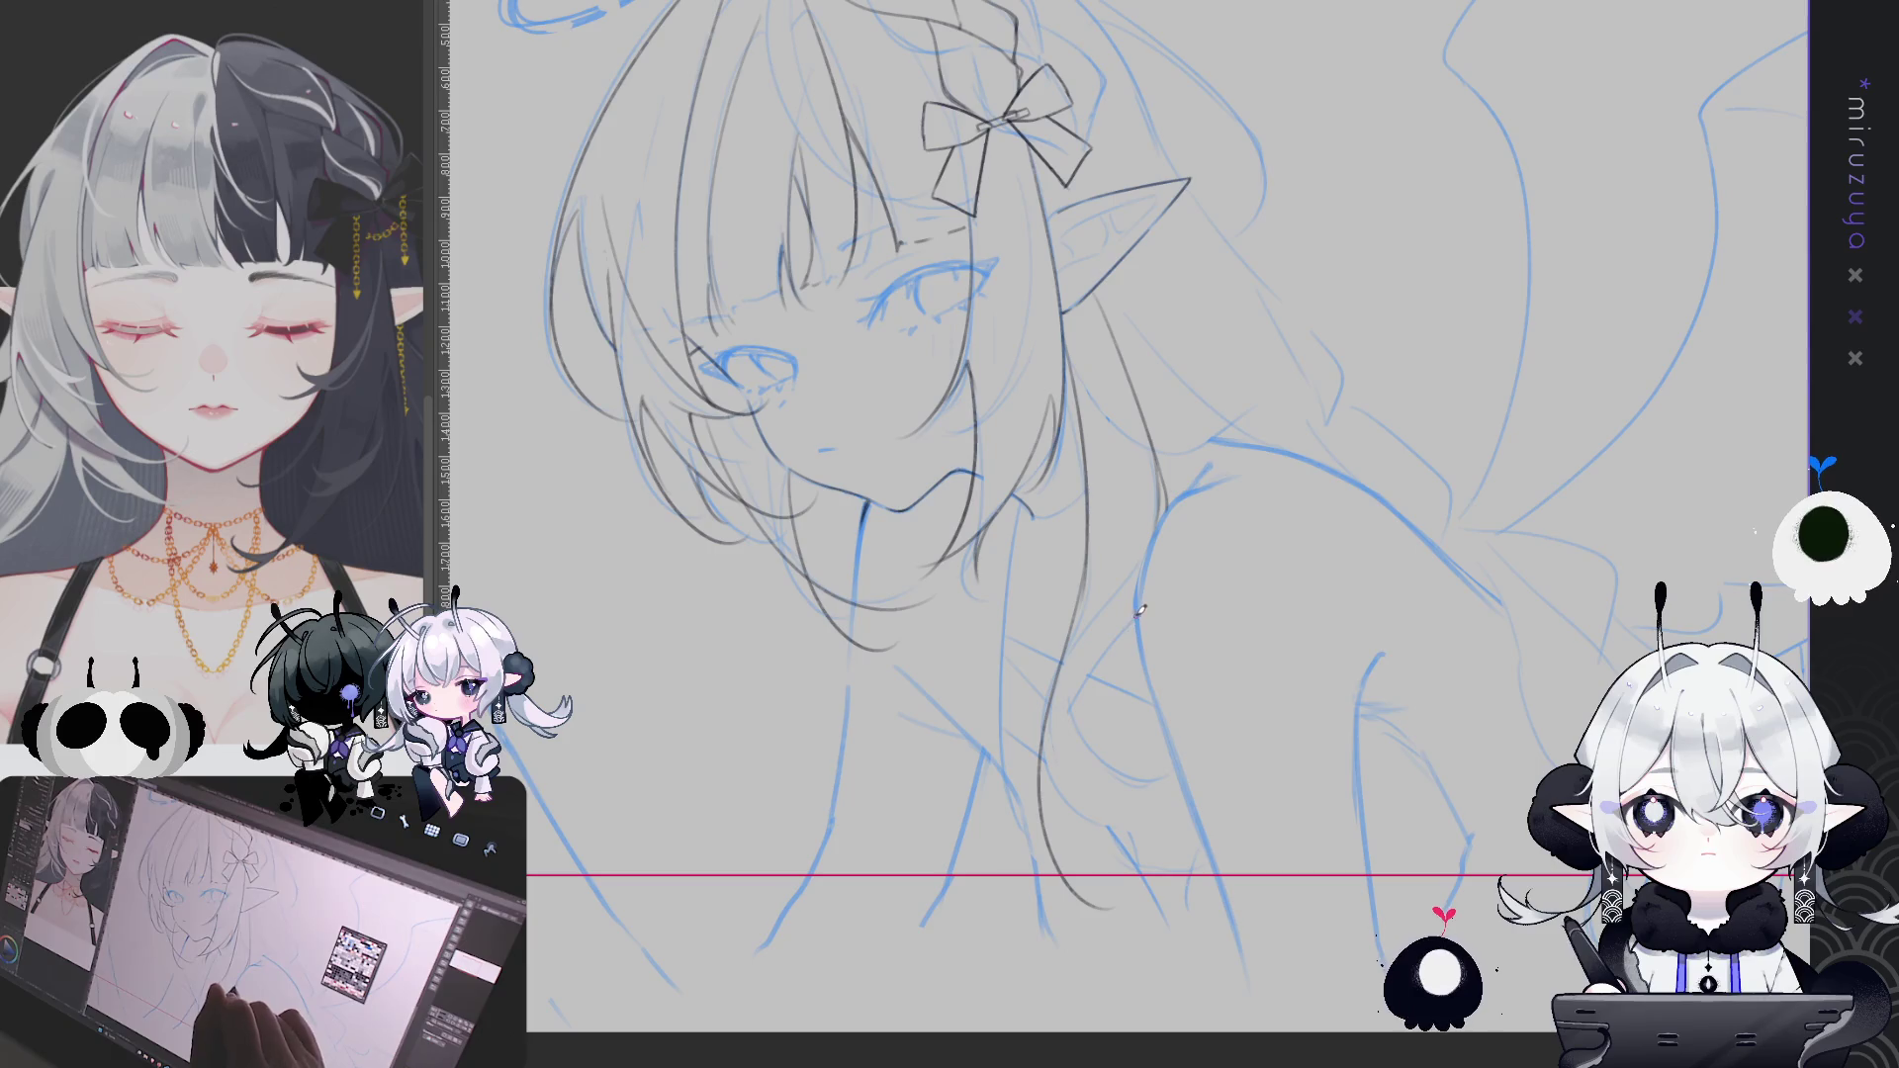
# Add a hair strand near the shoulder, undoing an extra stroke
pyautogui.moveTo(1087, 704); pyautogui.dragTo(1182, 843)
pyautogui.moveTo(1091, 713); pyautogui.dragTo(1205, 836)
pyautogui.hotkey('ctrl', 'z')
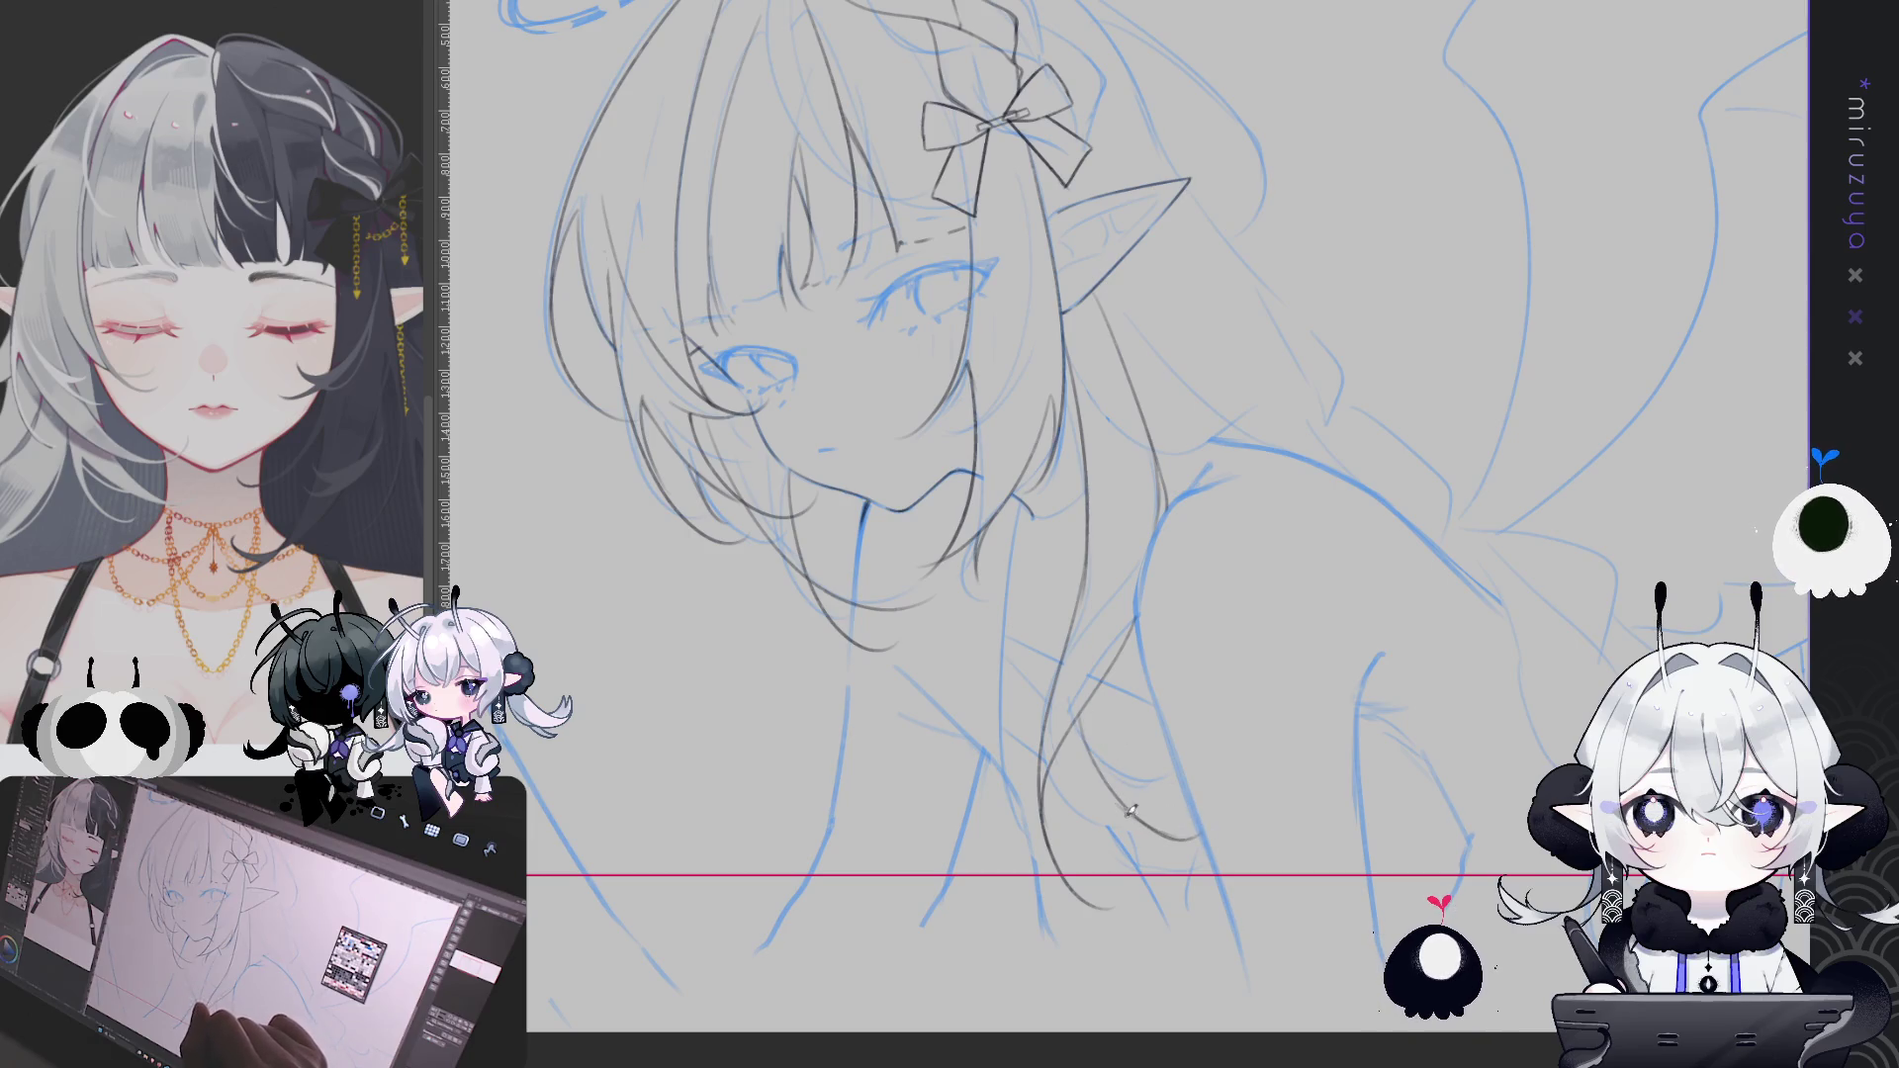
pyautogui.moveTo(1119, 798); pyautogui.dragTo(1040, 493)
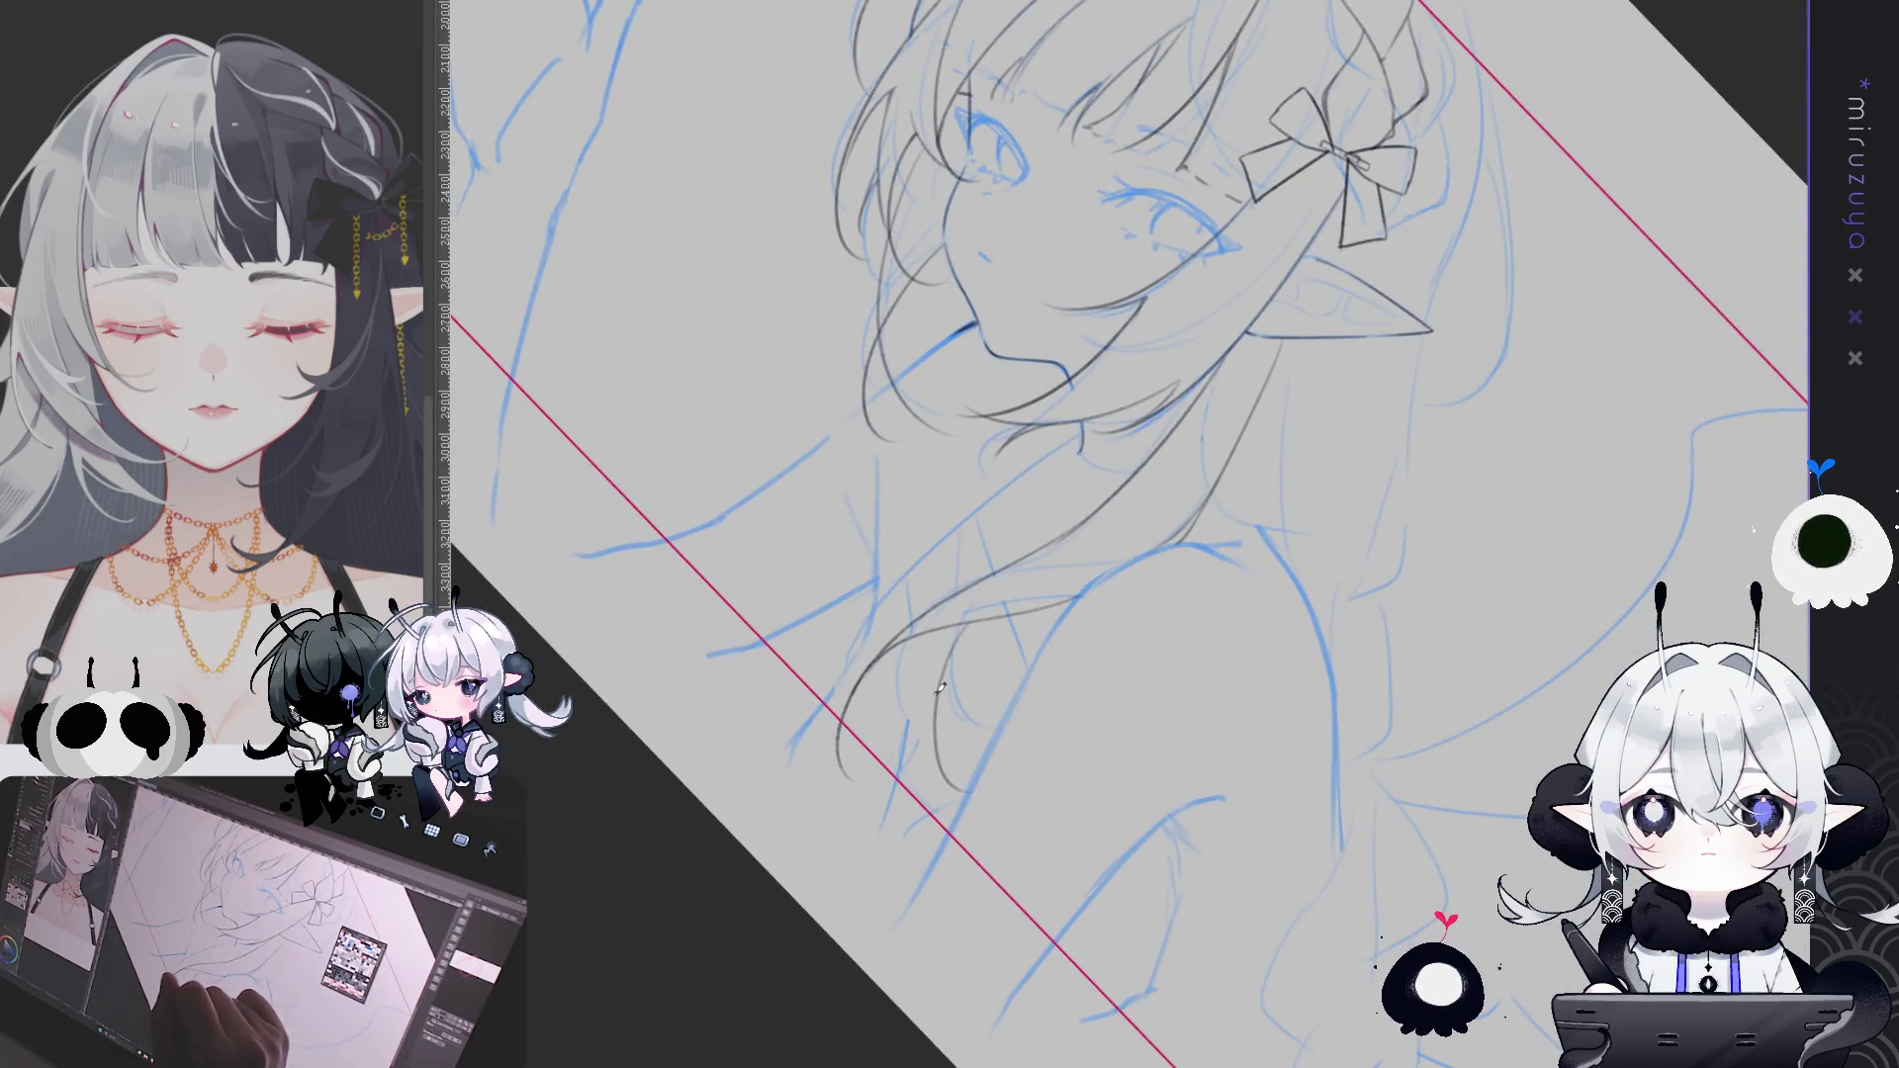
# Ink three short hair strands beside the neck, then level and nudge the view
pyautogui.moveTo(934, 681); pyautogui.dragTo(950, 767)
pyautogui.moveTo(934, 682); pyautogui.dragTo(887, 816)
pyautogui.moveTo(940, 683); pyautogui.dragTo(900, 797)
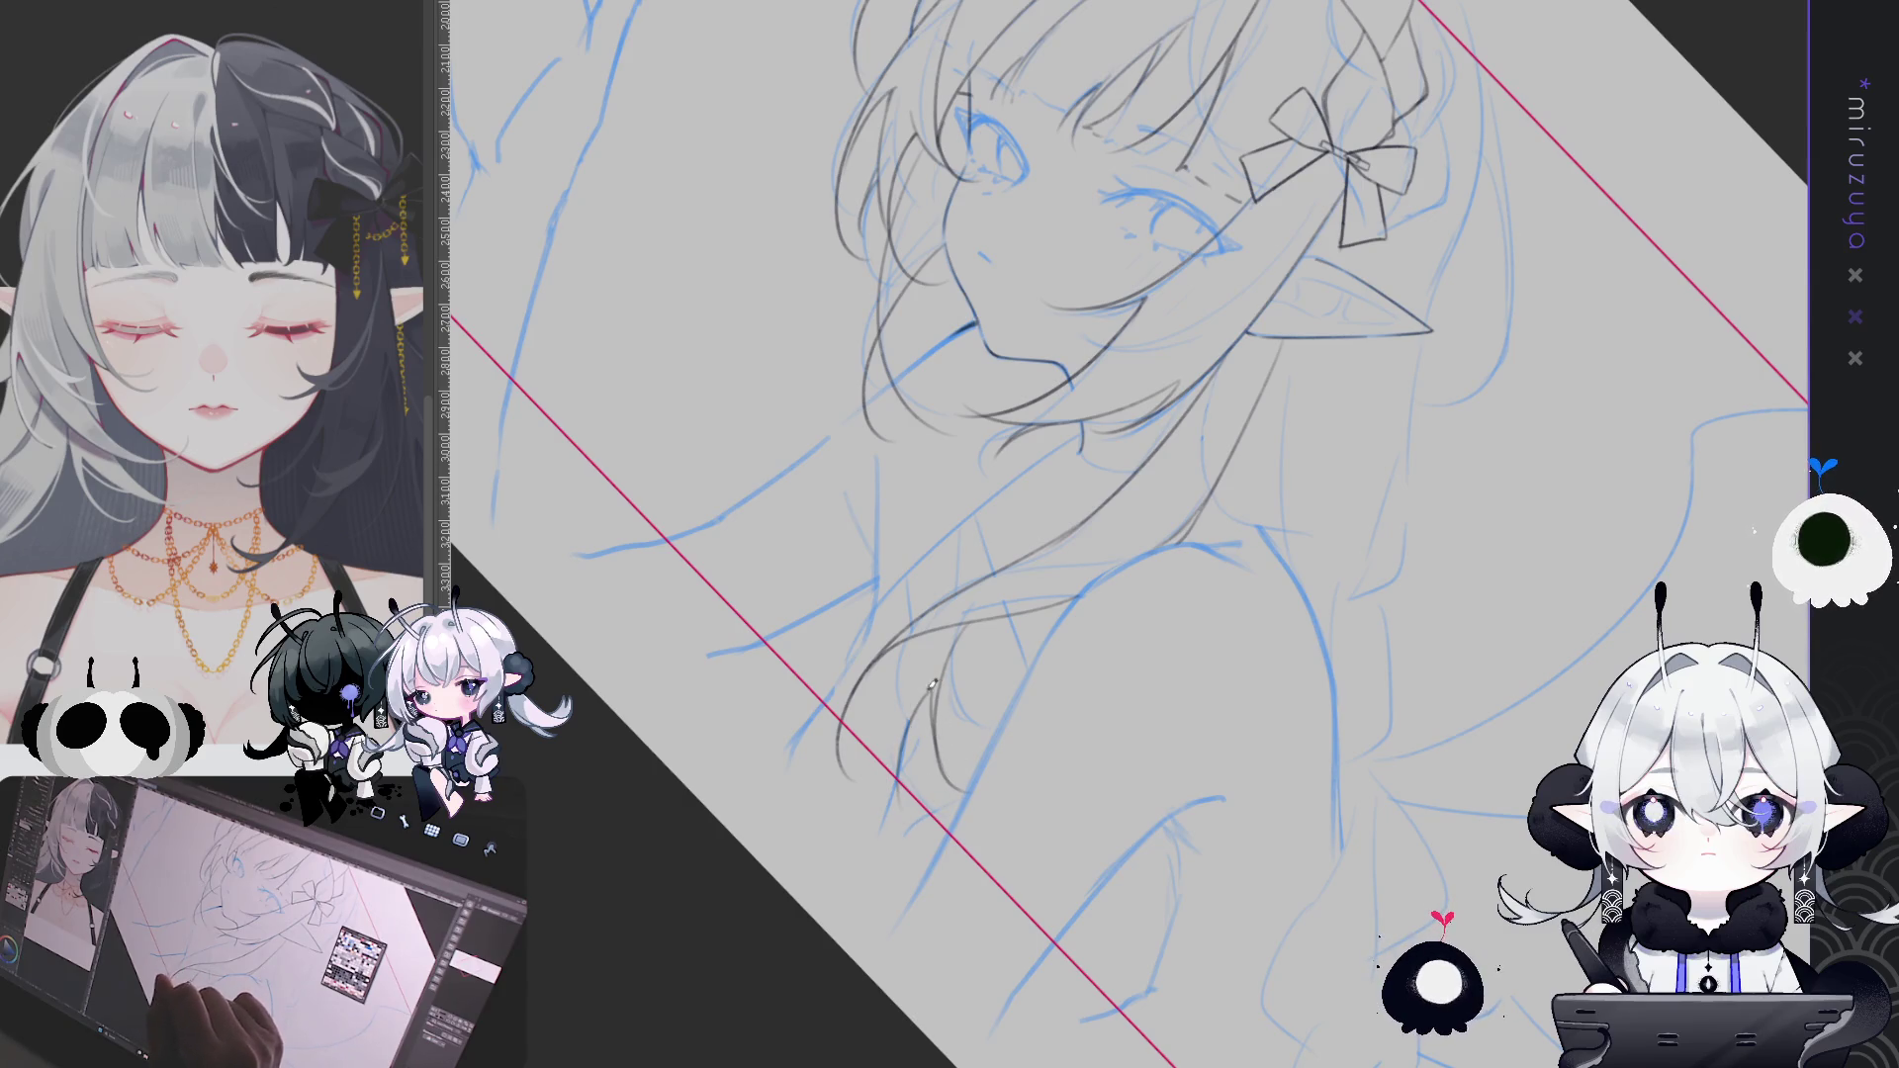
pyautogui.moveTo(925, 694)
pyautogui.mouseDown()
pyautogui.moveTo(1220, 952)
pyautogui.moveTo(1343, 740)
pyautogui.mouseUp()
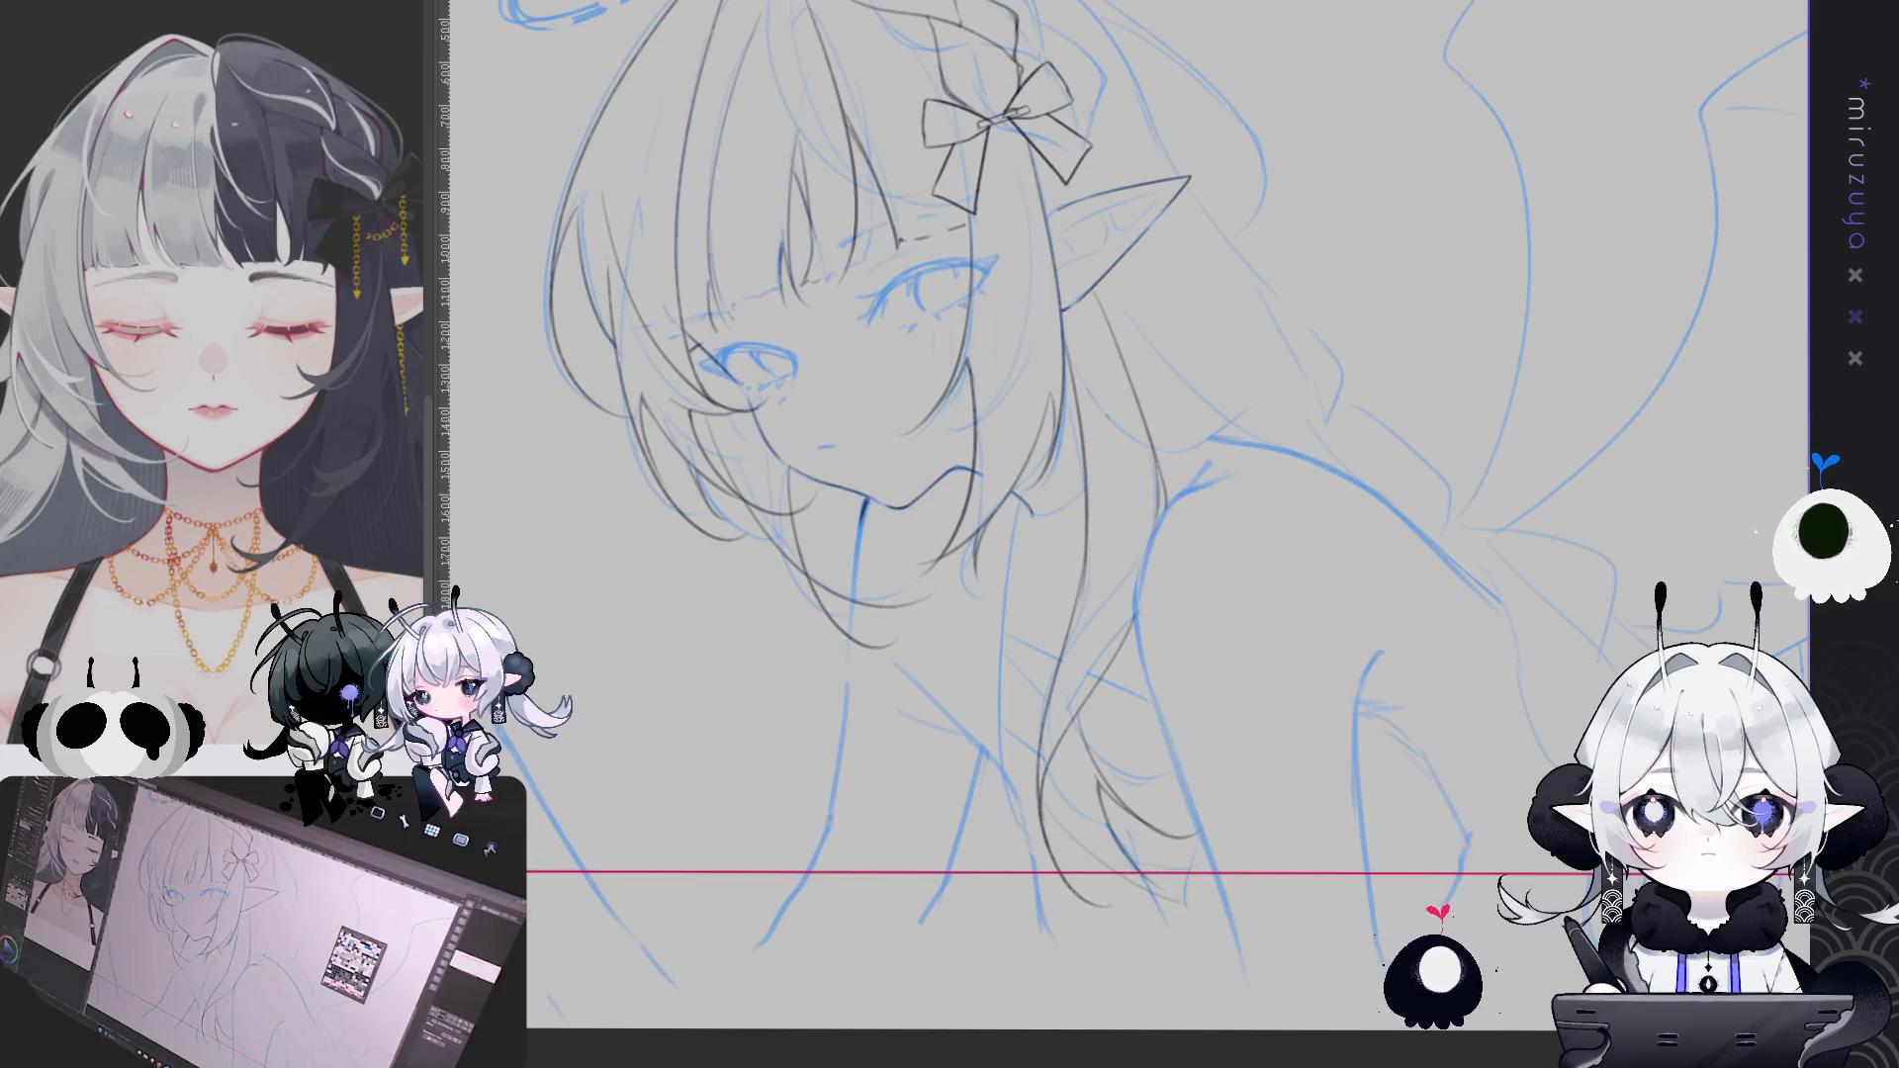
pyautogui.scroll(1, 1167, 514)
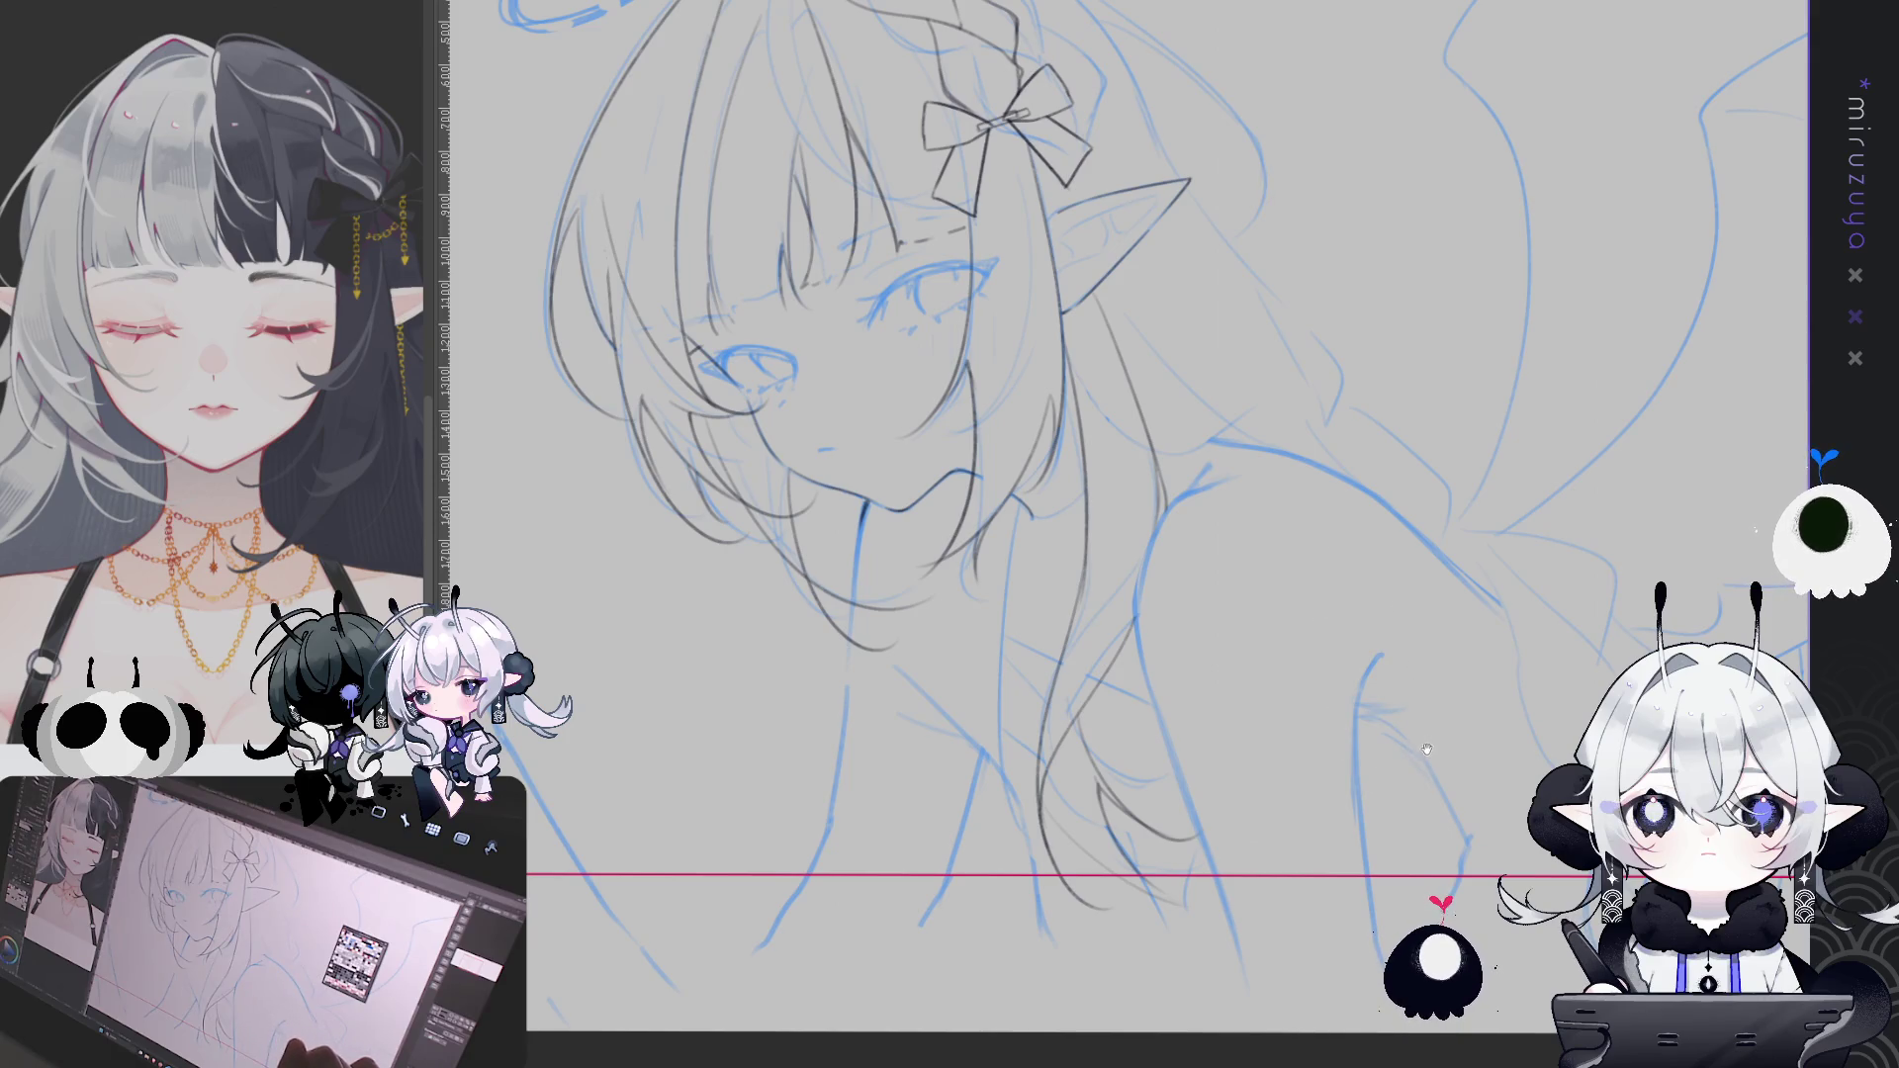
pyautogui.moveTo(1374, 785); pyautogui.dragTo(1399, 776)
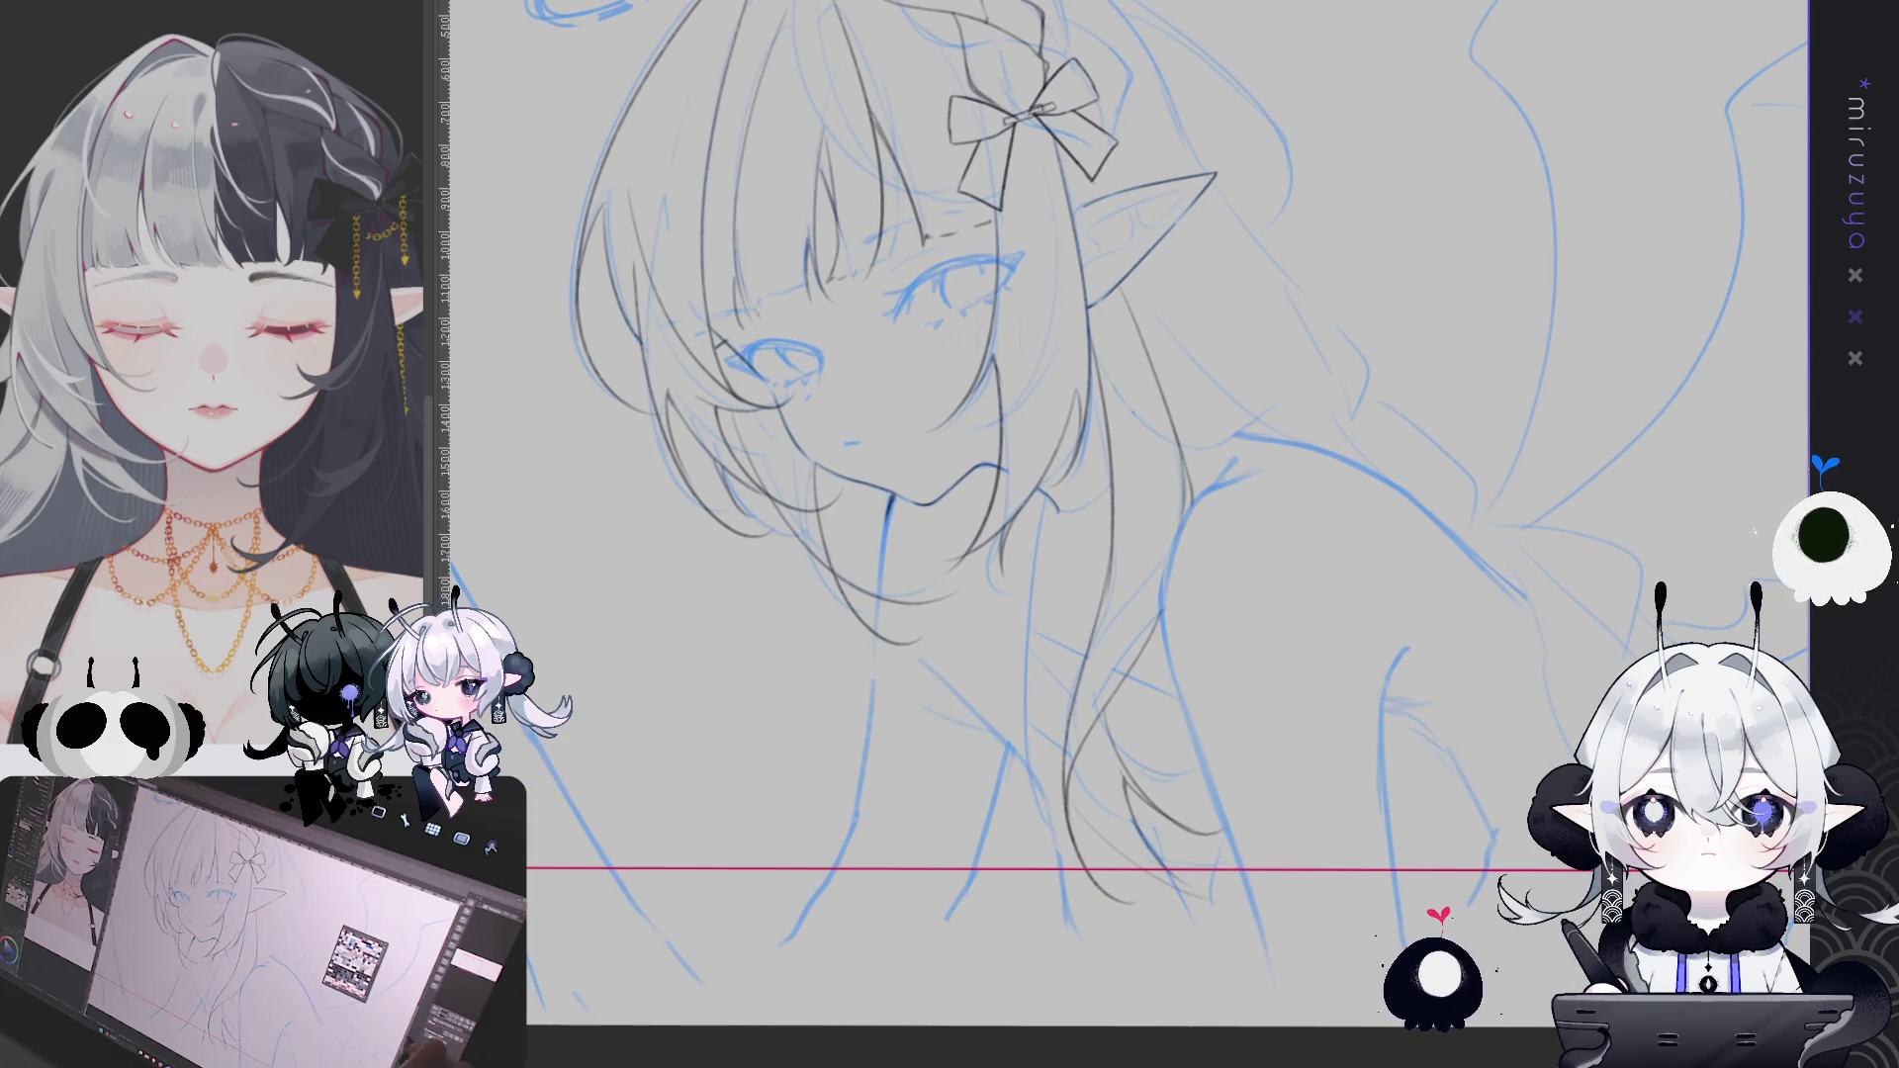
# Ink the hair line extending past the ear and a short strand running downward
pyautogui.moveTo(1350, 751)
pyautogui.mouseDown()
pyautogui.moveTo(1371, 795)
pyautogui.moveTo(1302, 848)
pyautogui.moveTo(1291, 898)
pyautogui.moveTo(1080, 940)
pyautogui.mouseUp()
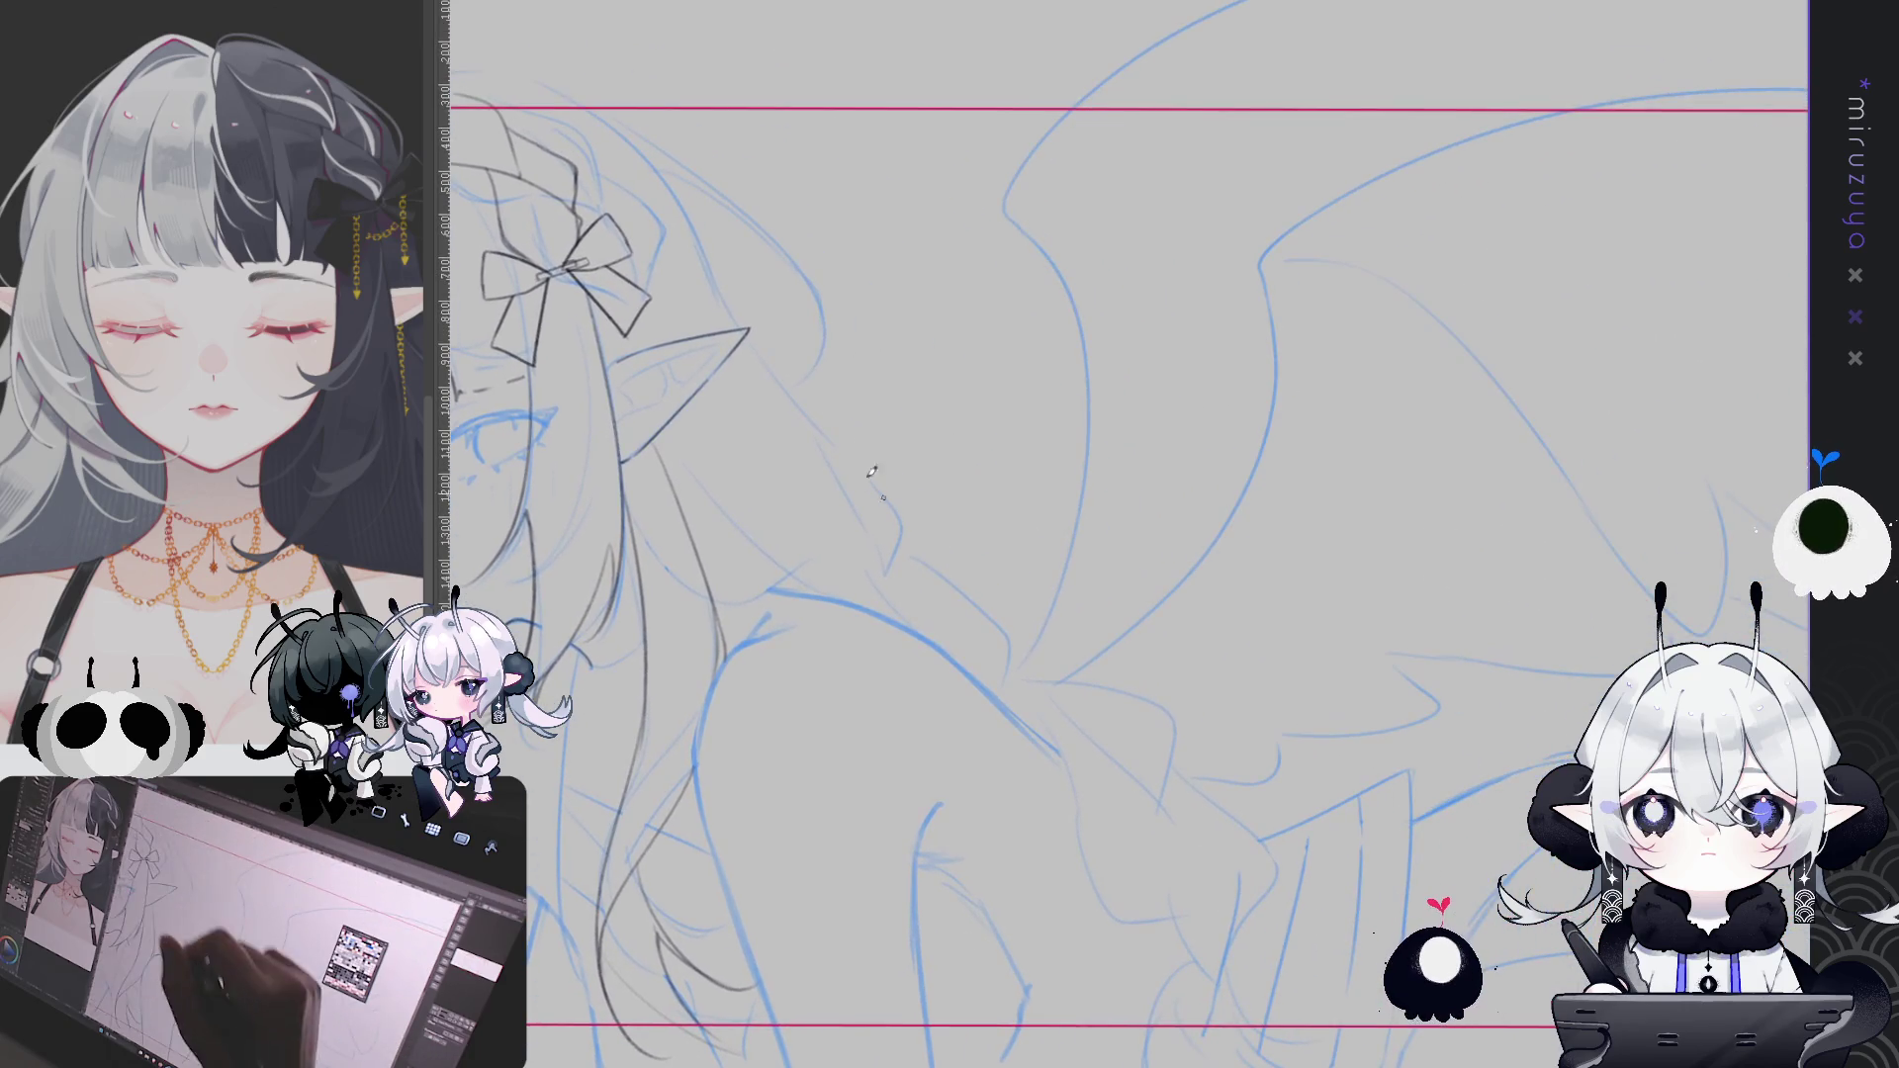
pyautogui.moveTo(1000, 373); pyautogui.dragTo(1003, 352)
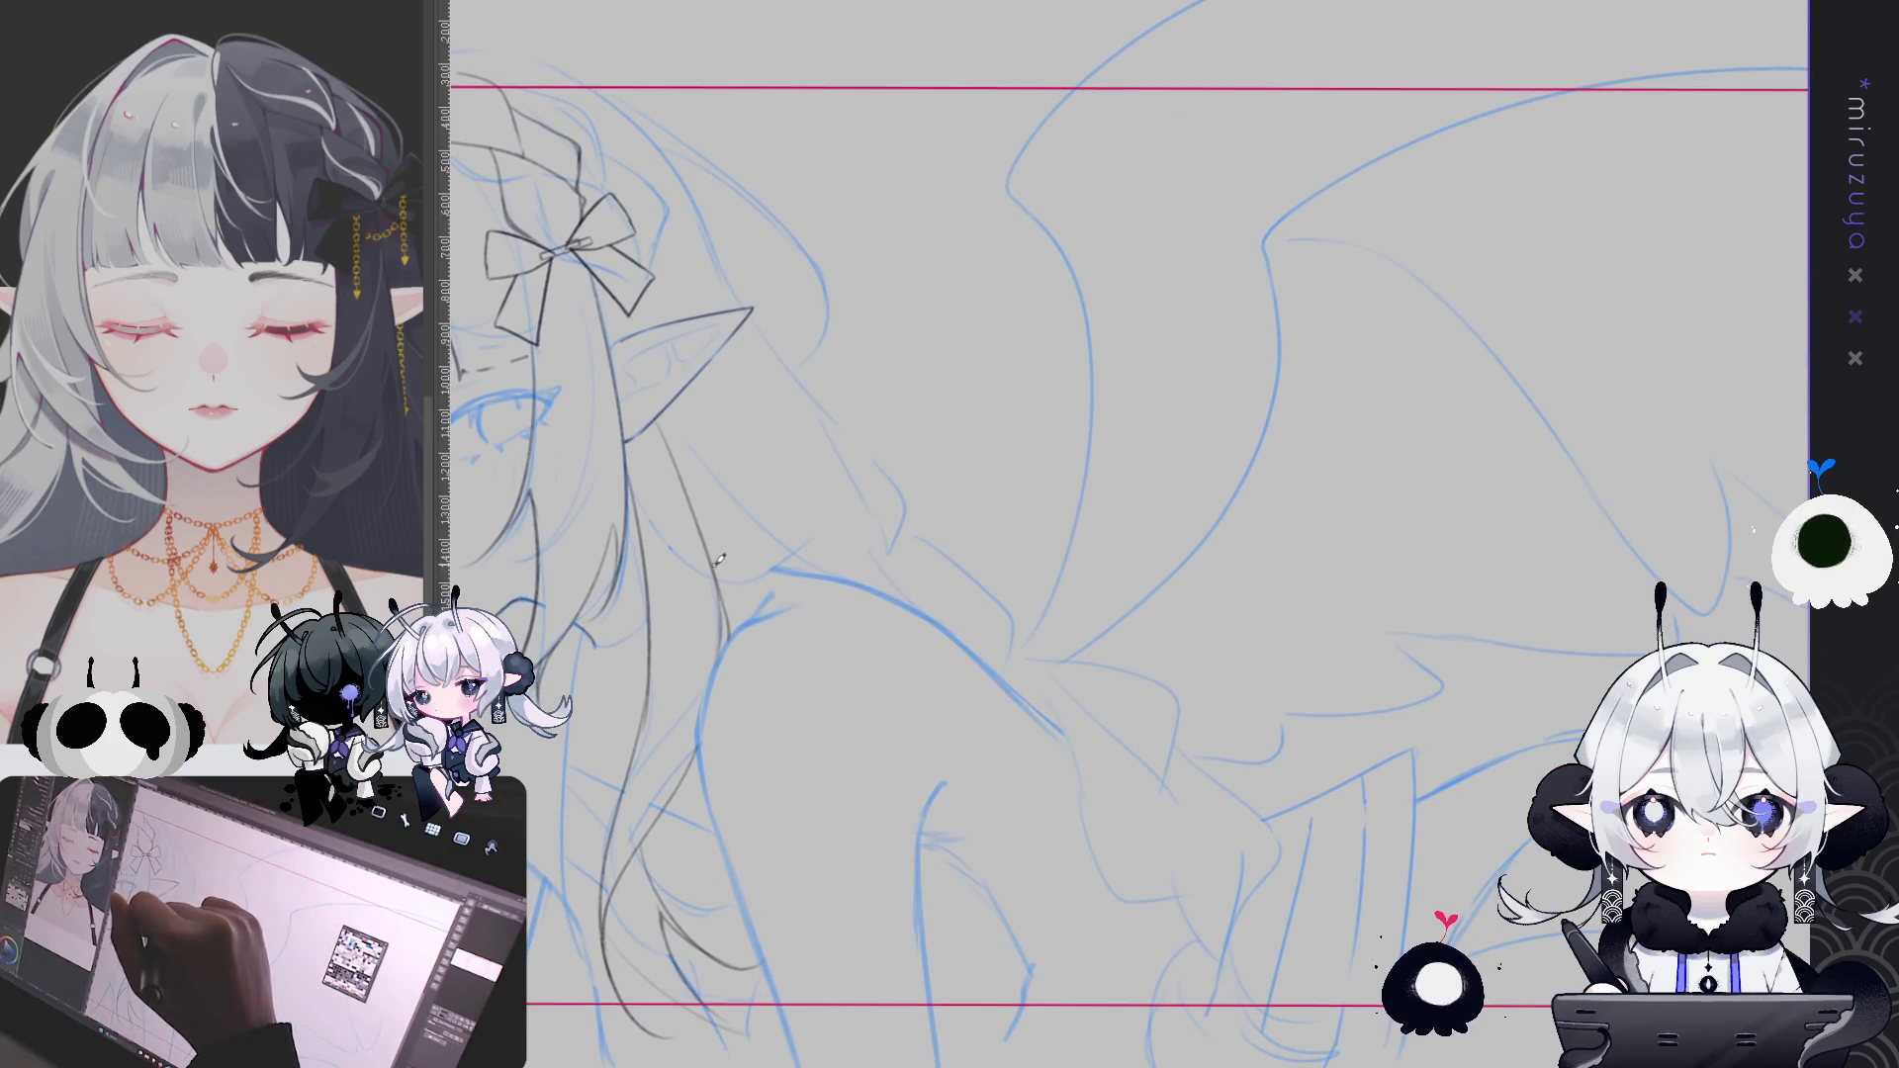
pyautogui.moveTo(725, 560); pyautogui.dragTo(1027, 655)
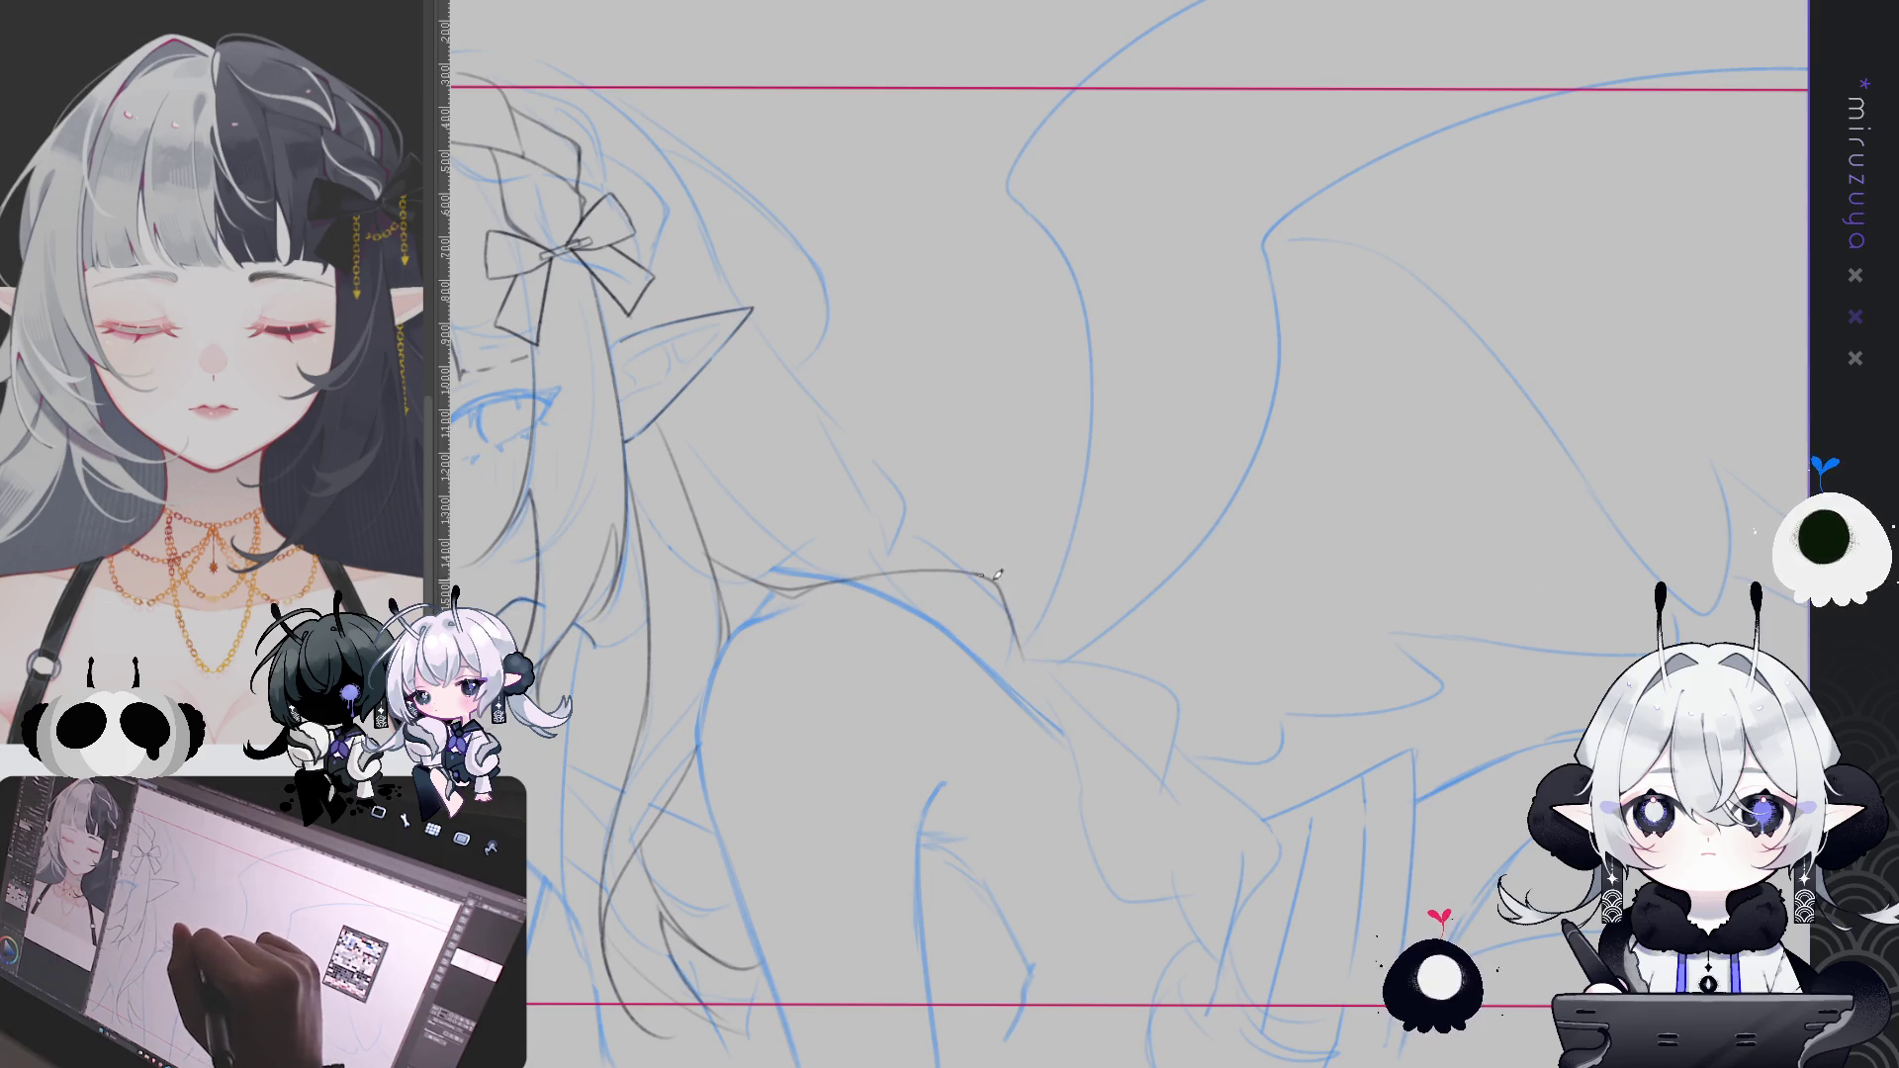
pyautogui.moveTo(989, 569); pyautogui.dragTo(1034, 680)
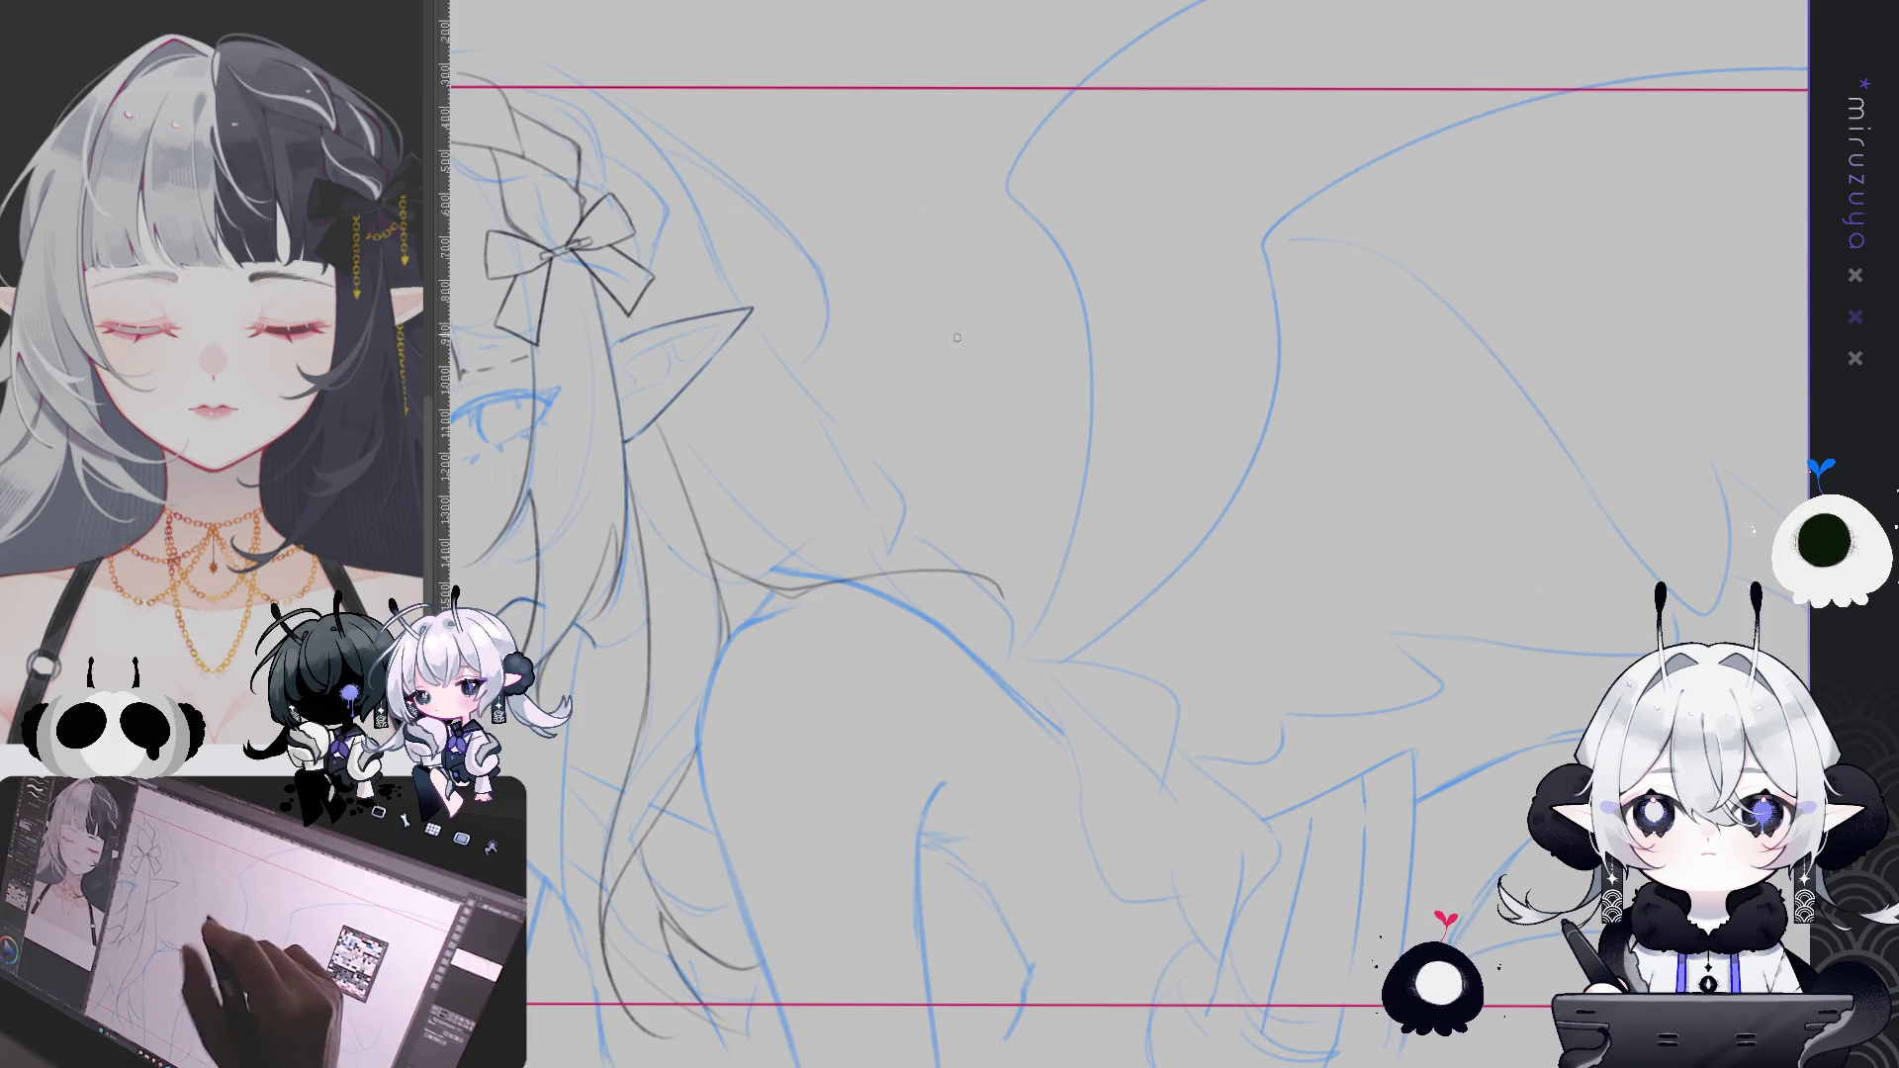
# Draw a long hair strand sweeping down over the shoulder, redrawing it once
pyautogui.moveTo(1063, 480); pyautogui.dragTo(895, 374)
pyautogui.moveTo(834, 492); pyautogui.dragTo(905, 673)
pyautogui.hotkey('ctrl', 'z')
pyautogui.moveTo(834, 491)
pyautogui.mouseDown()
pyautogui.moveTo(917, 686)
pyautogui.moveTo(924, 768)
pyautogui.moveTo(1004, 792)
pyautogui.mouseUp()
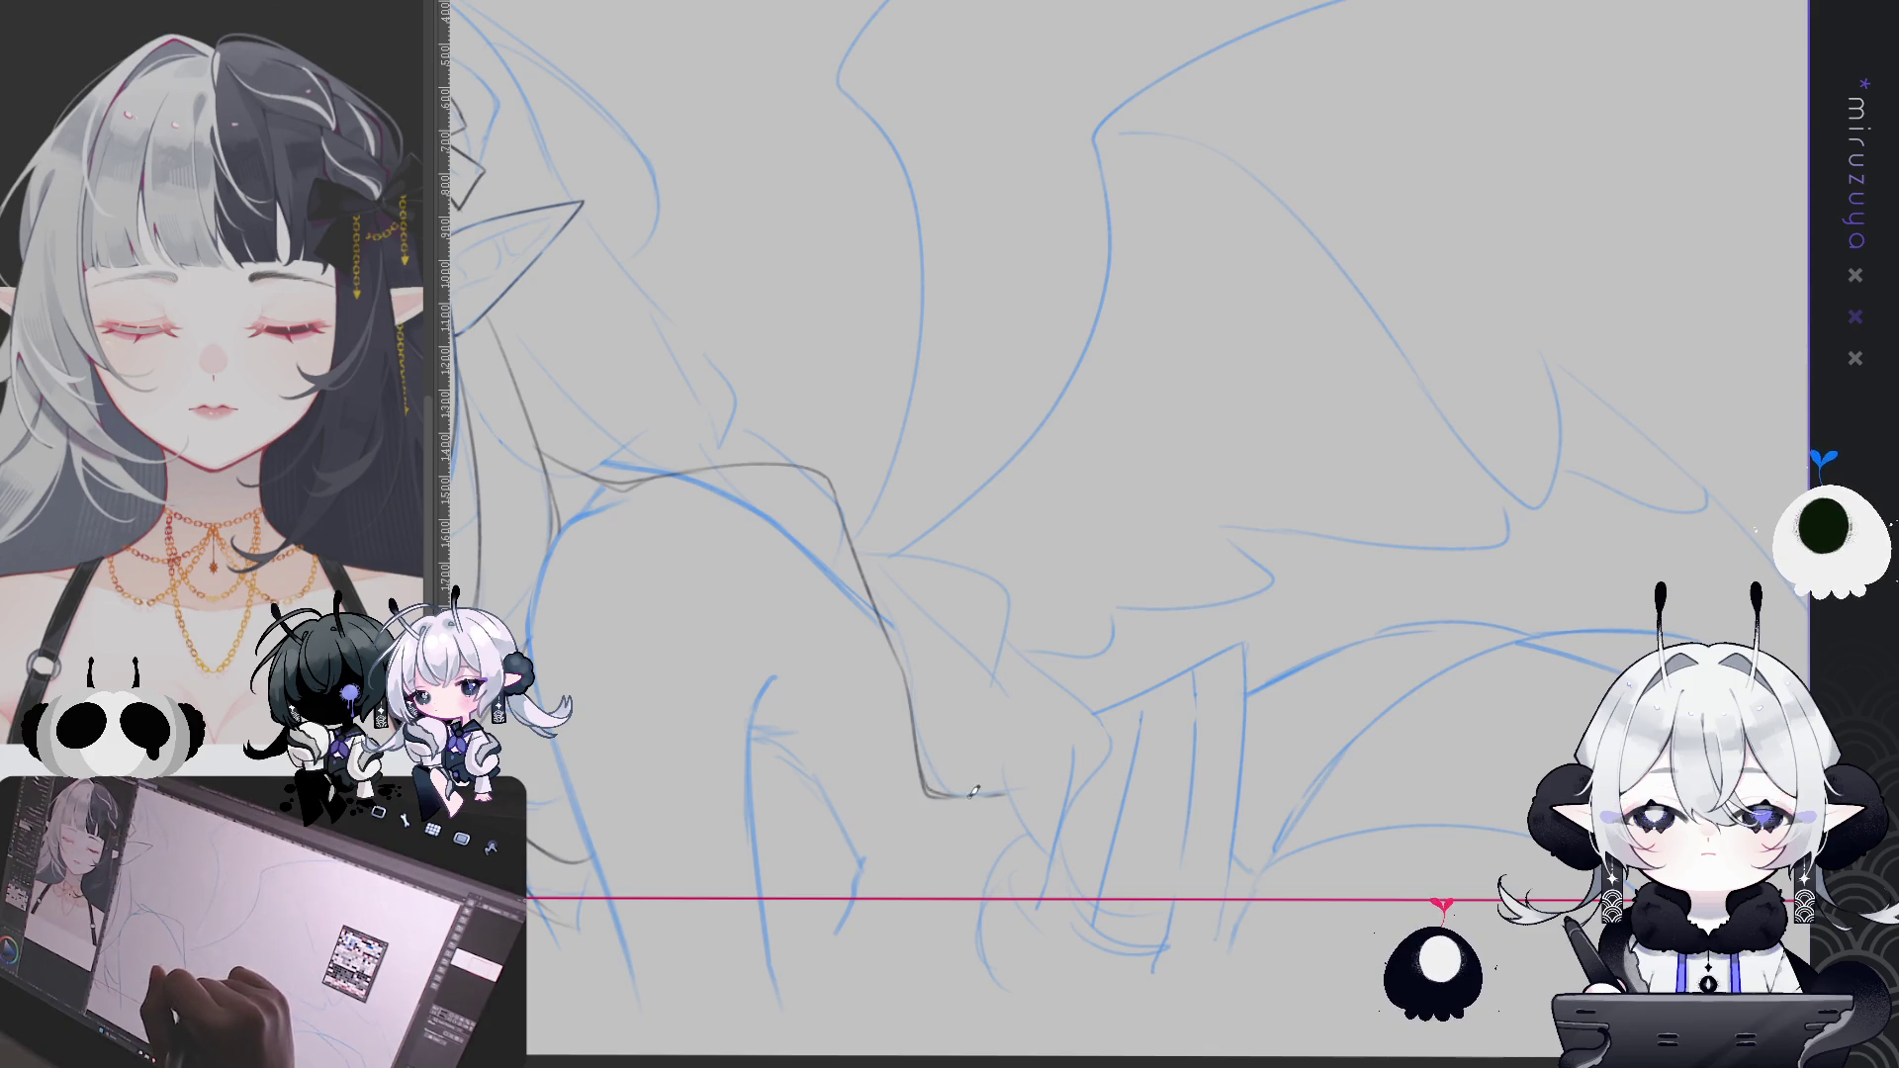
pyautogui.moveTo(837, 494)
pyautogui.mouseDown()
pyautogui.moveTo(982, 598)
pyautogui.moveTo(959, 613)
pyautogui.moveTo(1137, 593)
pyautogui.moveTo(1360, 532)
pyautogui.moveTo(1345, 499)
pyautogui.mouseUp()
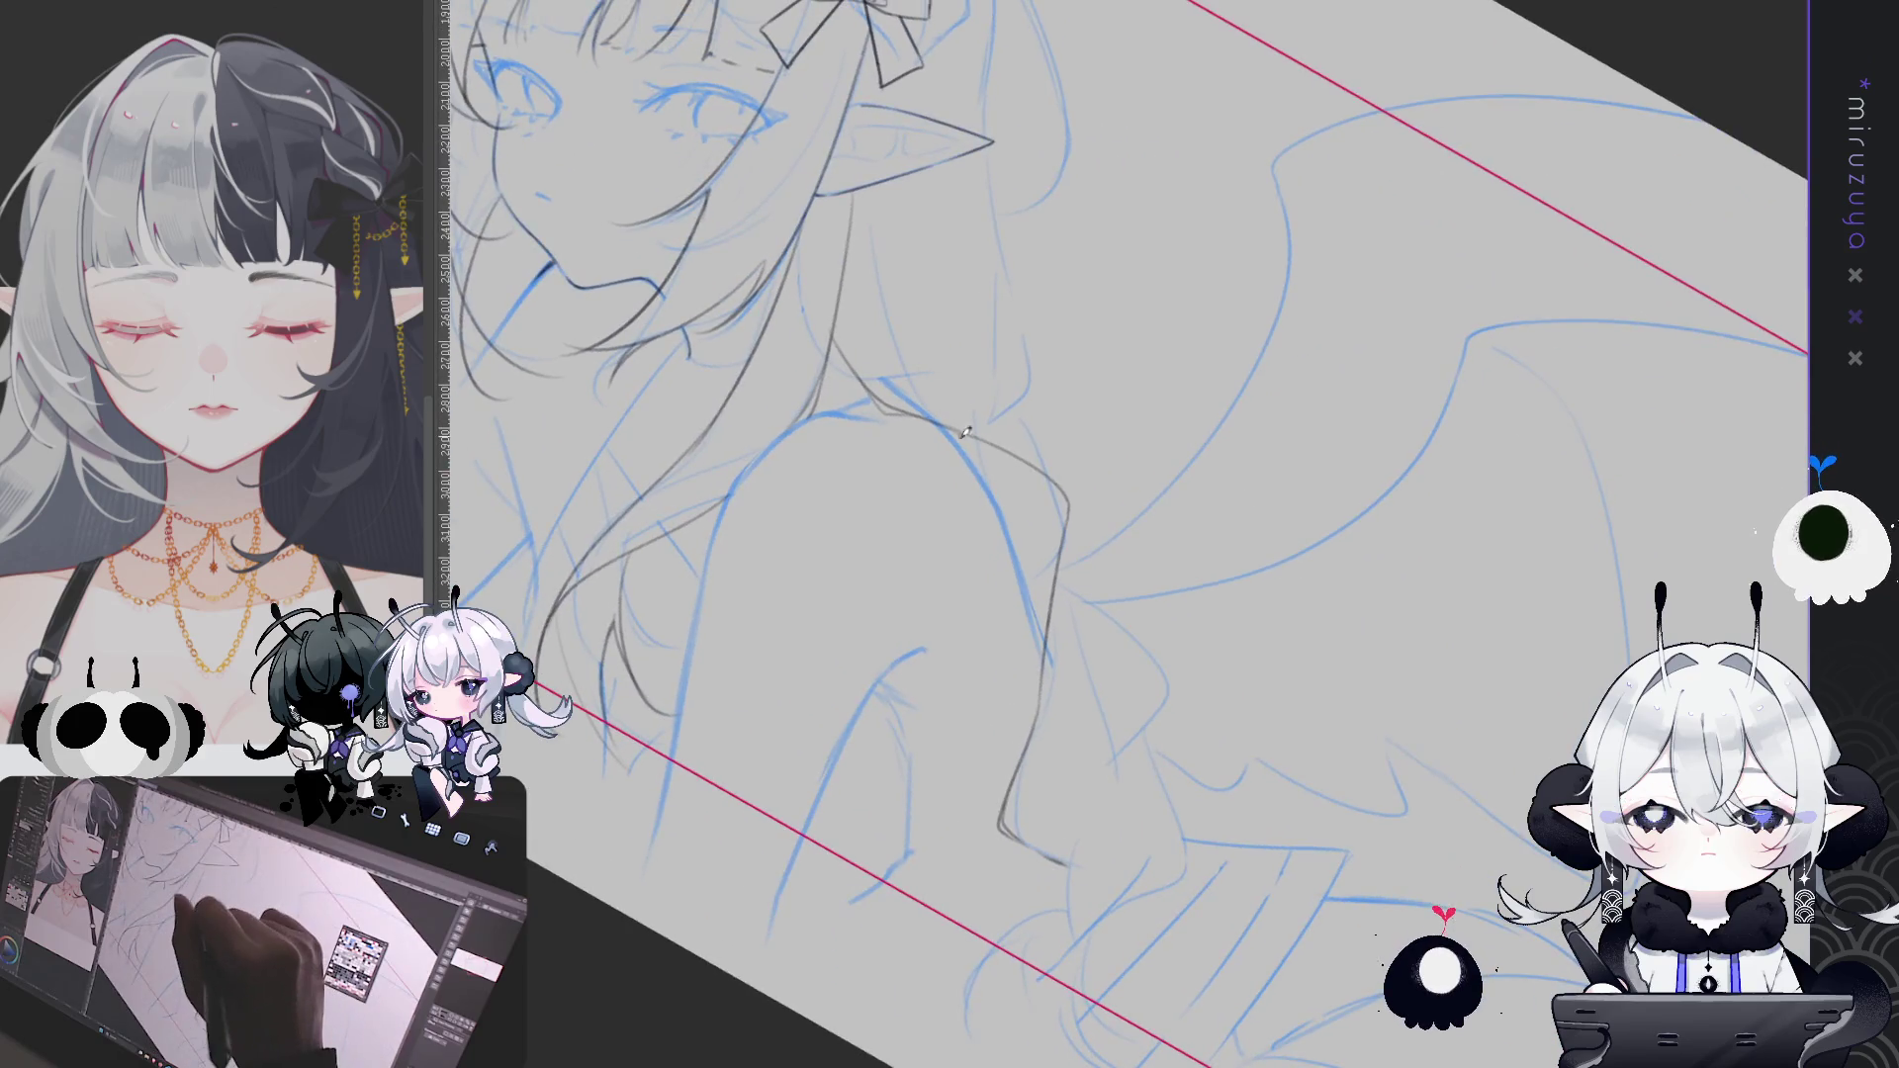
# Stroke over the shoulder line beside the hair to darken it
pyautogui.moveTo(1009, 516)
pyautogui.mouseDown()
pyautogui.moveTo(987, 487)
pyautogui.moveTo(1047, 643)
pyautogui.mouseUp()
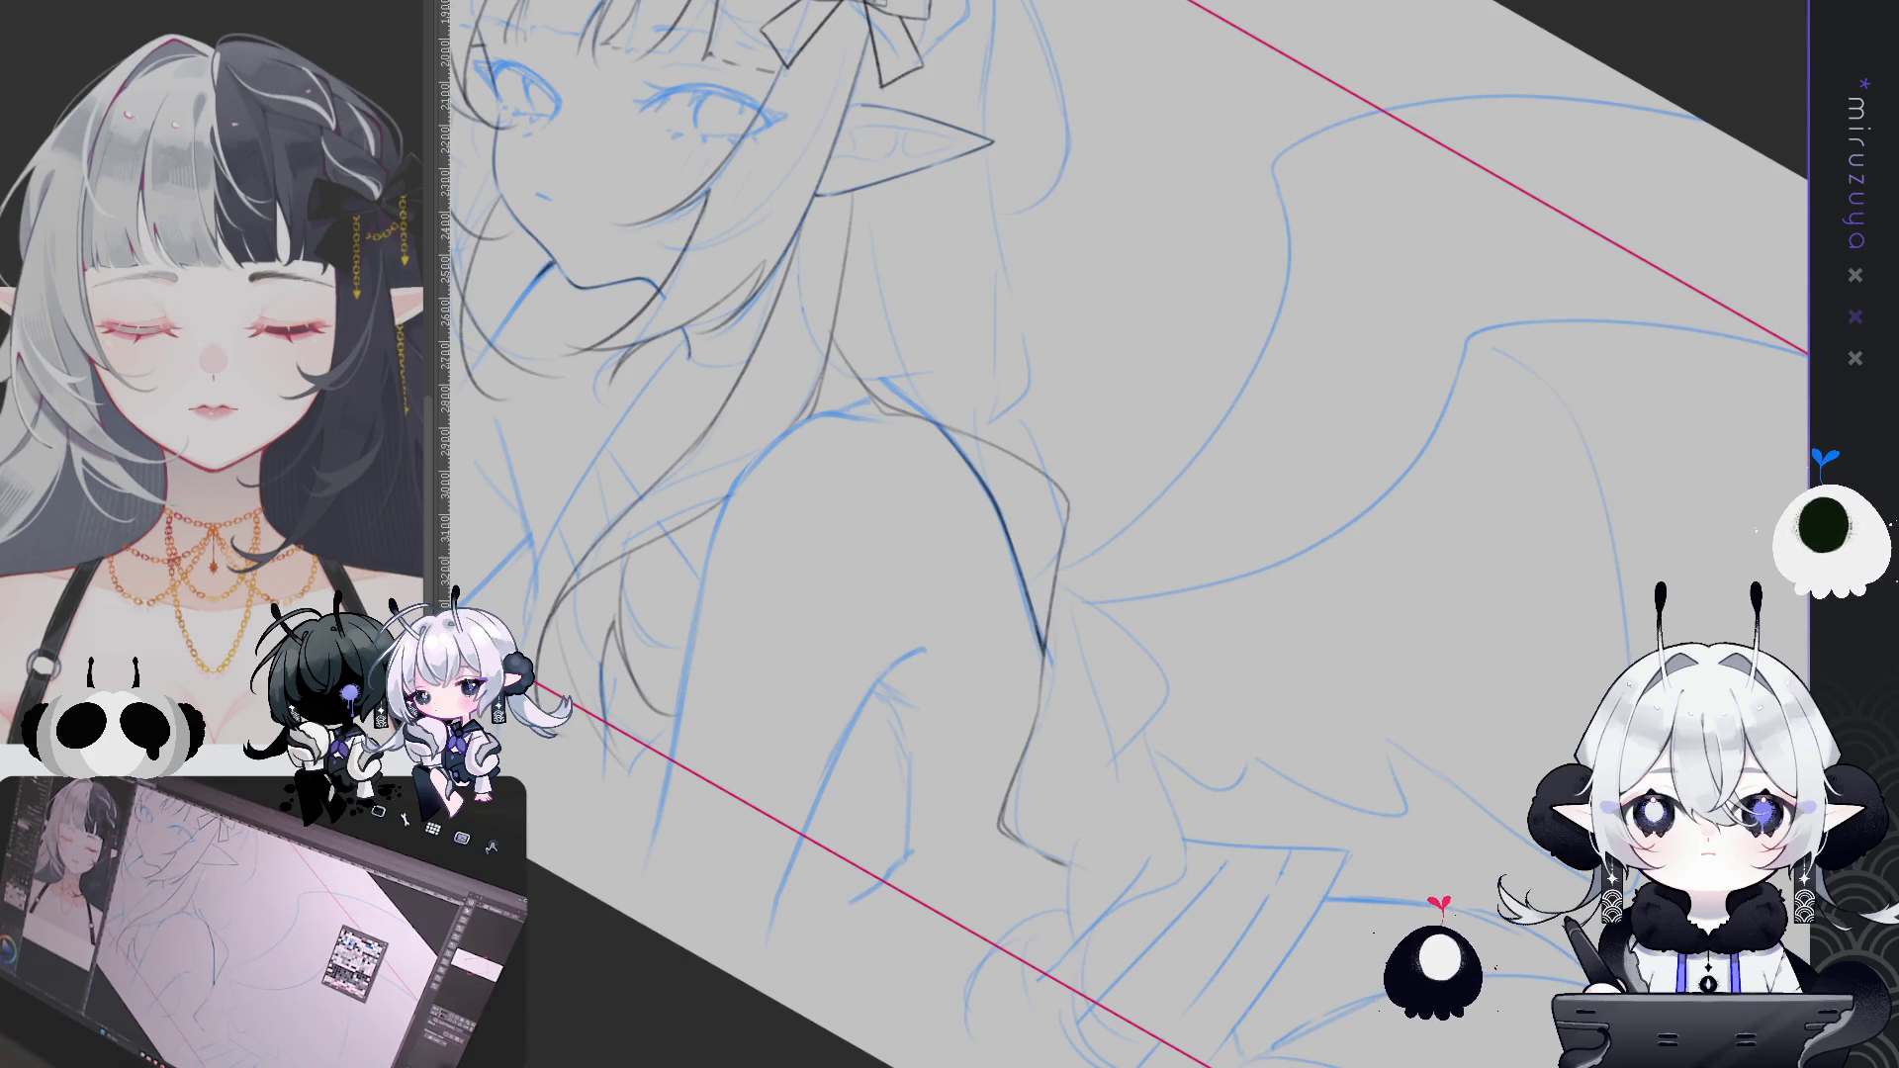
# Ink the outline over the top and right side of the head, redrawing strokes until they fit
pyautogui.moveTo(1505, 379); pyautogui.dragTo(1544, 540)
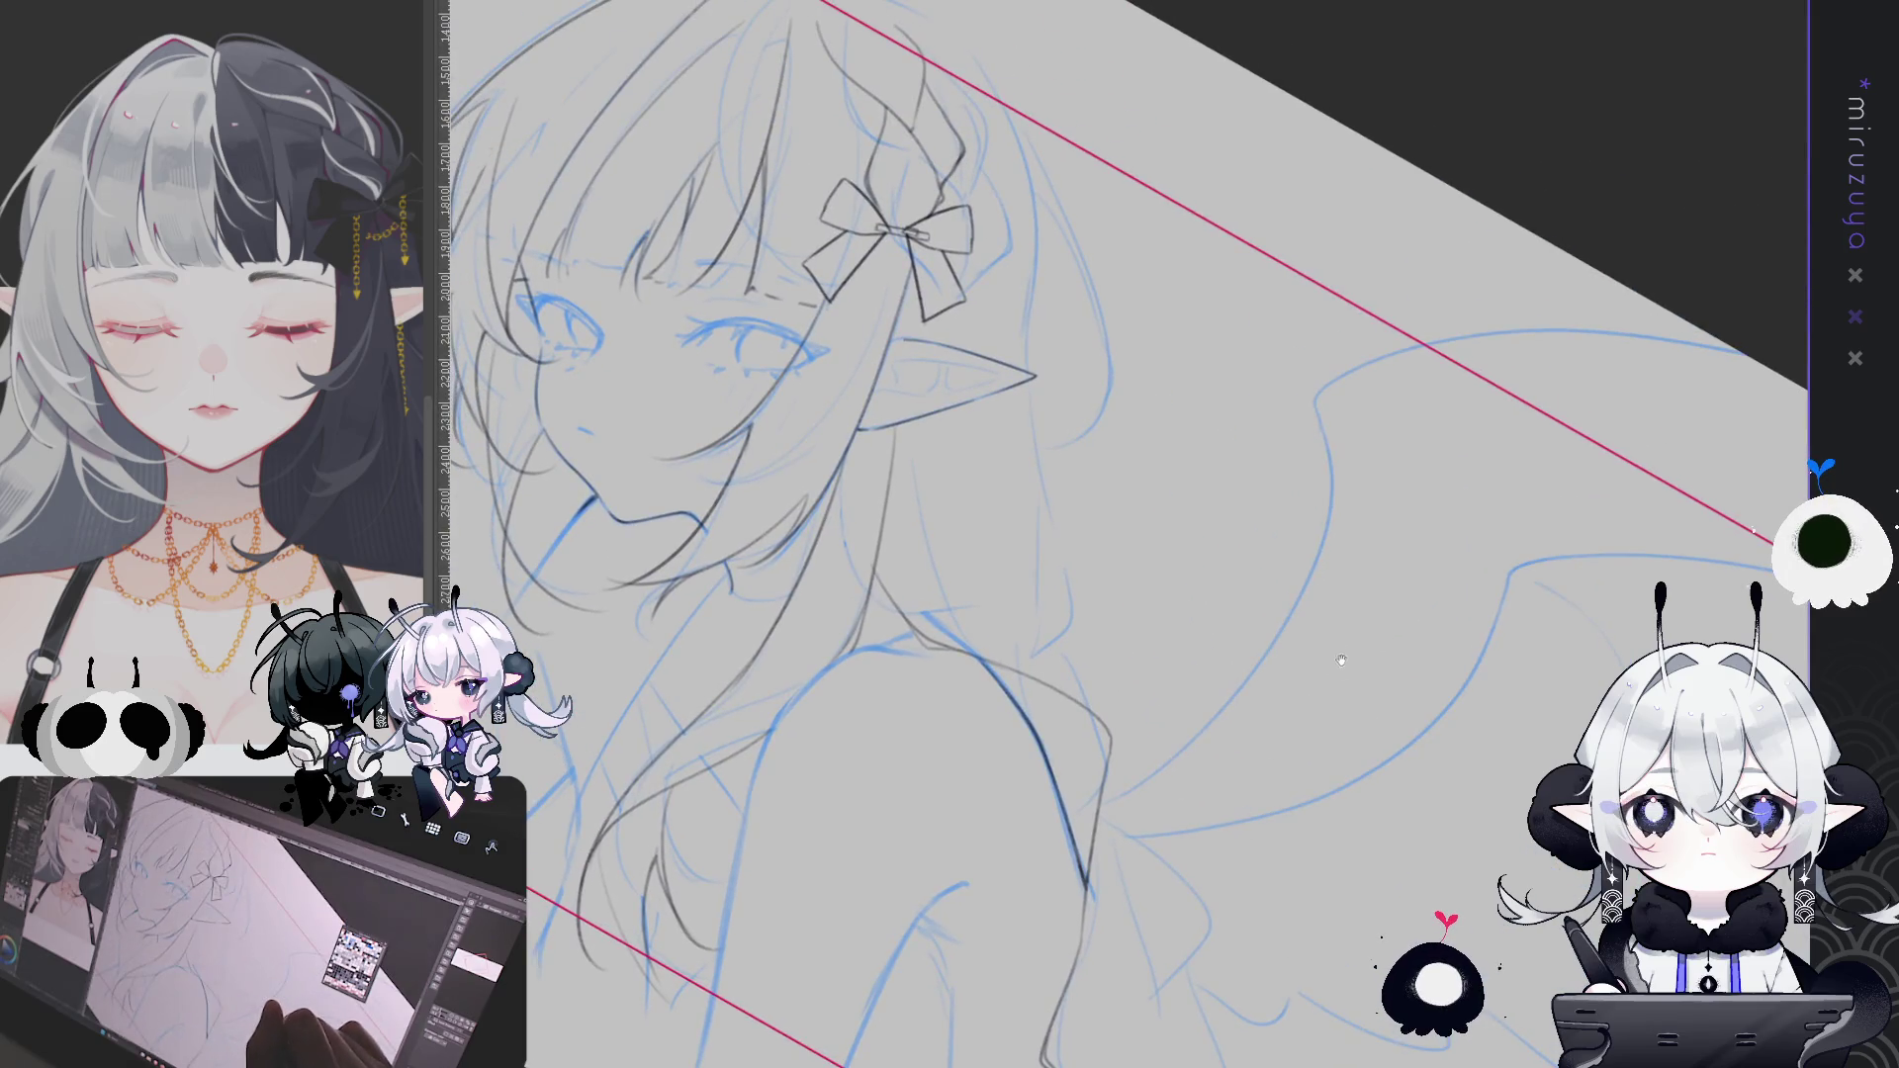
pyautogui.moveTo(1347, 555)
pyautogui.mouseDown()
pyautogui.moveTo(1337, 651)
pyautogui.moveTo(1360, 481)
pyautogui.mouseUp()
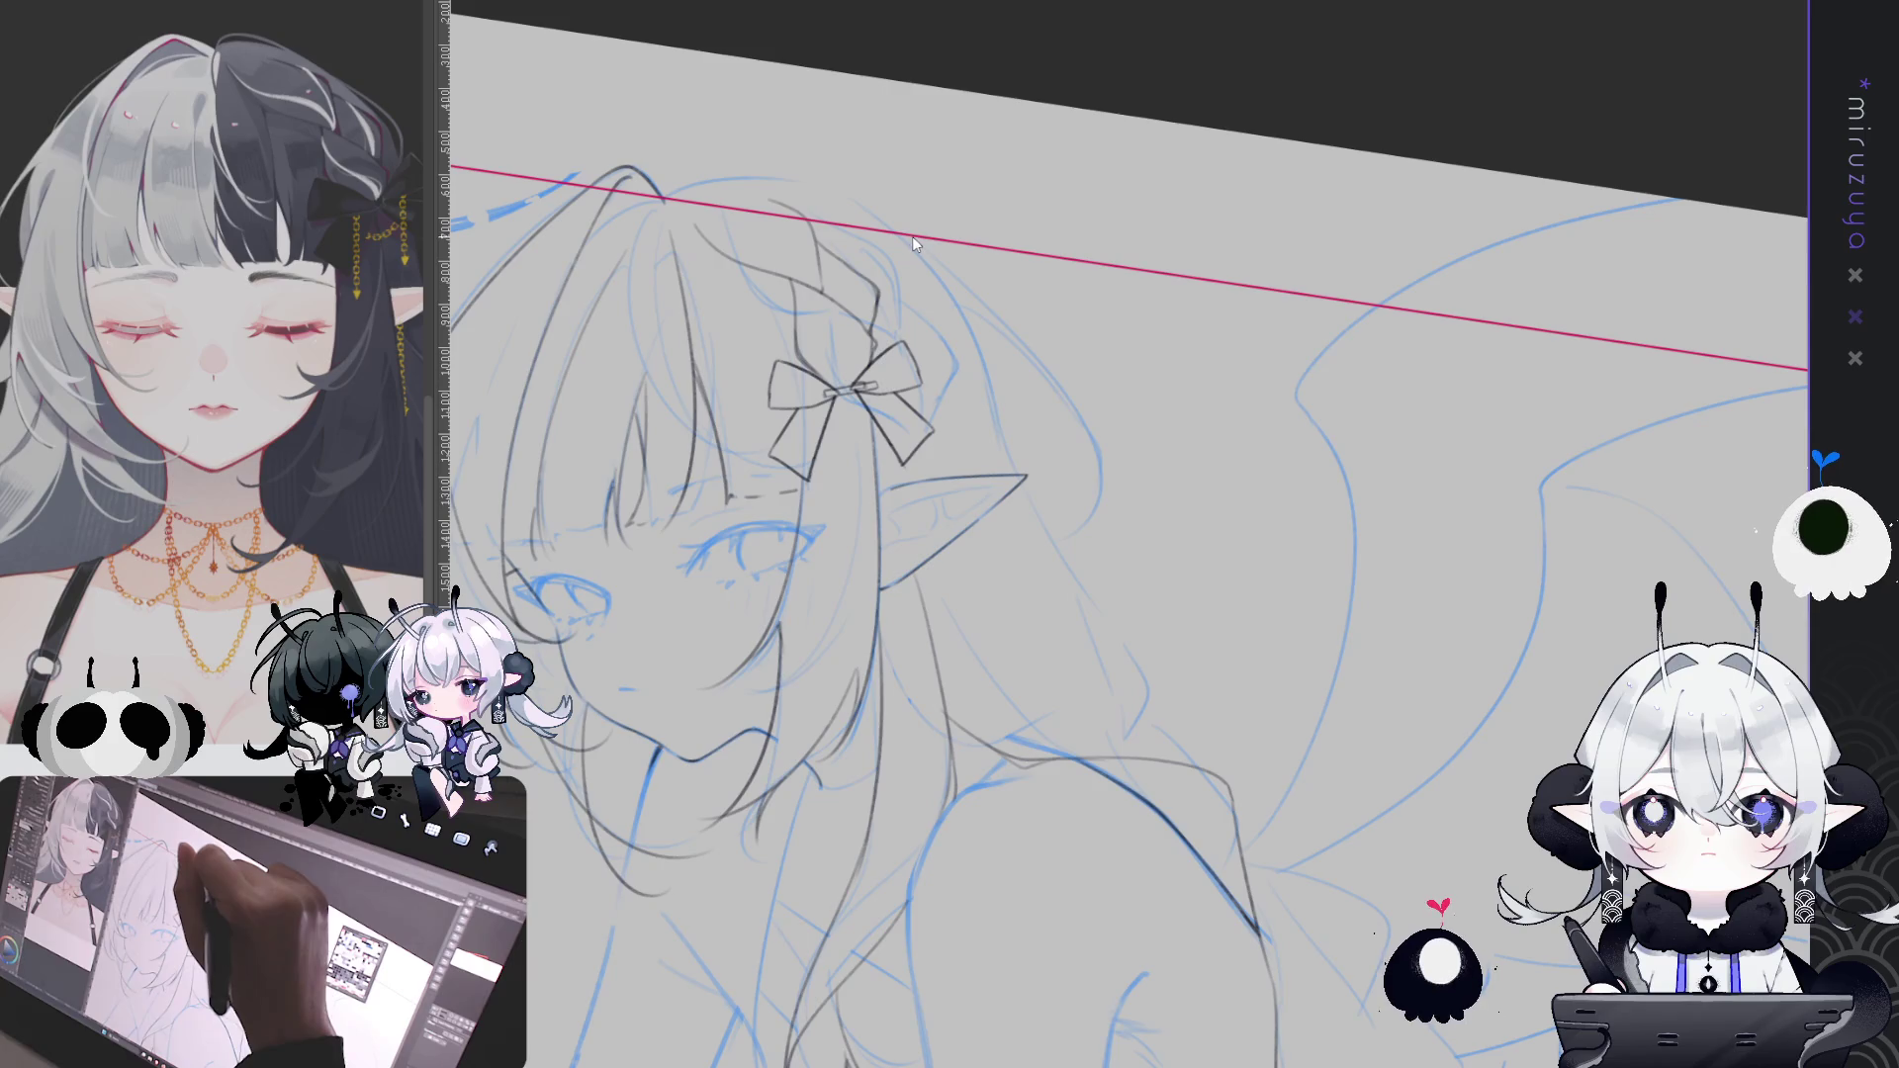
pyautogui.moveTo(704, 176)
pyautogui.mouseDown()
pyautogui.moveTo(881, 222)
pyautogui.moveTo(940, 269)
pyautogui.moveTo(979, 364)
pyautogui.mouseUp()
pyautogui.moveTo(910, 234); pyautogui.dragTo(980, 364)
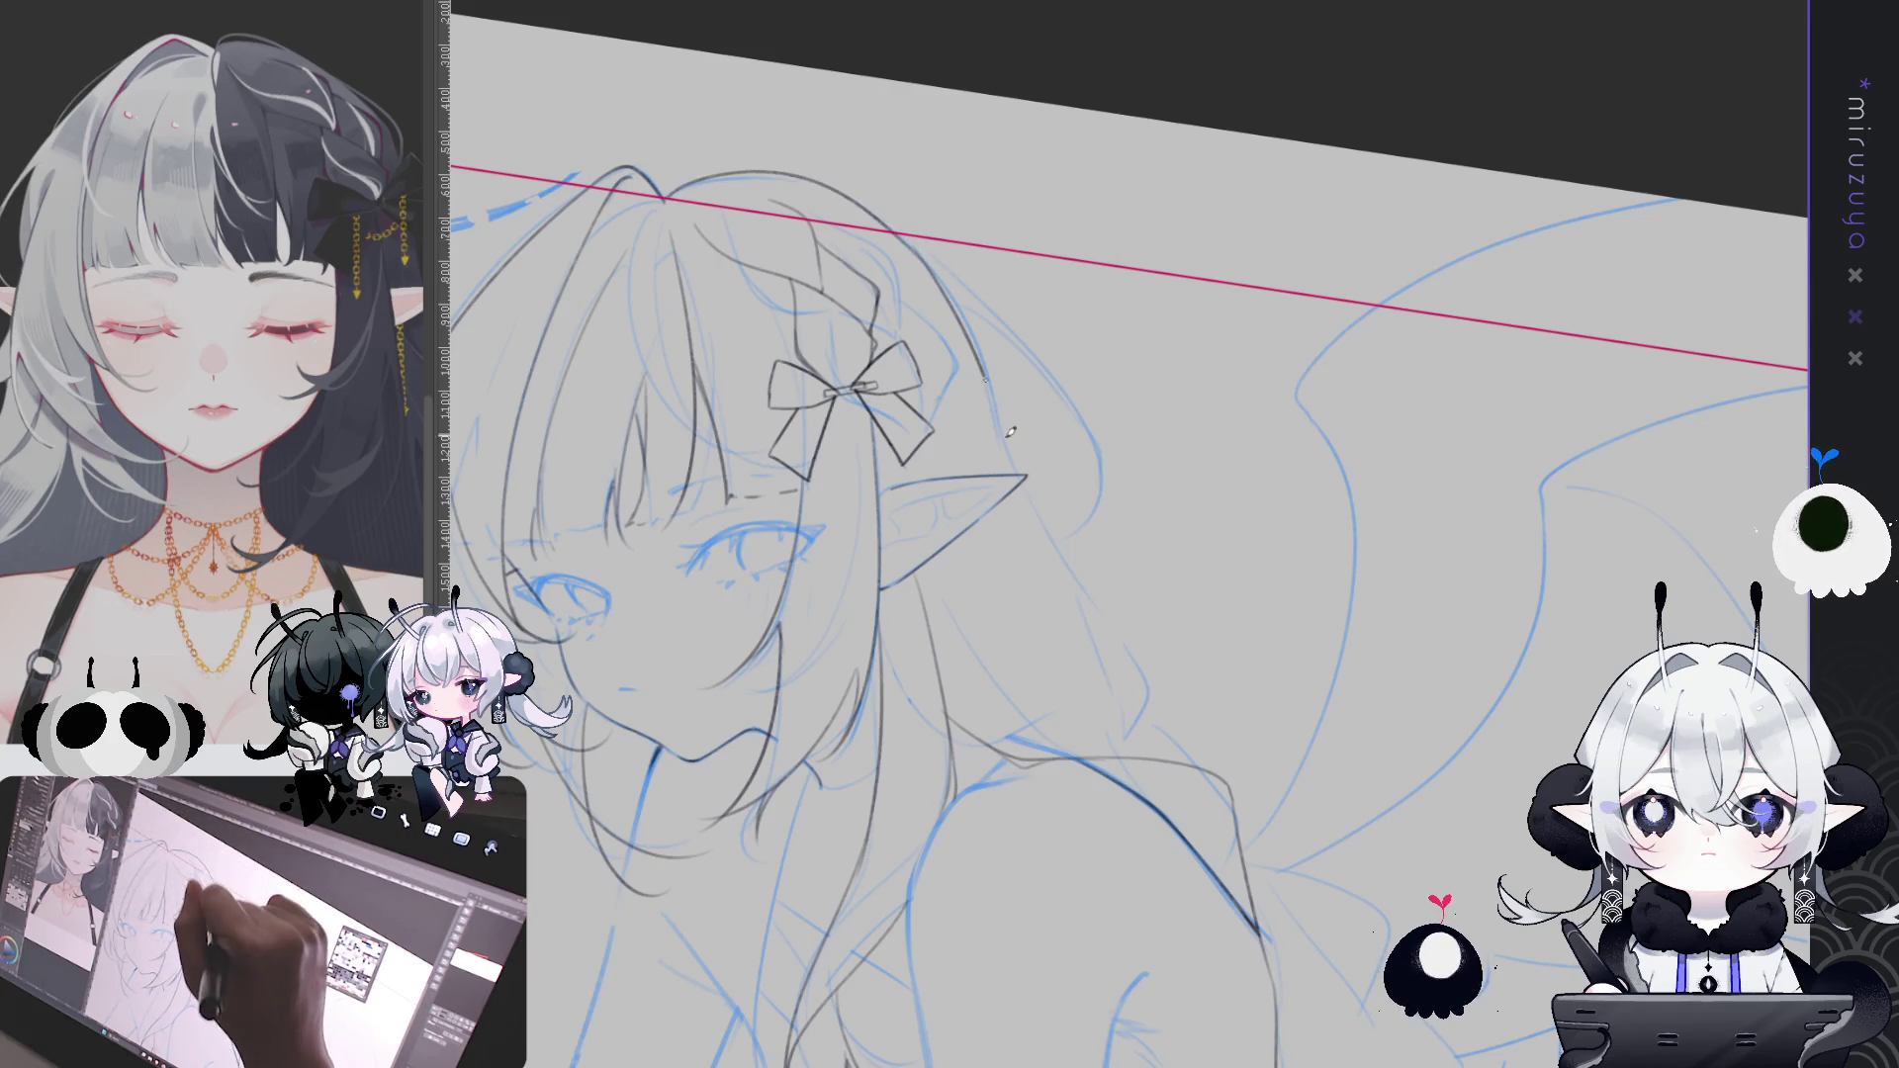
pyautogui.hotkey('ctrl', 'z')
pyautogui.moveTo(909, 233)
pyautogui.mouseDown()
pyautogui.moveTo(1005, 436)
pyautogui.moveTo(955, 324)
pyautogui.mouseUp()
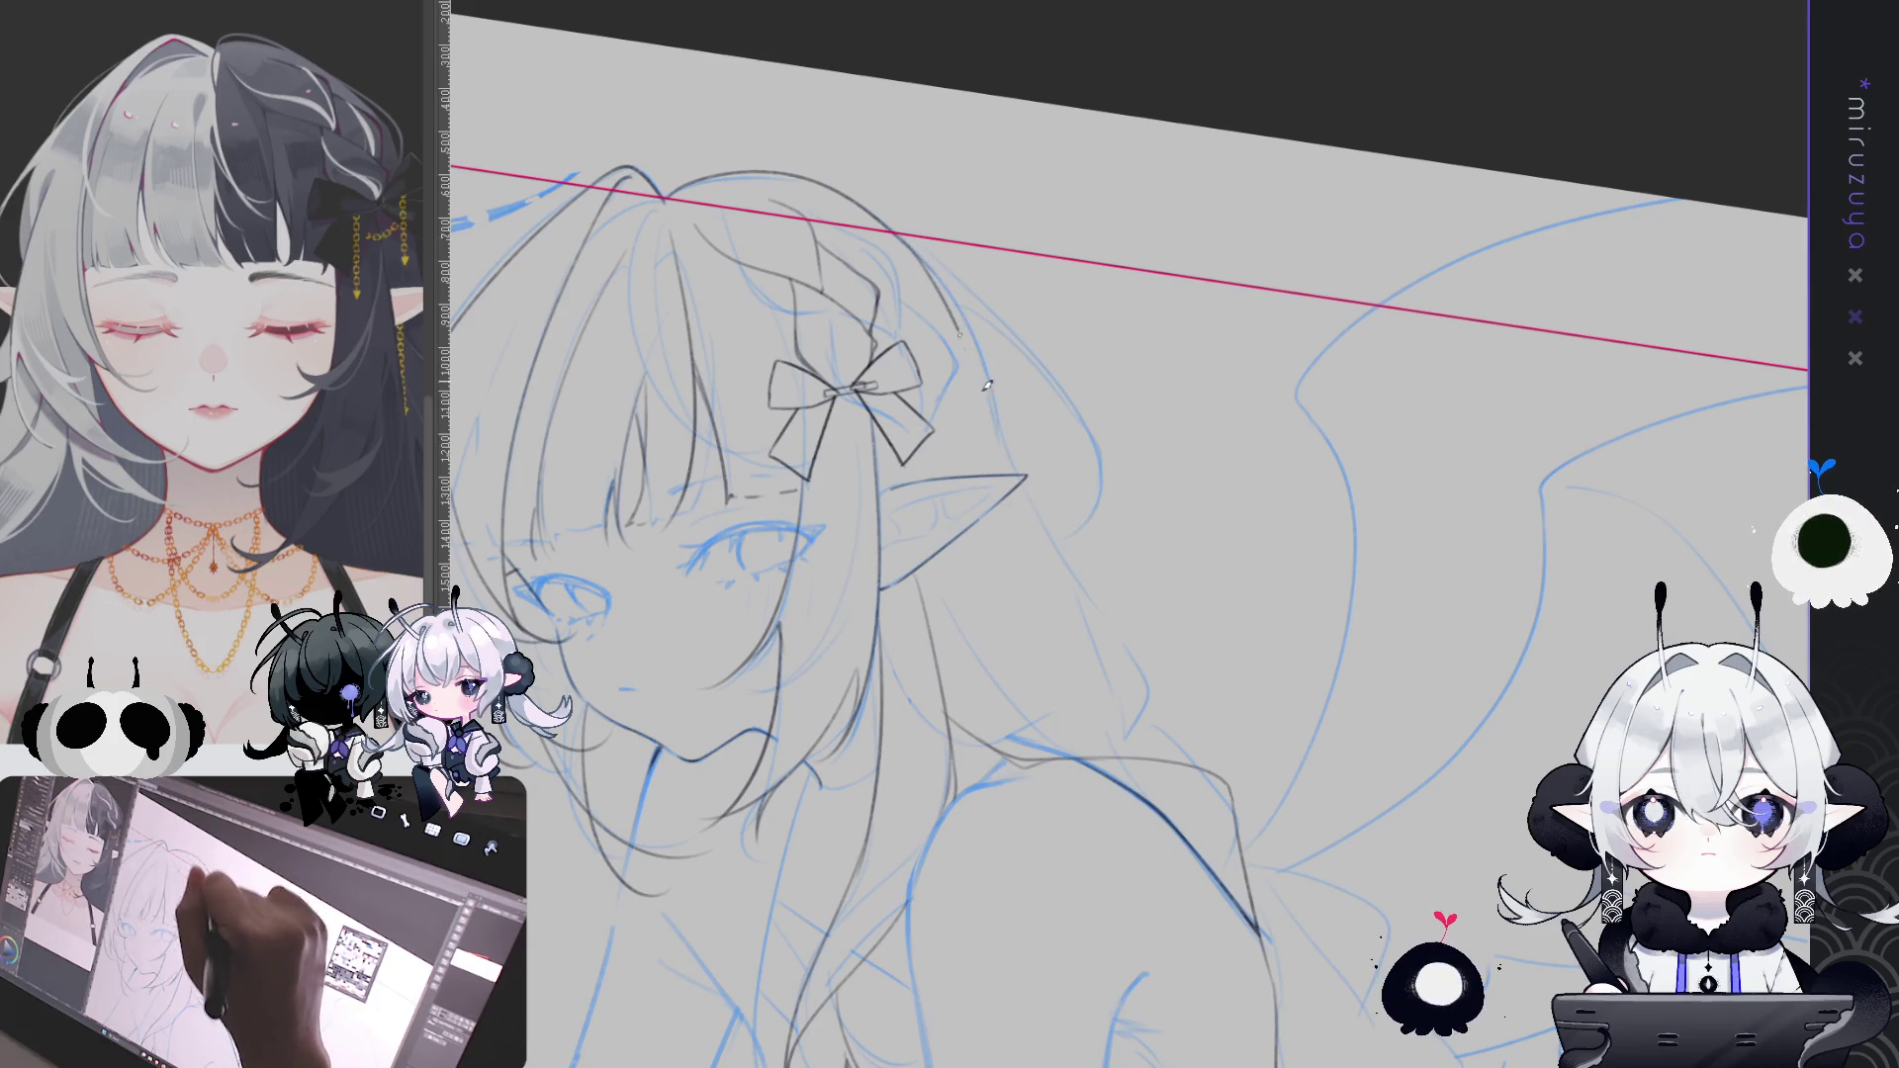
pyautogui.moveTo(898, 235); pyautogui.dragTo(974, 336)
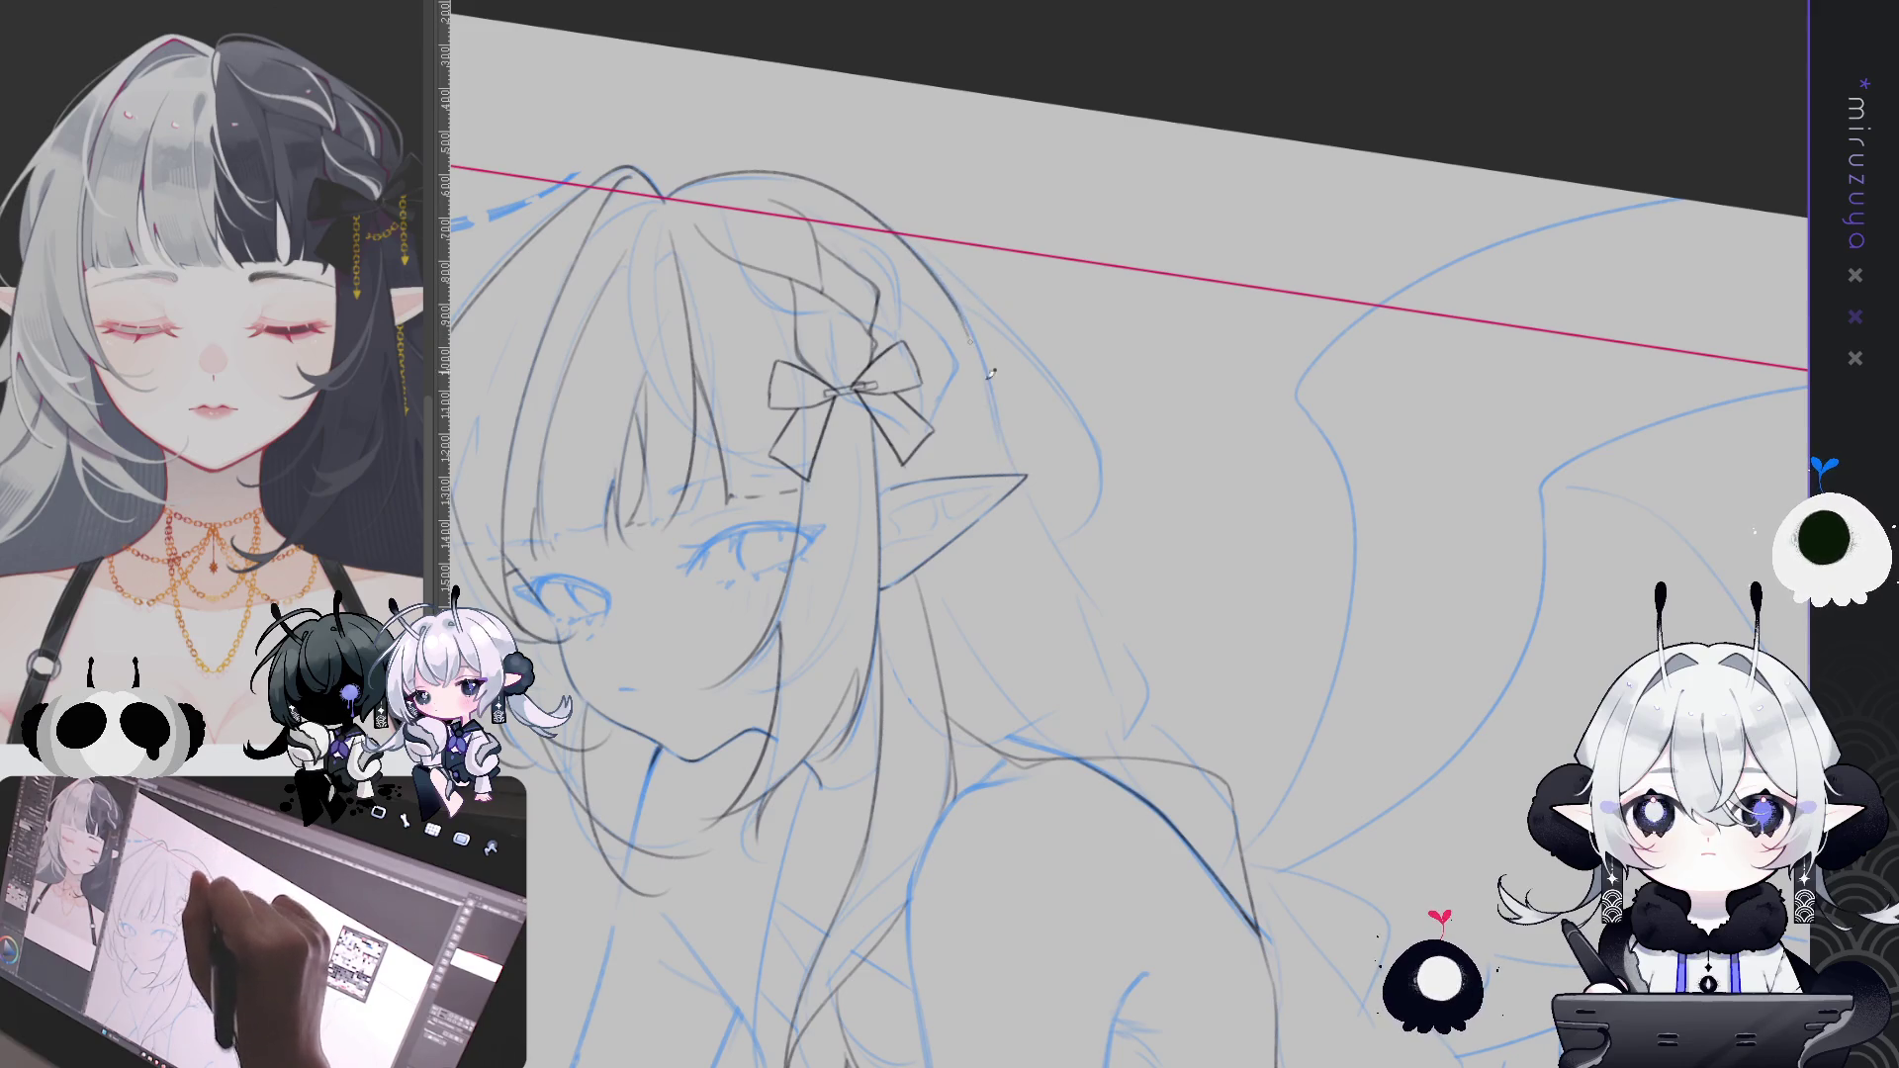
pyautogui.hotkey('ctrl', 'z')
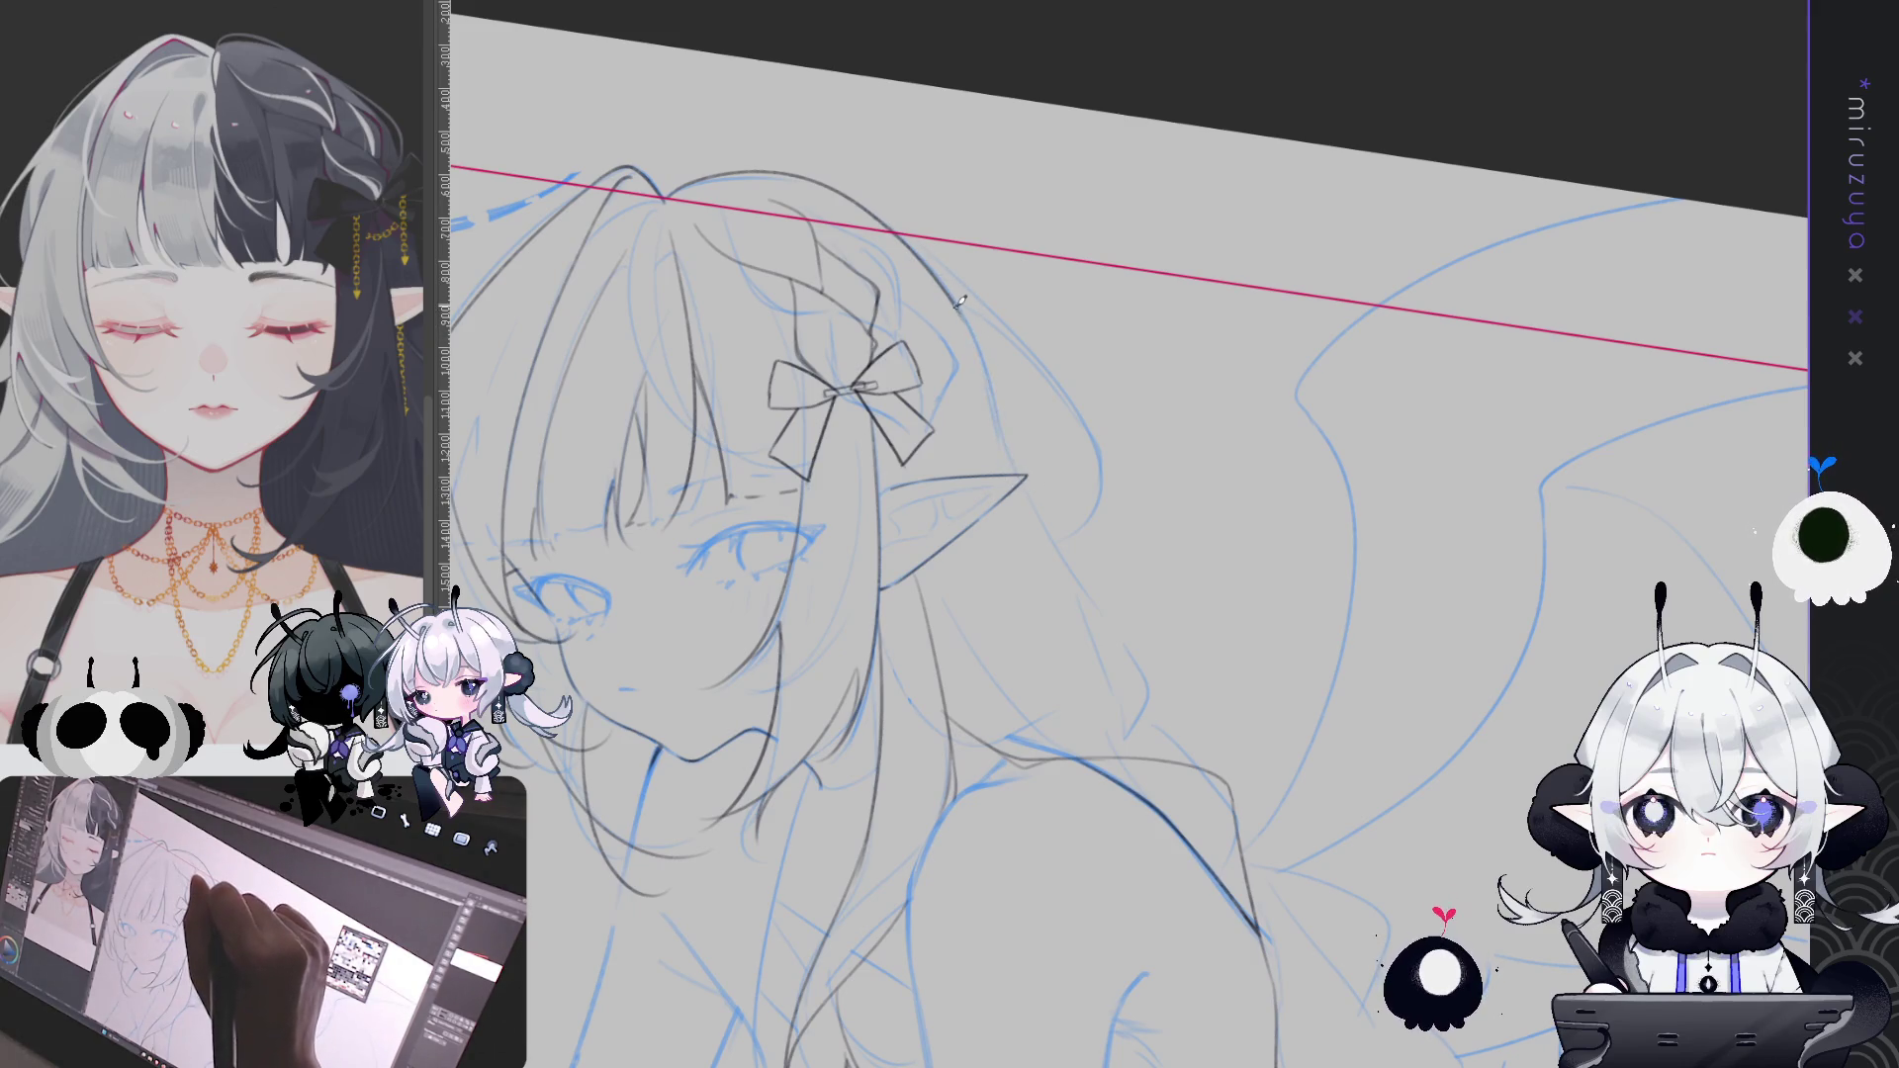
# Draw the back hair outline down from behind the ear, shortening the stroke on retry
pyautogui.moveTo(1055, 542); pyautogui.dragTo(1146, 659)
pyautogui.hotkey('ctrl', 'z')
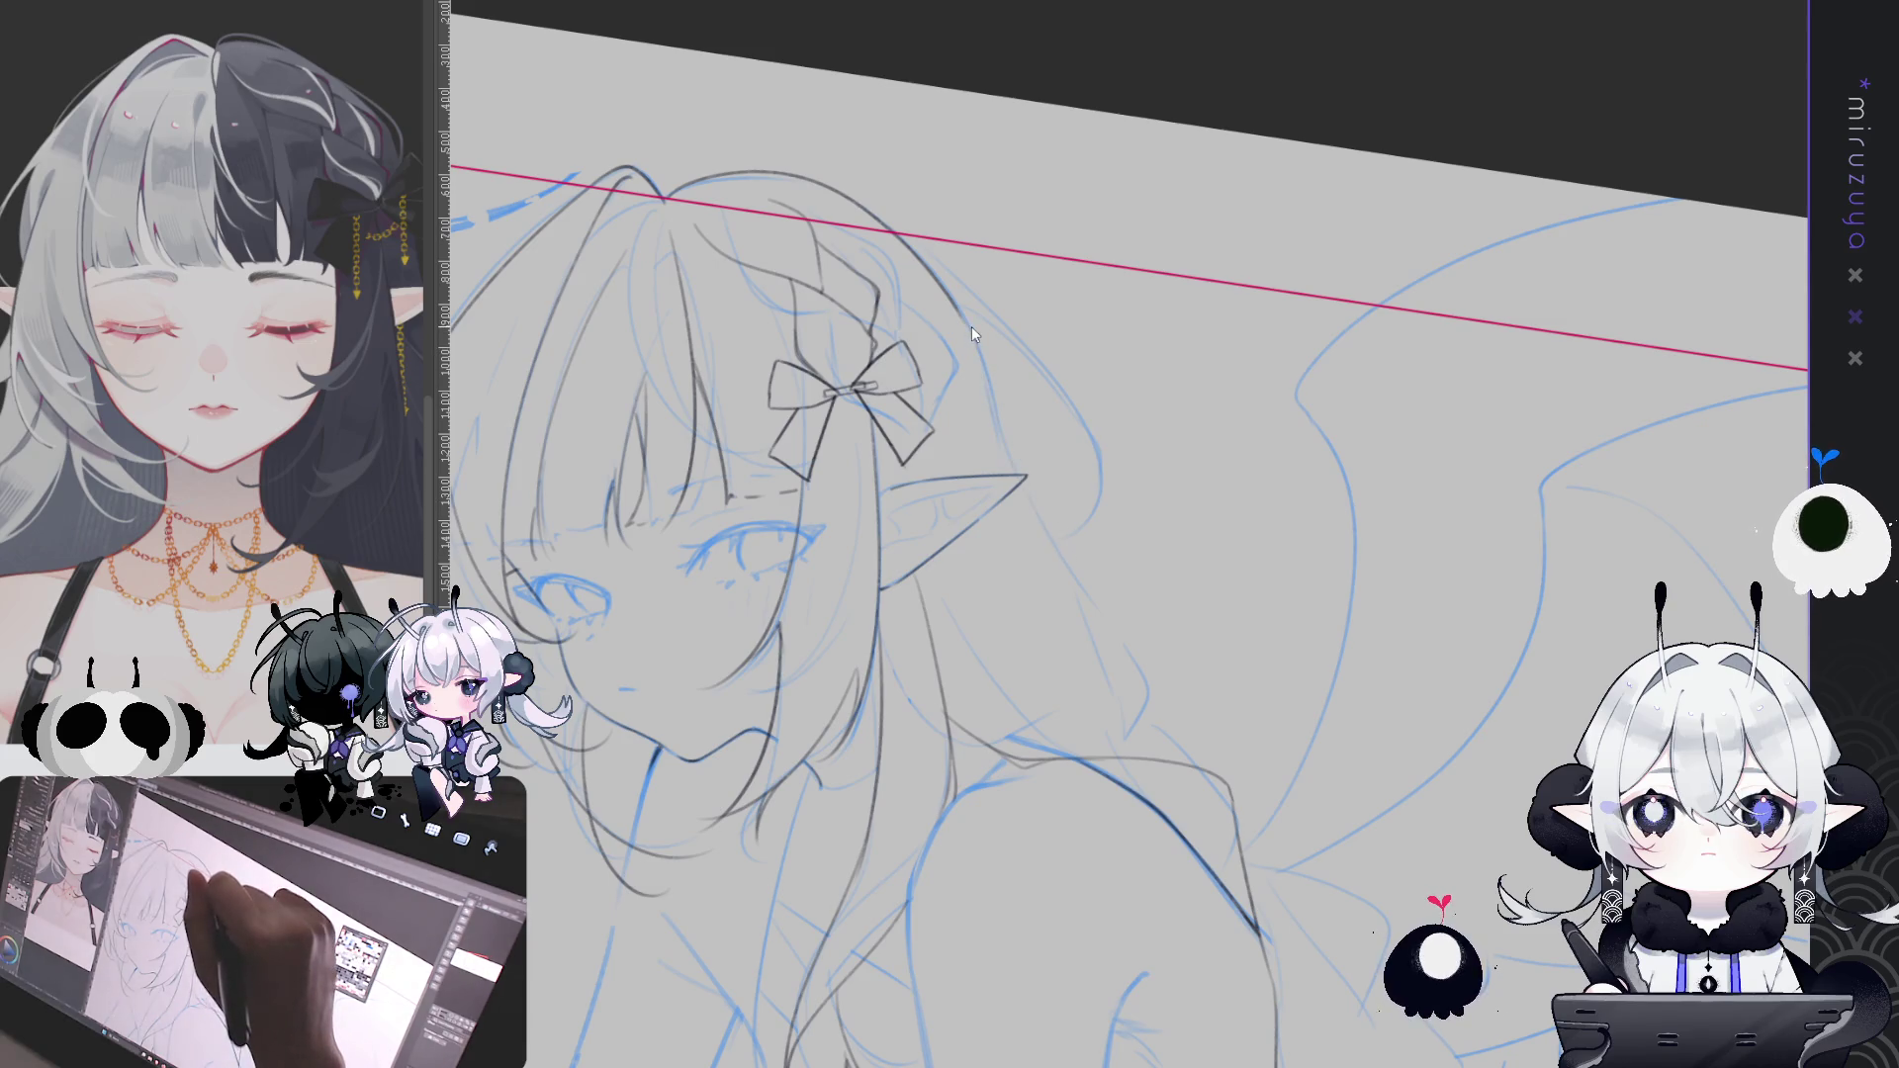
pyautogui.moveTo(997, 357); pyautogui.dragTo(1167, 561)
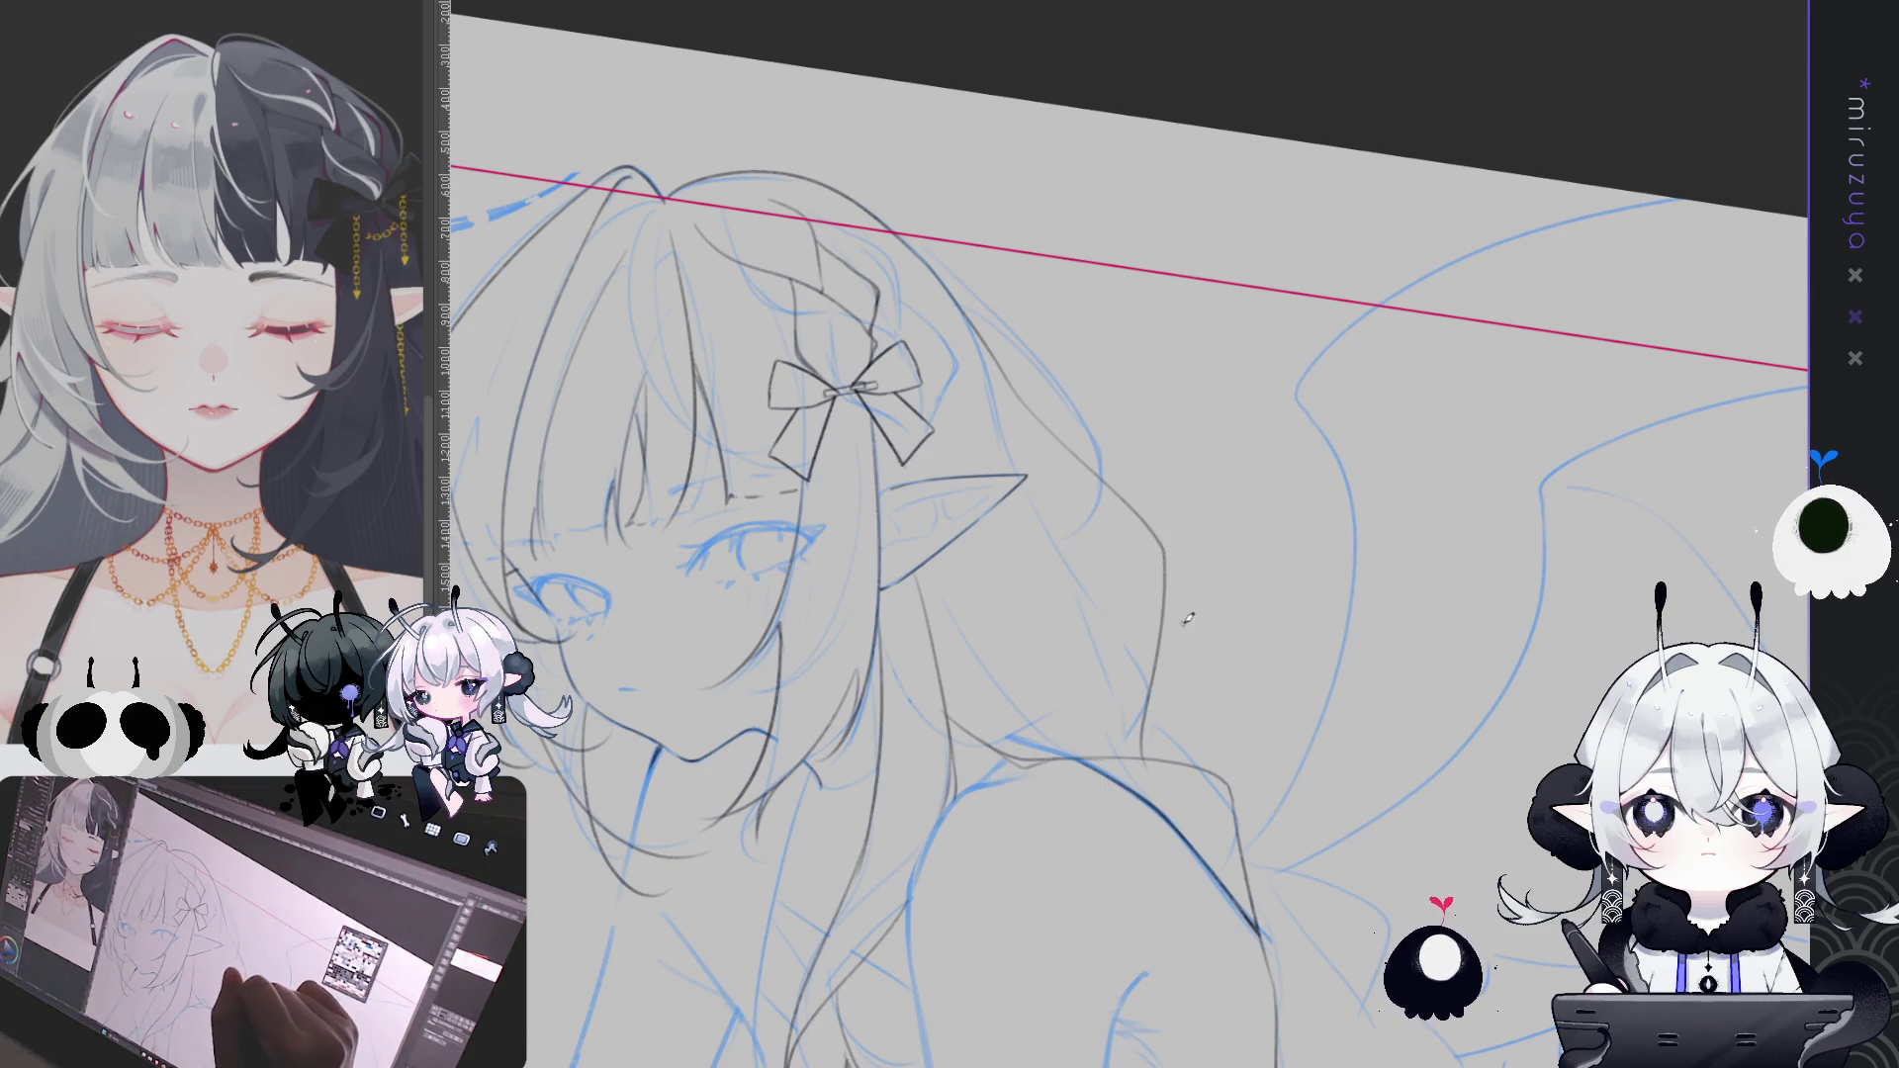
pyautogui.hotkey('ctrl', 'z')
pyautogui.moveTo(1009, 376); pyautogui.dragTo(1148, 540)
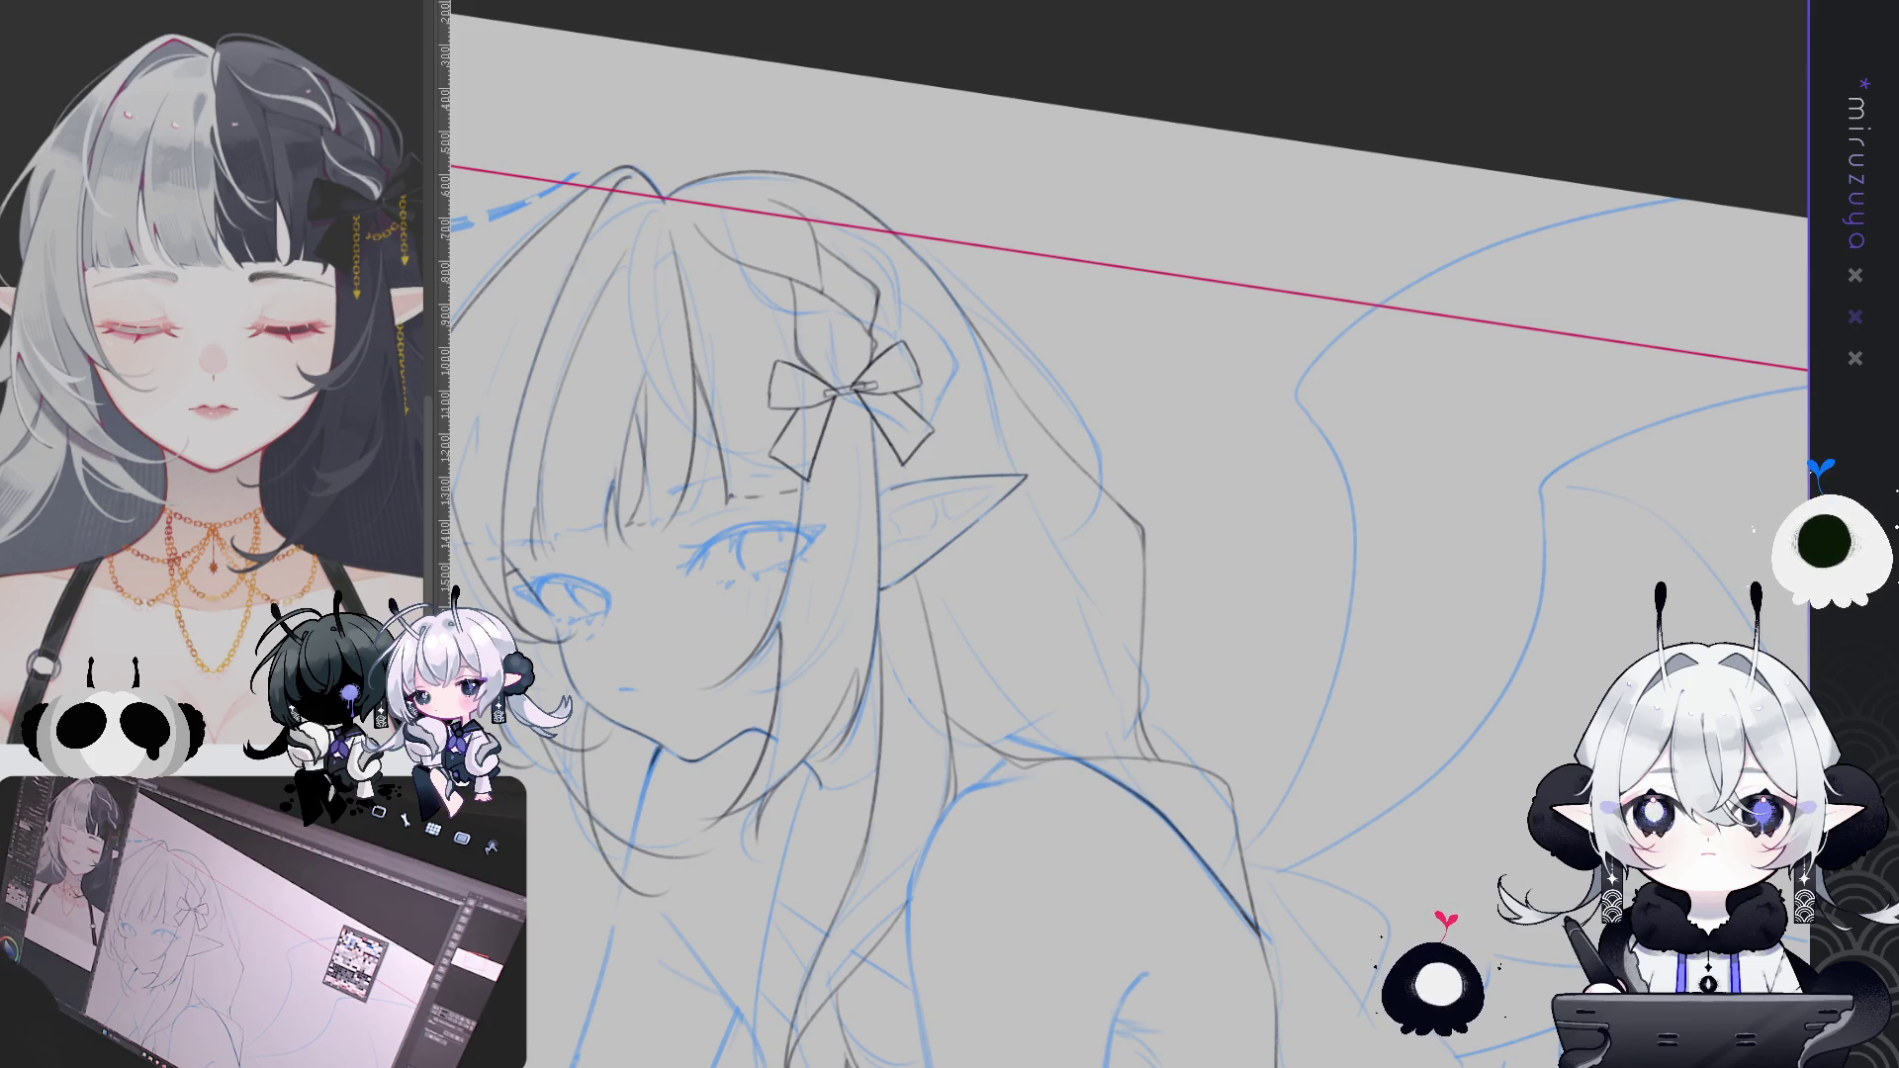
pyautogui.moveTo(1603, 705)
pyautogui.mouseDown()
pyautogui.moveTo(1346, 389)
pyautogui.moveTo(1068, 480)
pyautogui.mouseUp()
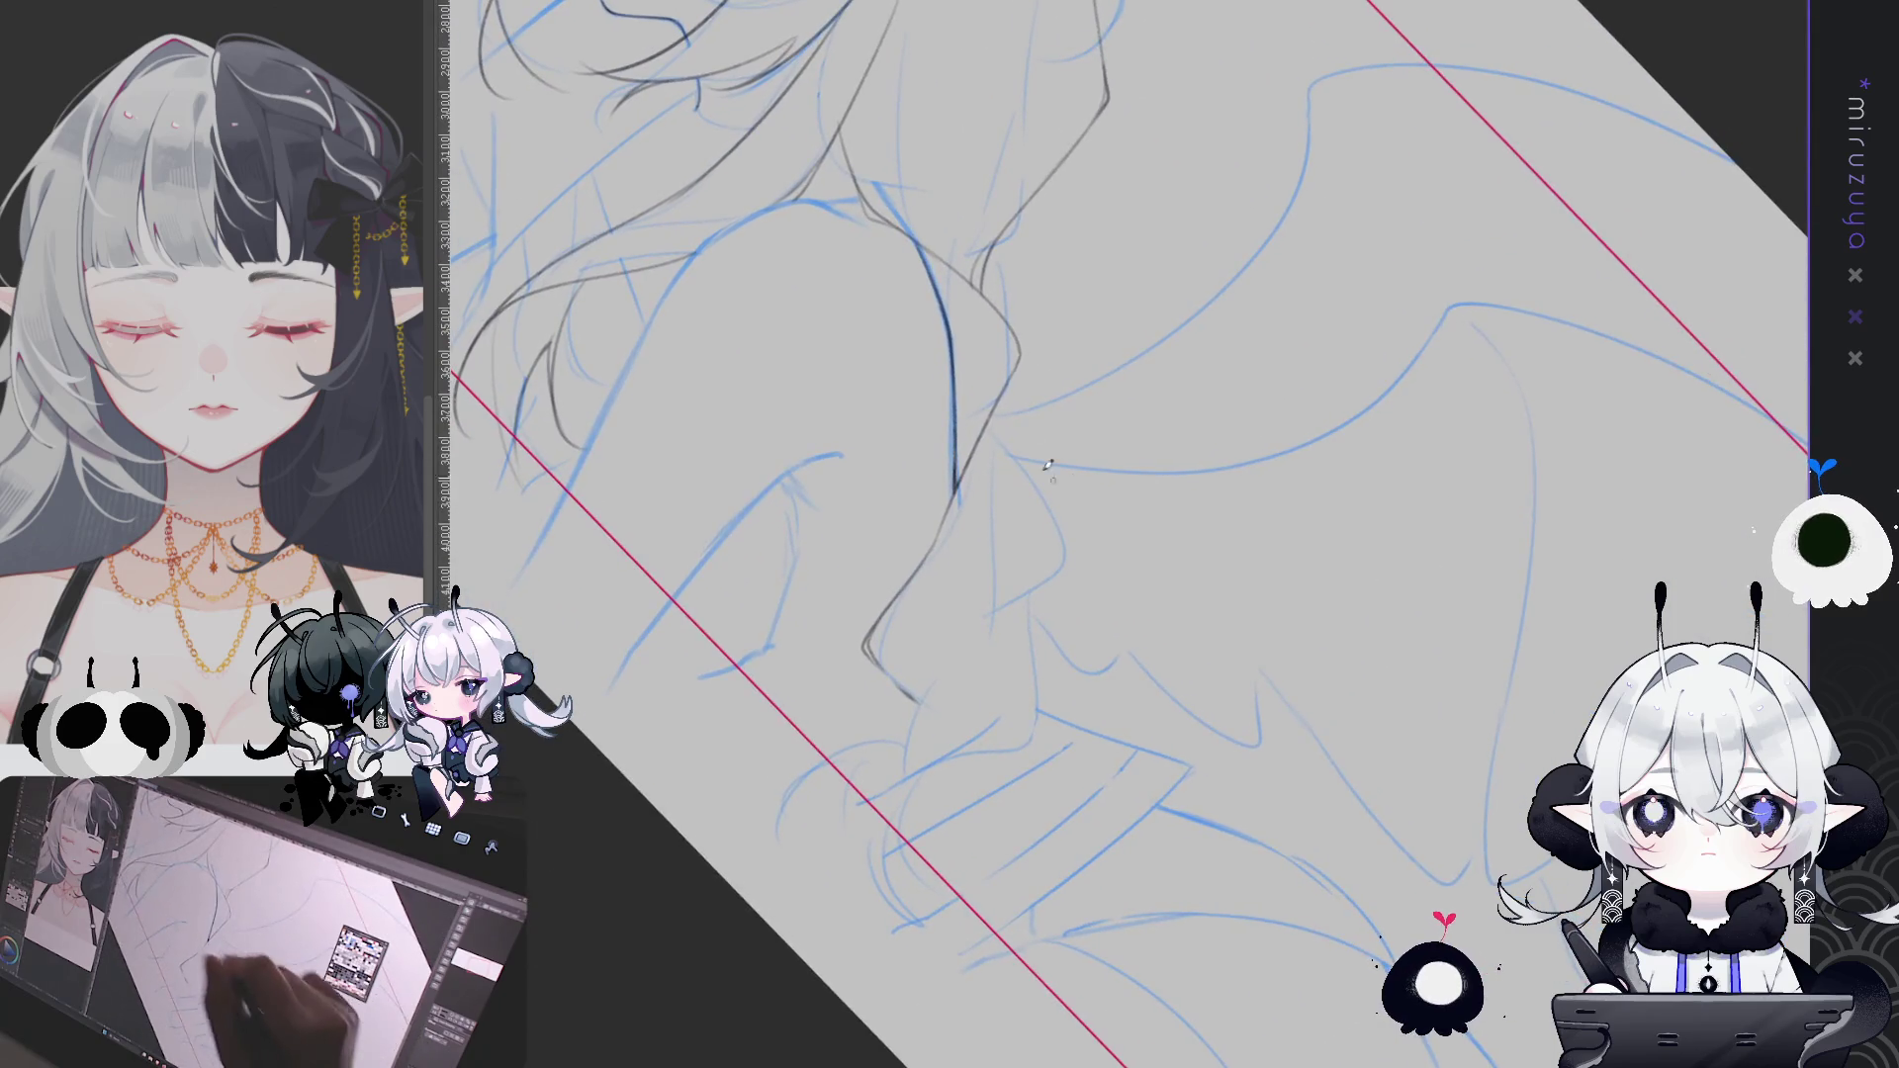
# Draw the shoulder line down the arm on a rotated canvas, then lightly erase part of it
pyautogui.moveTo(1007, 392); pyautogui.dragTo(1103, 695)
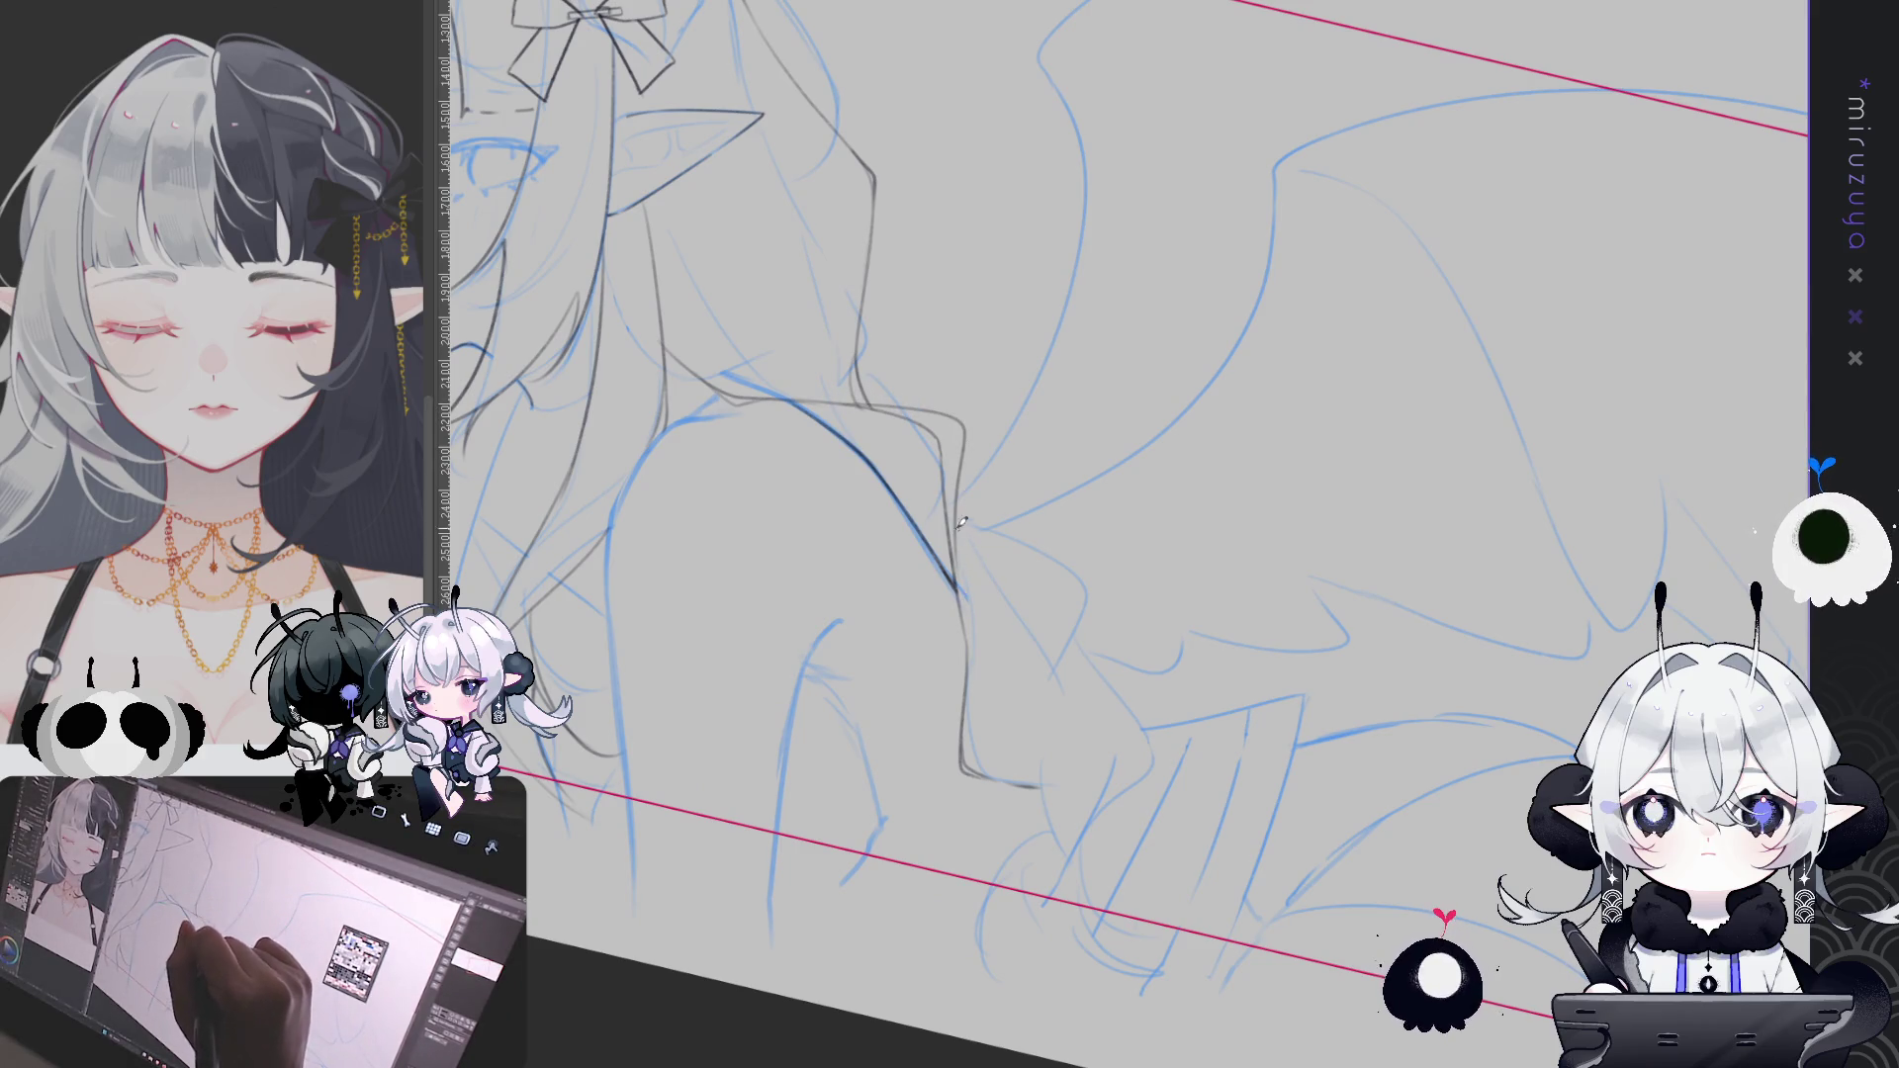
pyautogui.moveTo(962, 440); pyautogui.dragTo(958, 523)
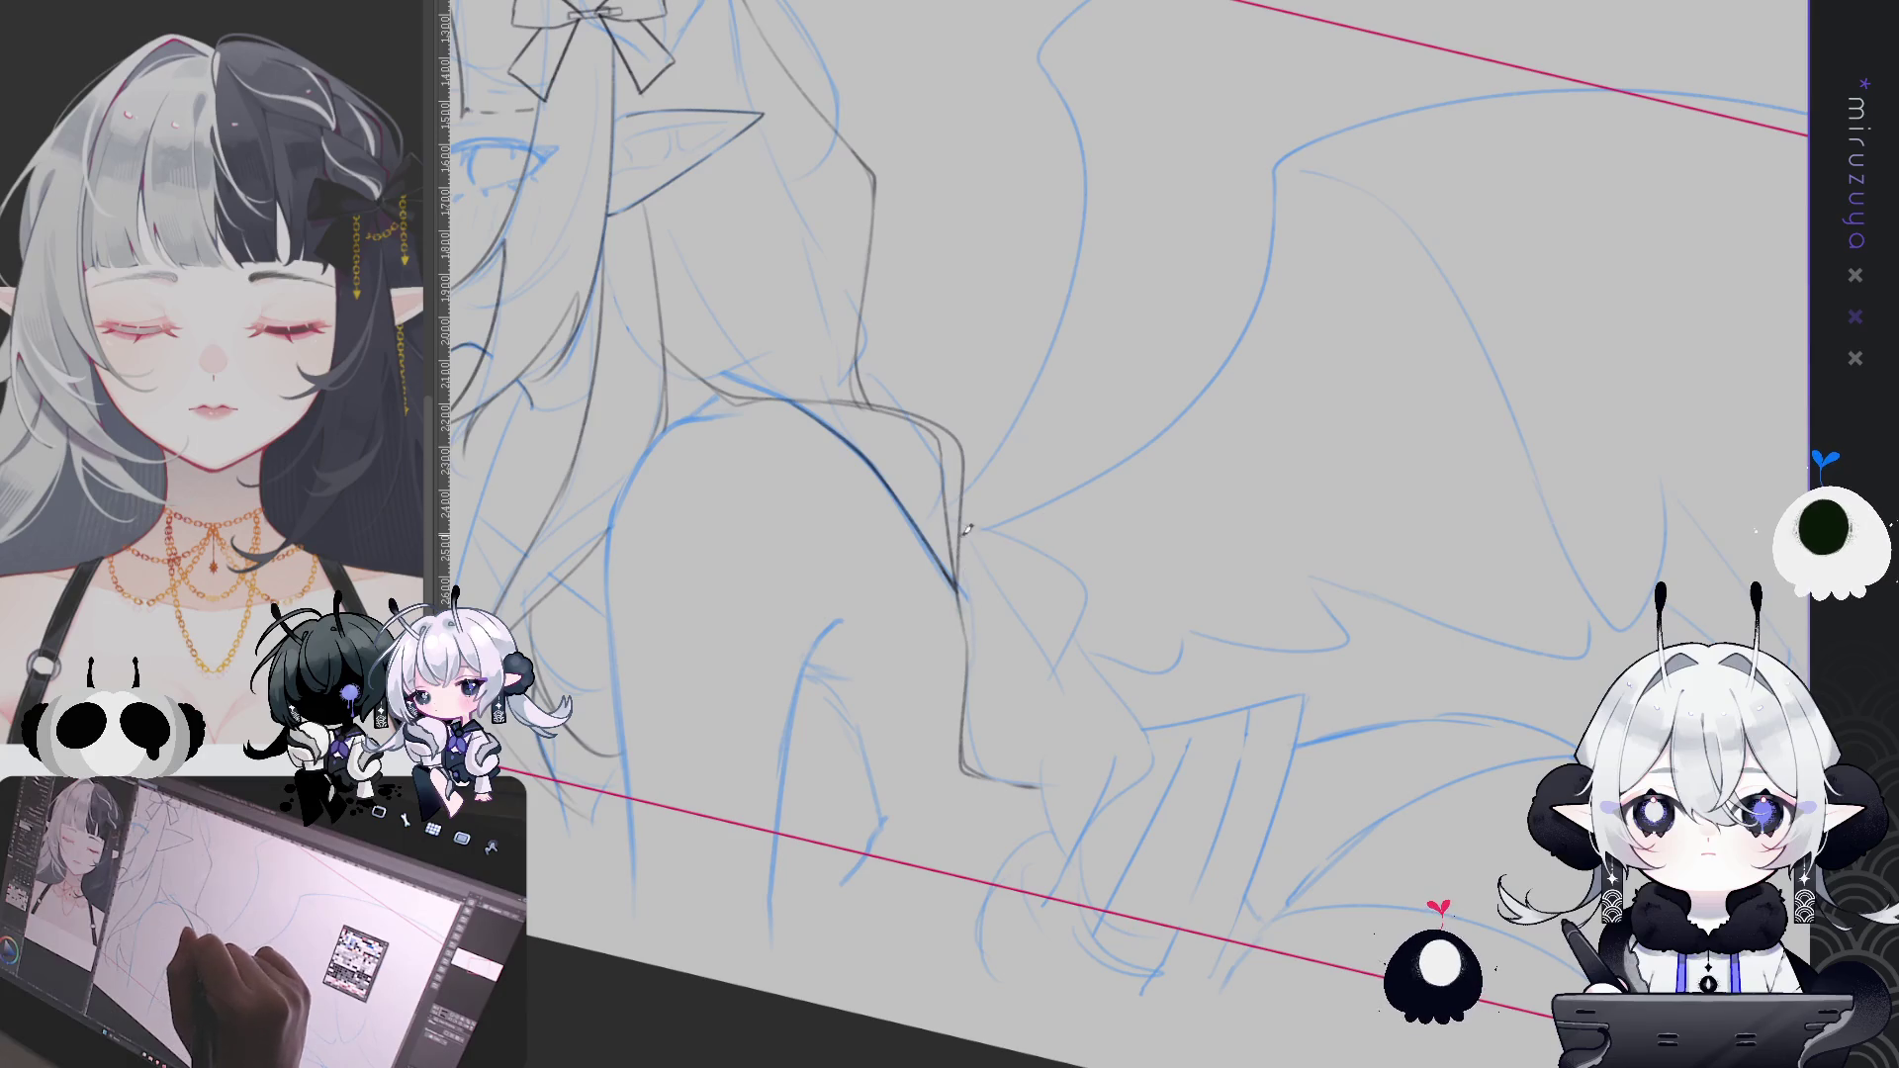
pyautogui.hotkey('ctrl', 'z')
pyautogui.moveTo(824, 395)
pyautogui.mouseDown()
pyautogui.moveTo(899, 409)
pyautogui.moveTo(974, 662)
pyautogui.mouseUp()
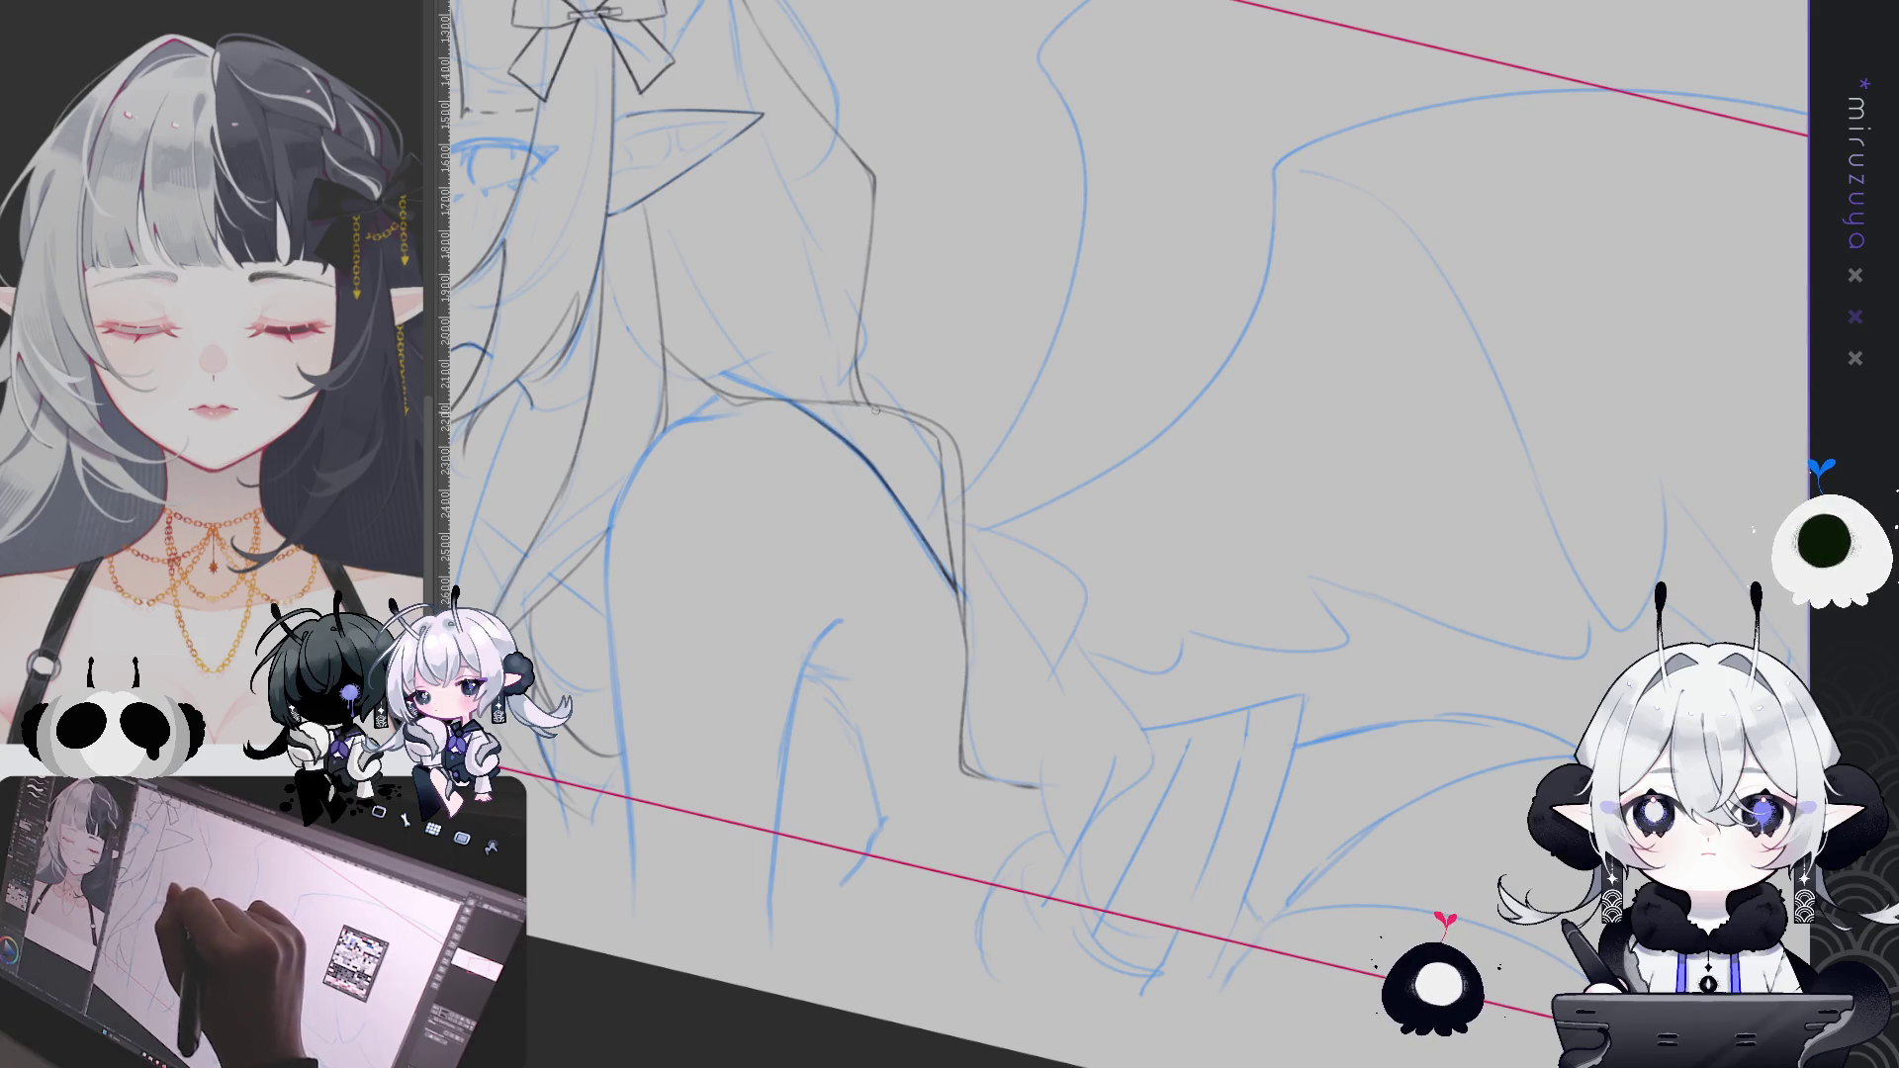
pyautogui.moveTo(922, 423); pyautogui.dragTo(957, 579)
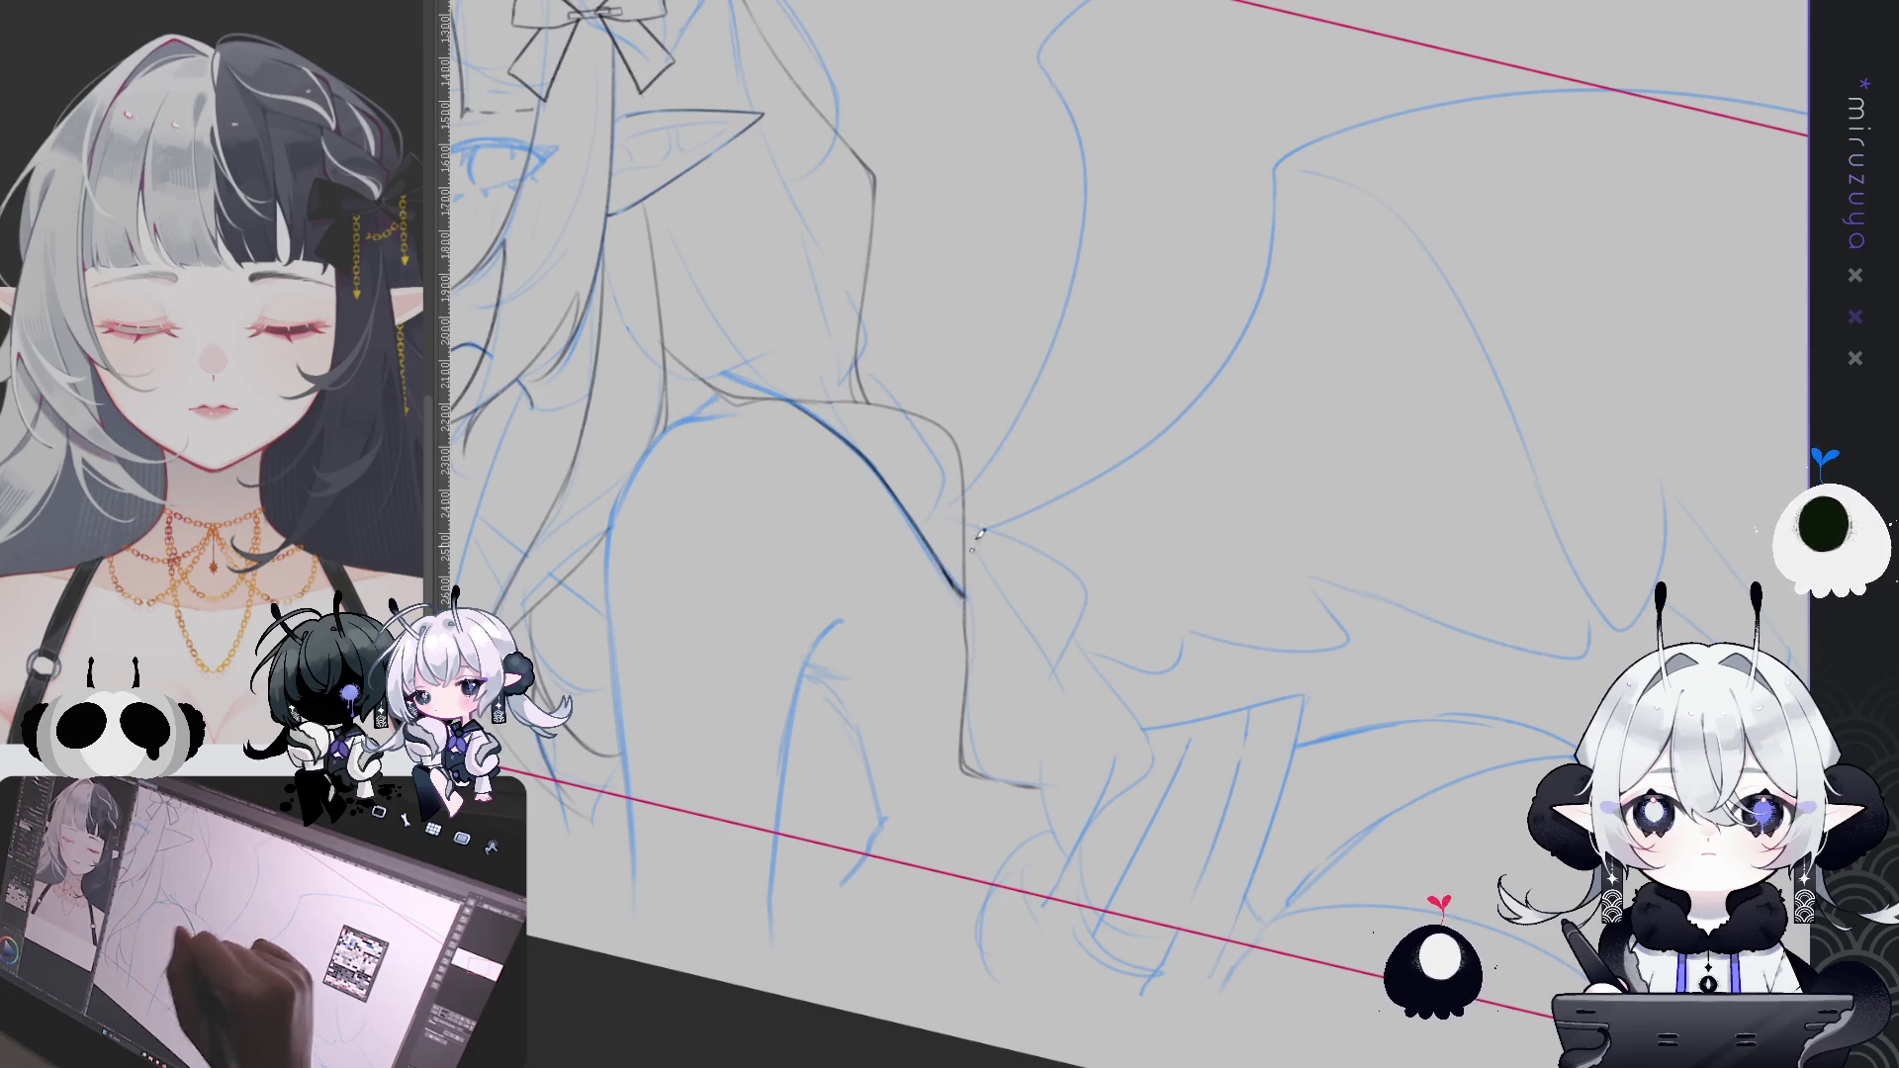
# Redraw the arm curve shorter near the wing, then rotate and mirror the view
pyautogui.moveTo(972, 557)
pyautogui.mouseDown()
pyautogui.moveTo(856, 381)
pyautogui.moveTo(870, 447)
pyautogui.moveTo(956, 535)
pyautogui.moveTo(894, 732)
pyautogui.mouseUp()
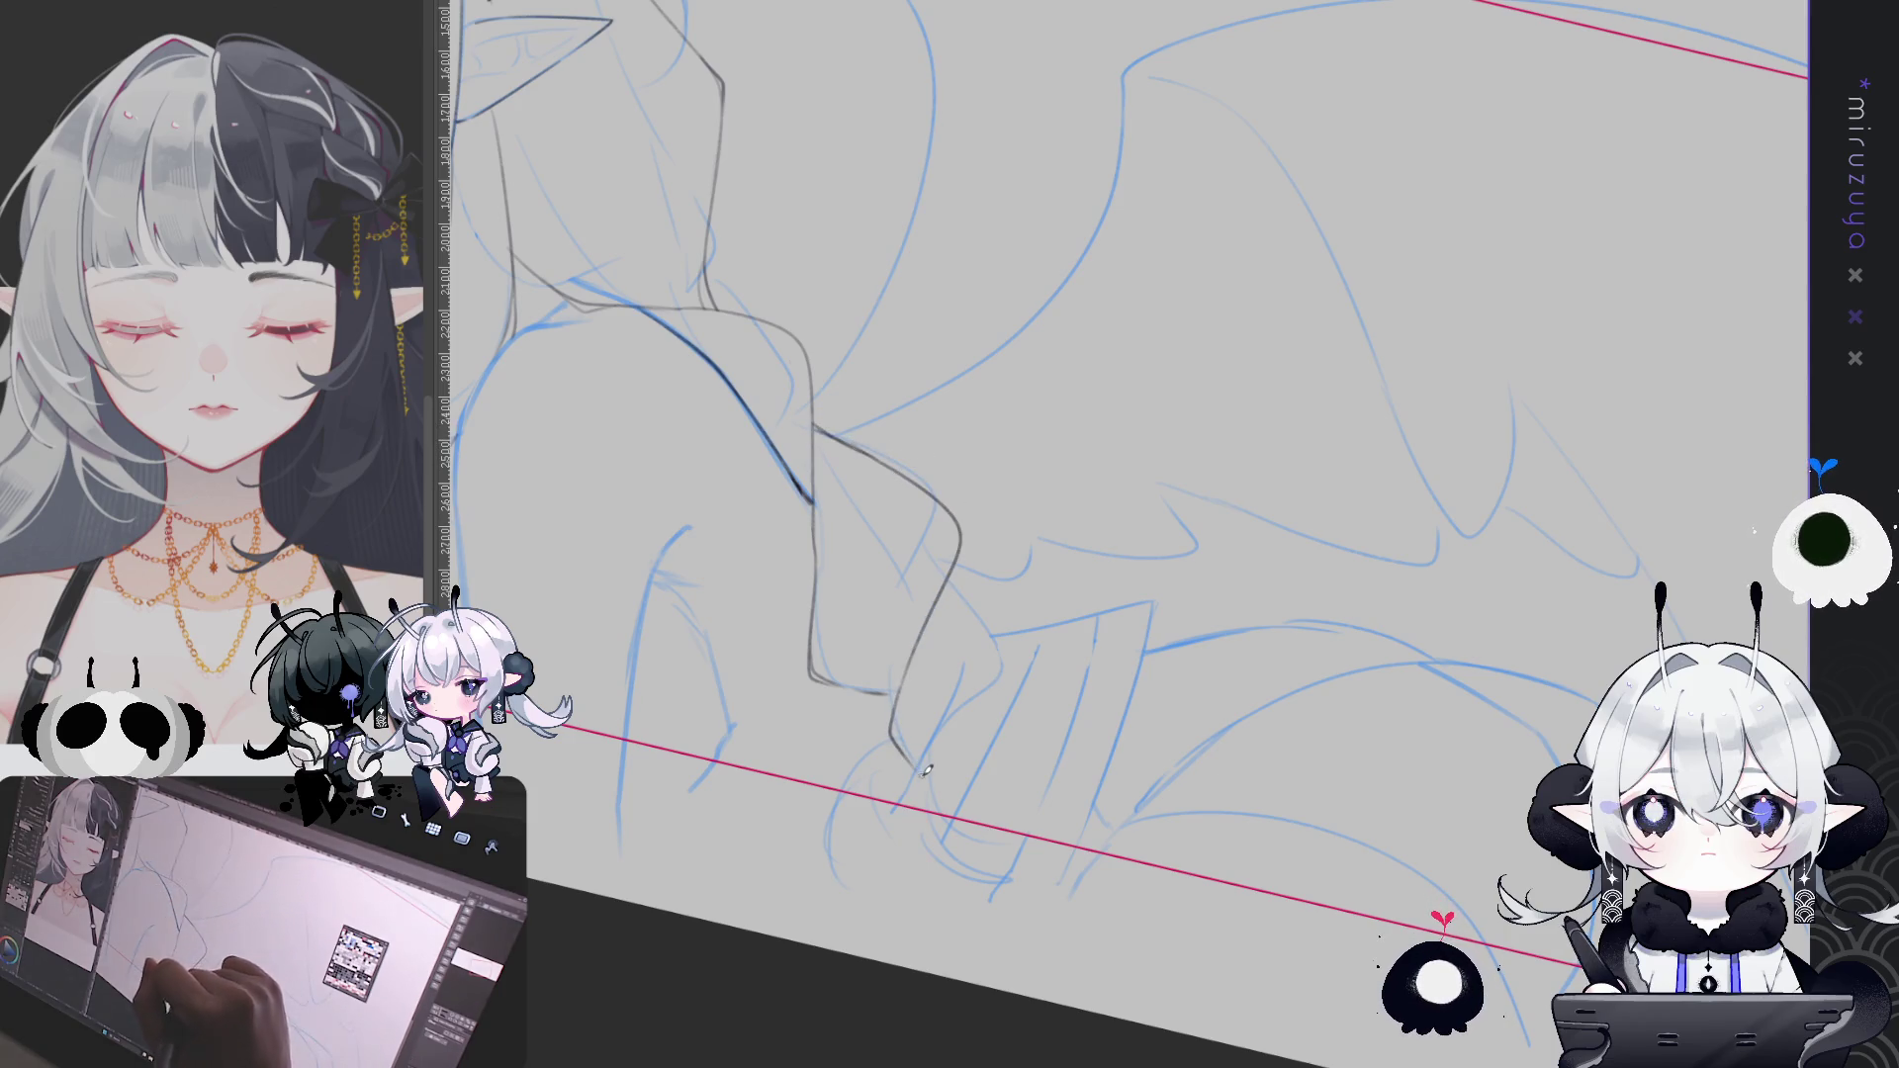
pyautogui.hotkey('ctrl', 'z')
pyautogui.moveTo(886, 458); pyautogui.dragTo(917, 636)
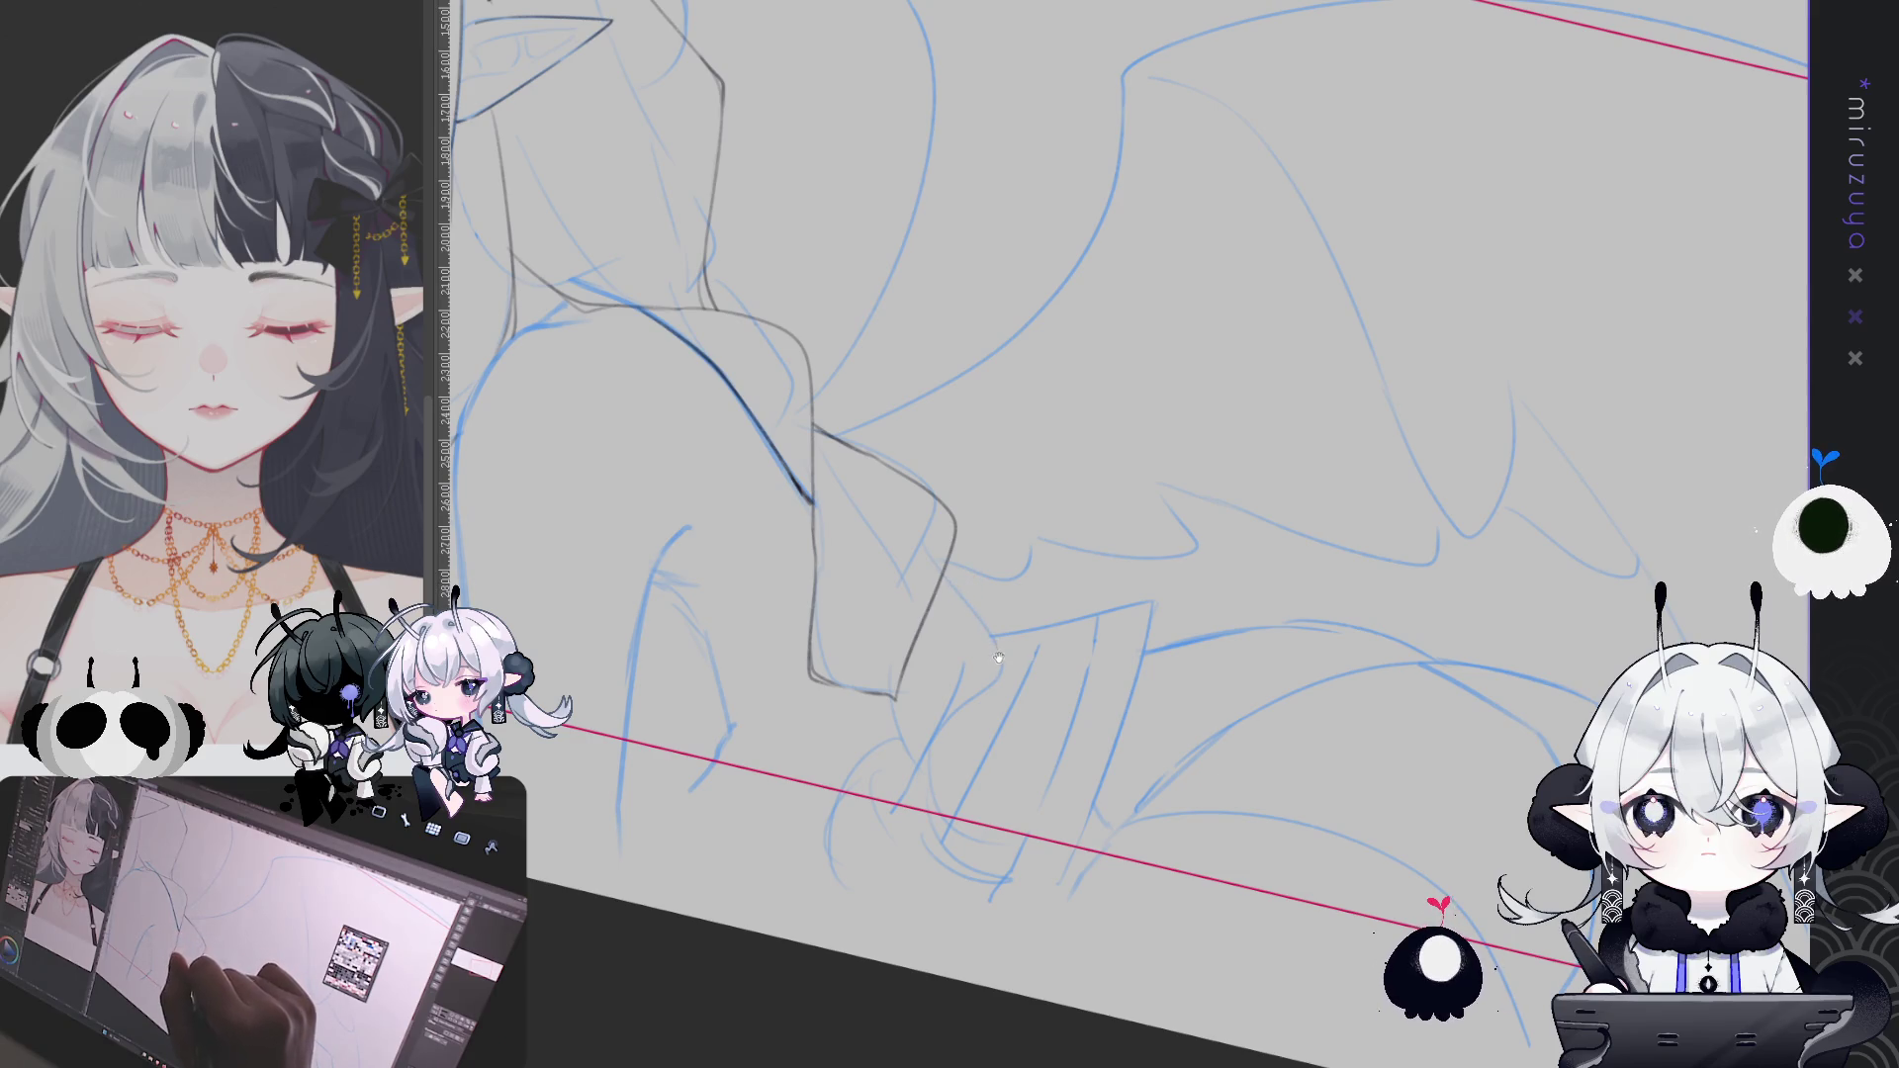
pyautogui.moveTo(1001, 479)
pyautogui.mouseDown()
pyautogui.moveTo(1075, 612)
pyautogui.moveTo(1202, 723)
pyautogui.moveTo(1405, 683)
pyautogui.mouseUp()
pyautogui.moveTo(1089, 495); pyautogui.dragTo(1096, 212)
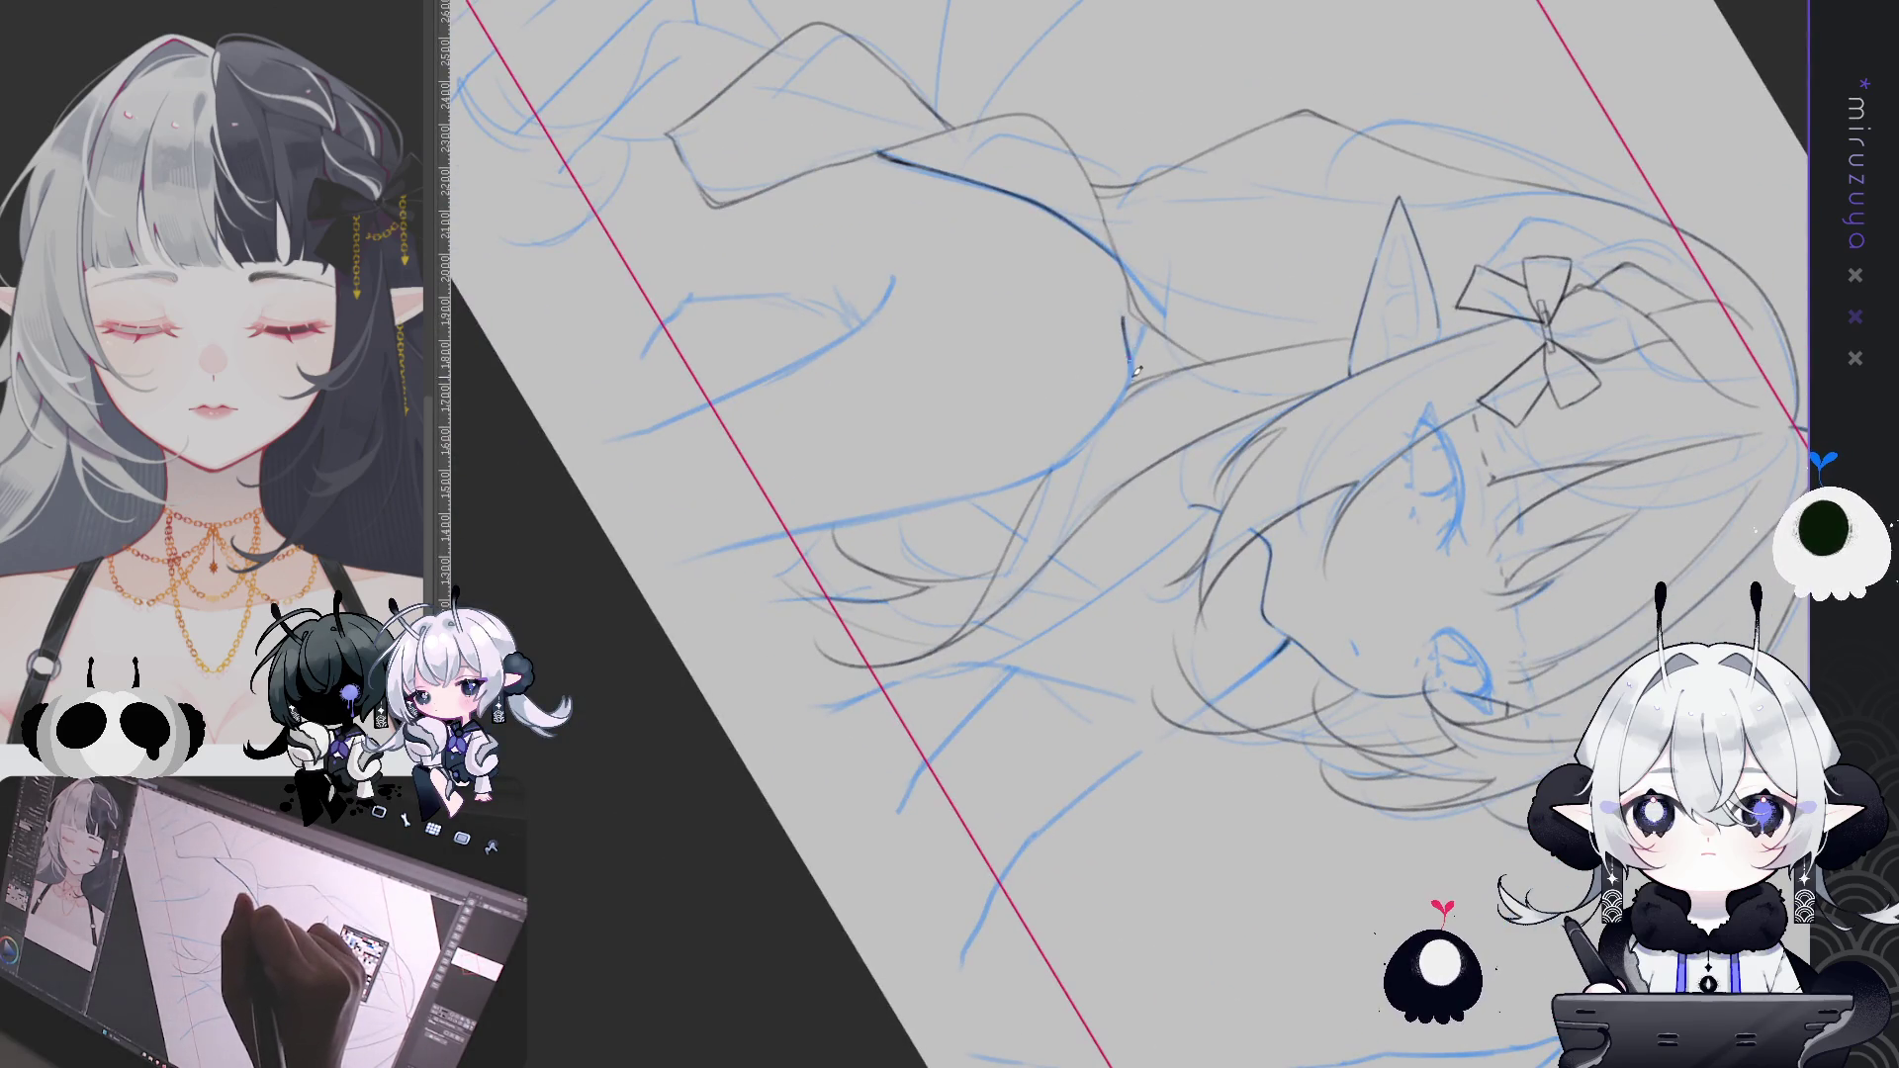
# Reset the mirrored view upright, then ink the shoulder line and upper arm curve
pyautogui.press('h')
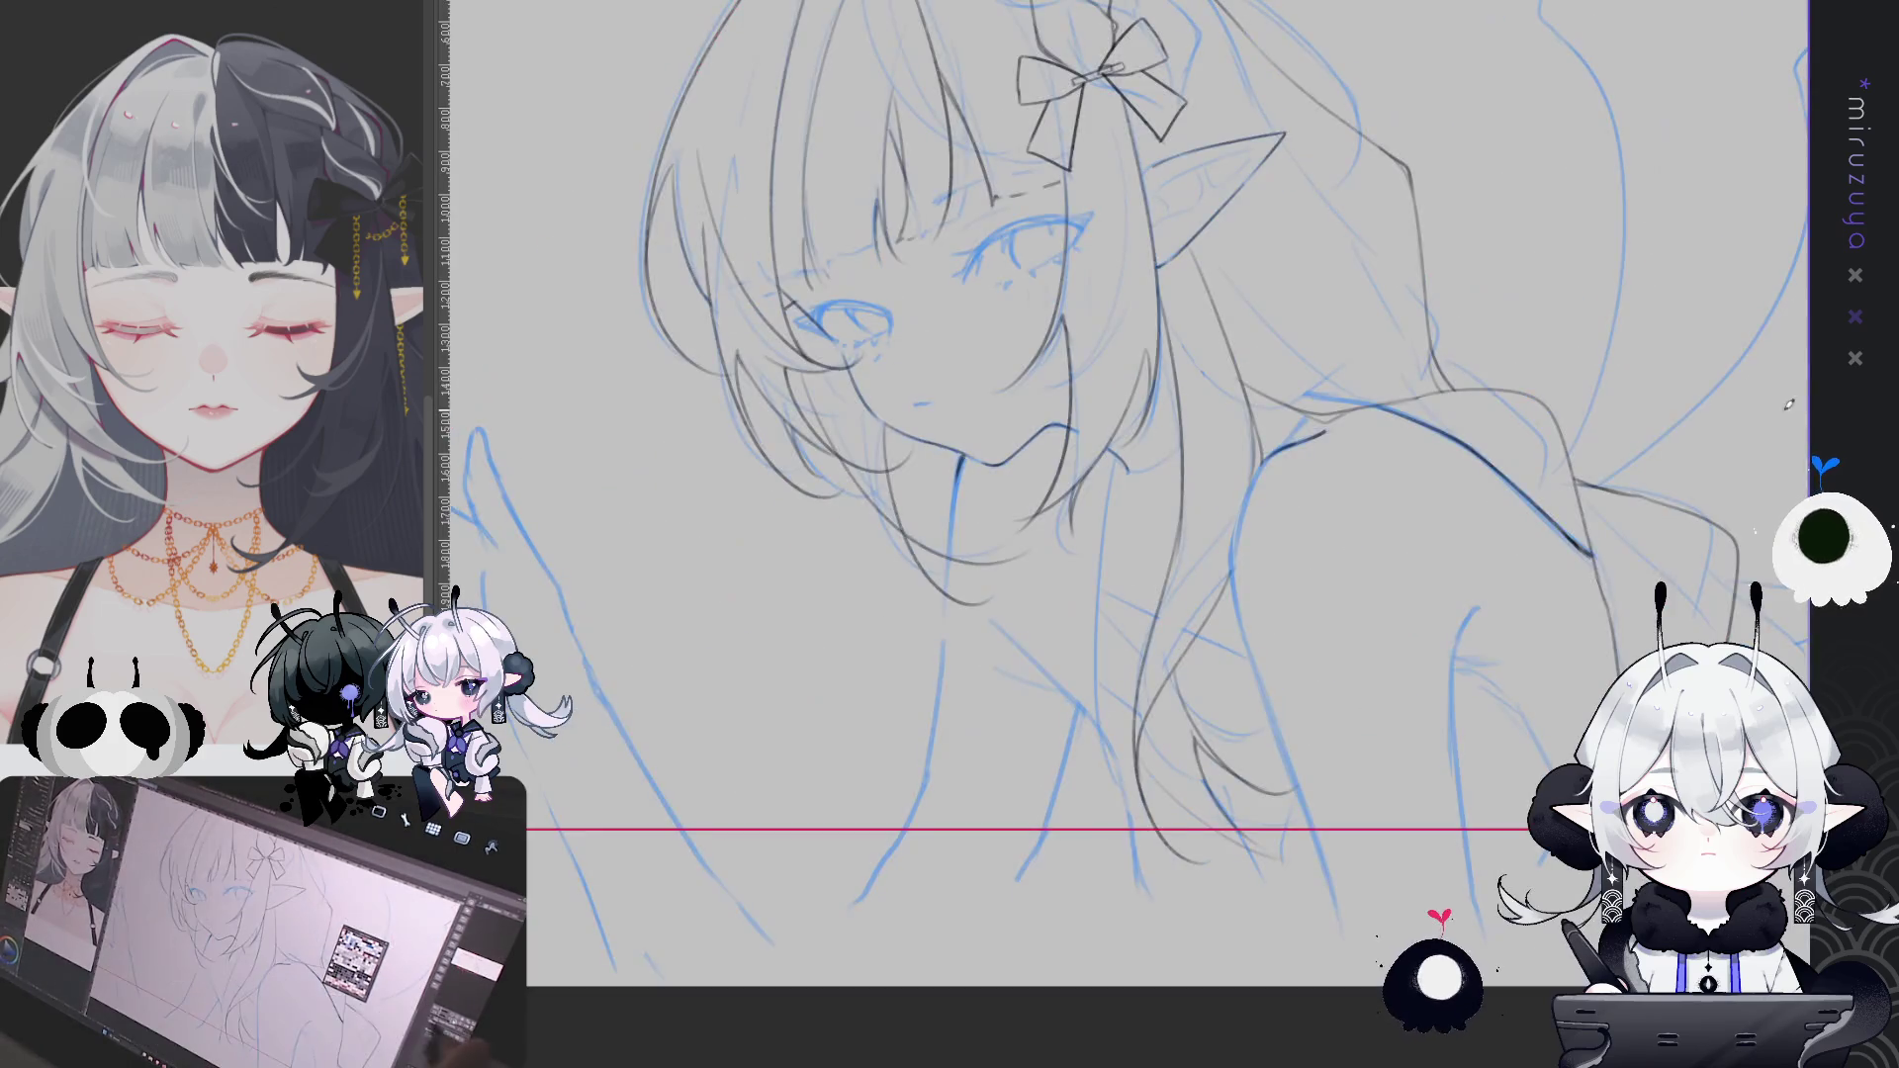
pyautogui.hotkey('ctrl', '0')
pyautogui.moveTo(1276, 450)
pyautogui.mouseDown()
pyautogui.moveTo(1236, 541)
pyautogui.moveTo(1244, 633)
pyautogui.moveTo(1339, 915)
pyautogui.mouseUp()
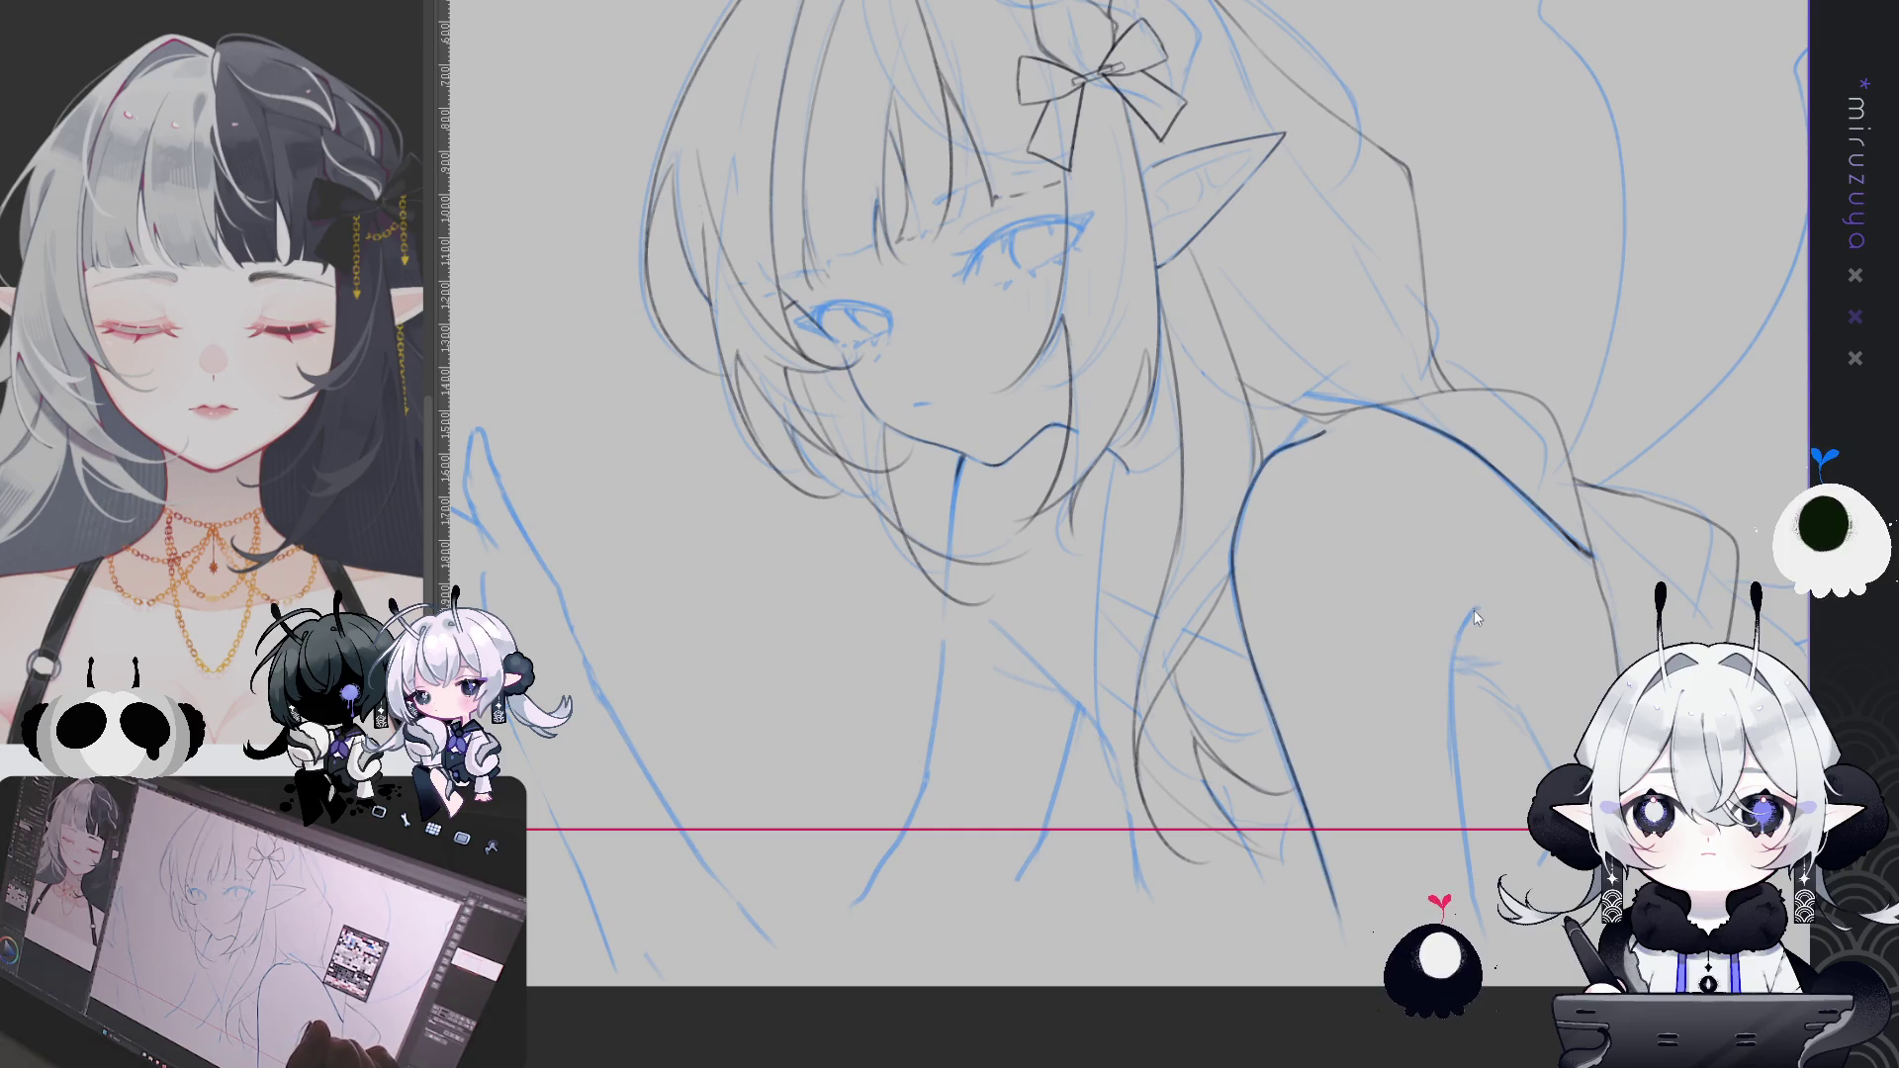
pyautogui.moveTo(1477, 607); pyautogui.dragTo(1474, 854)
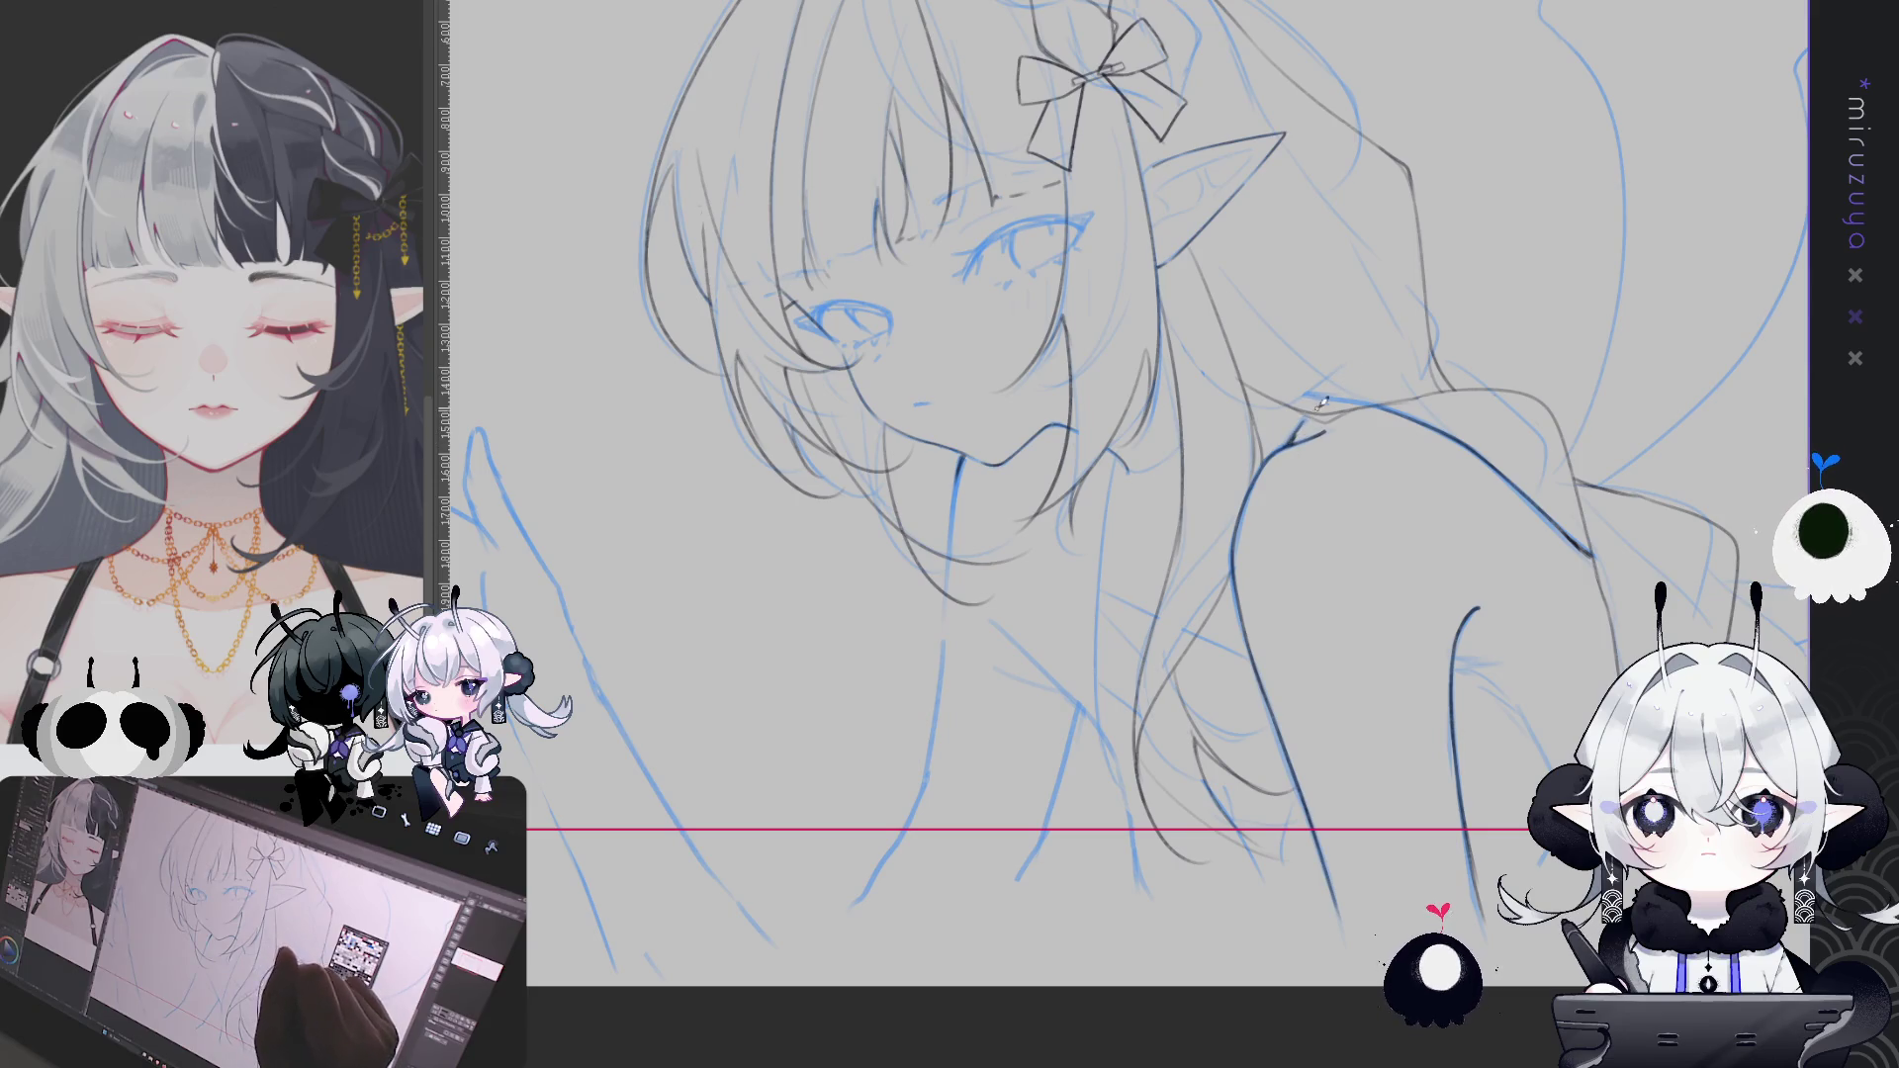
pyautogui.moveTo(1507, 603); pyautogui.dragTo(1183, 561)
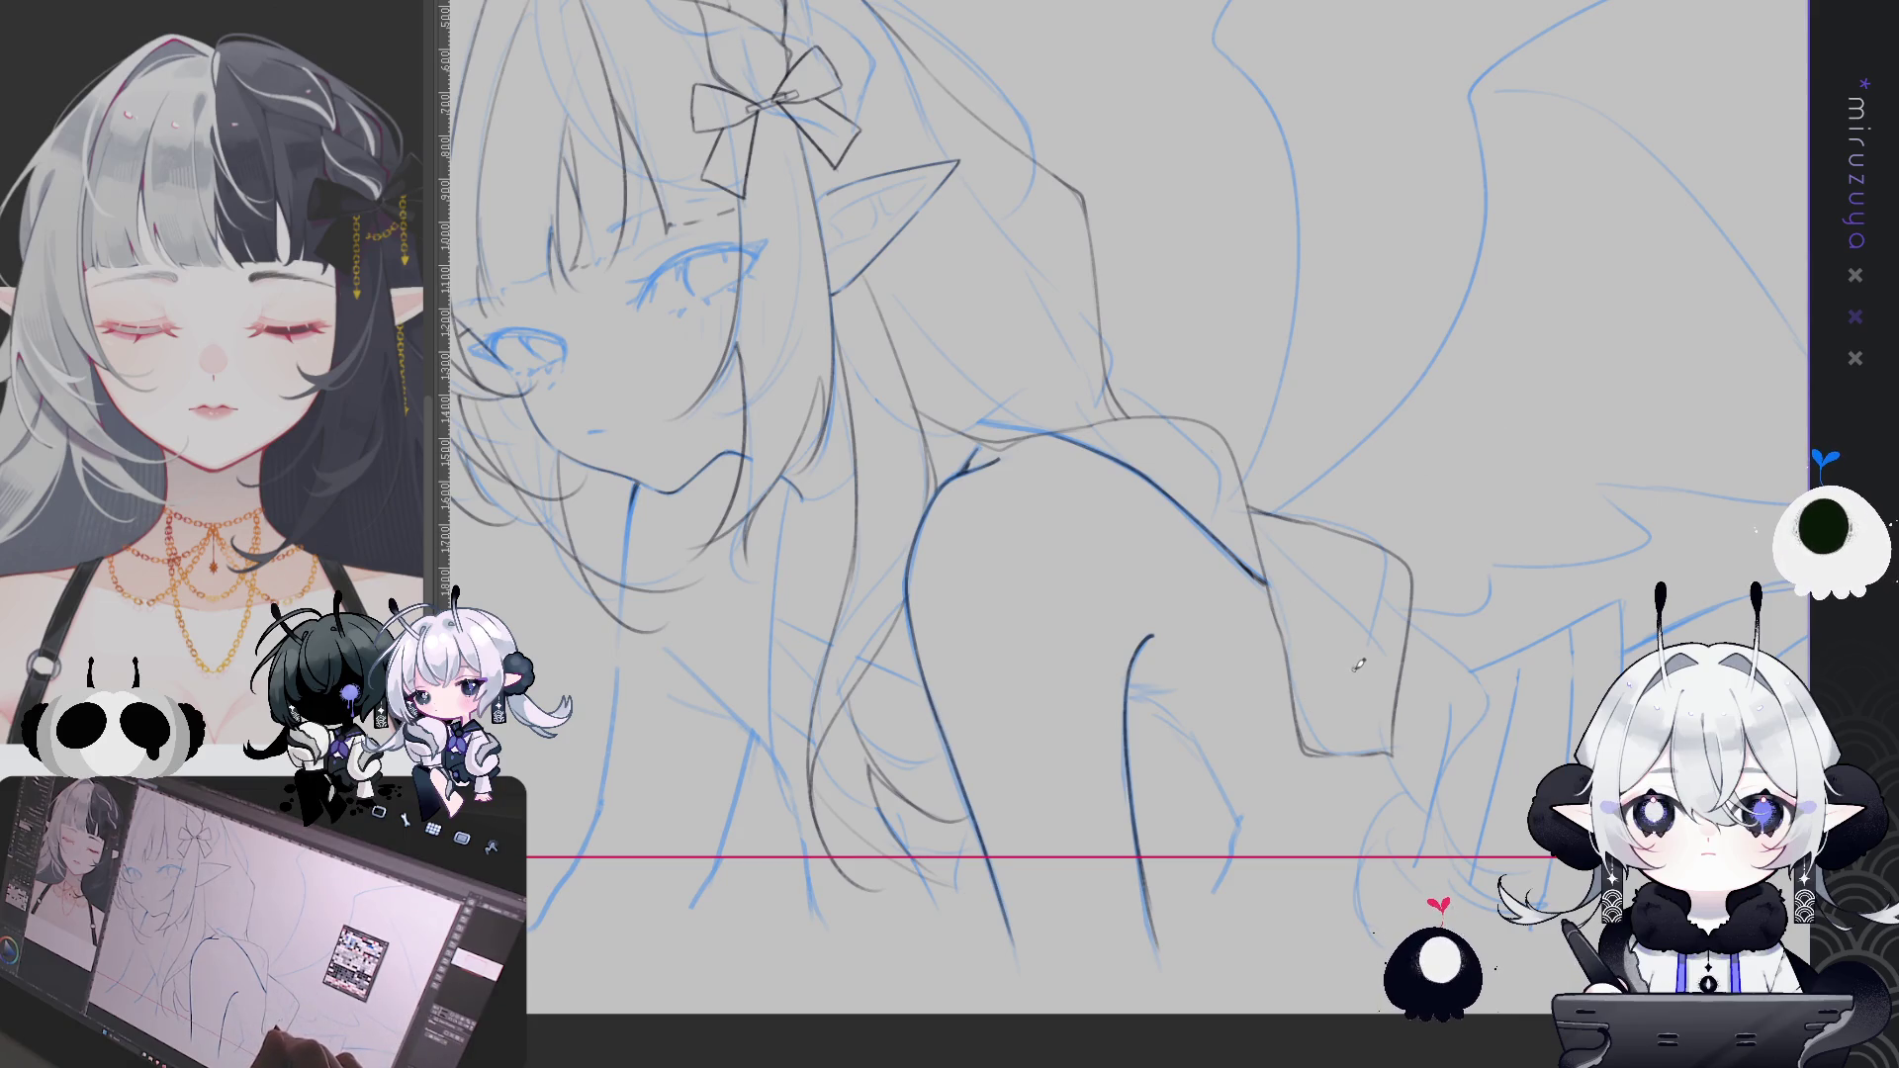
# Pan down the canvas until the lower arm beside the wing is in view
pyautogui.moveTo(1271, 628); pyautogui.dragTo(1128, 579)
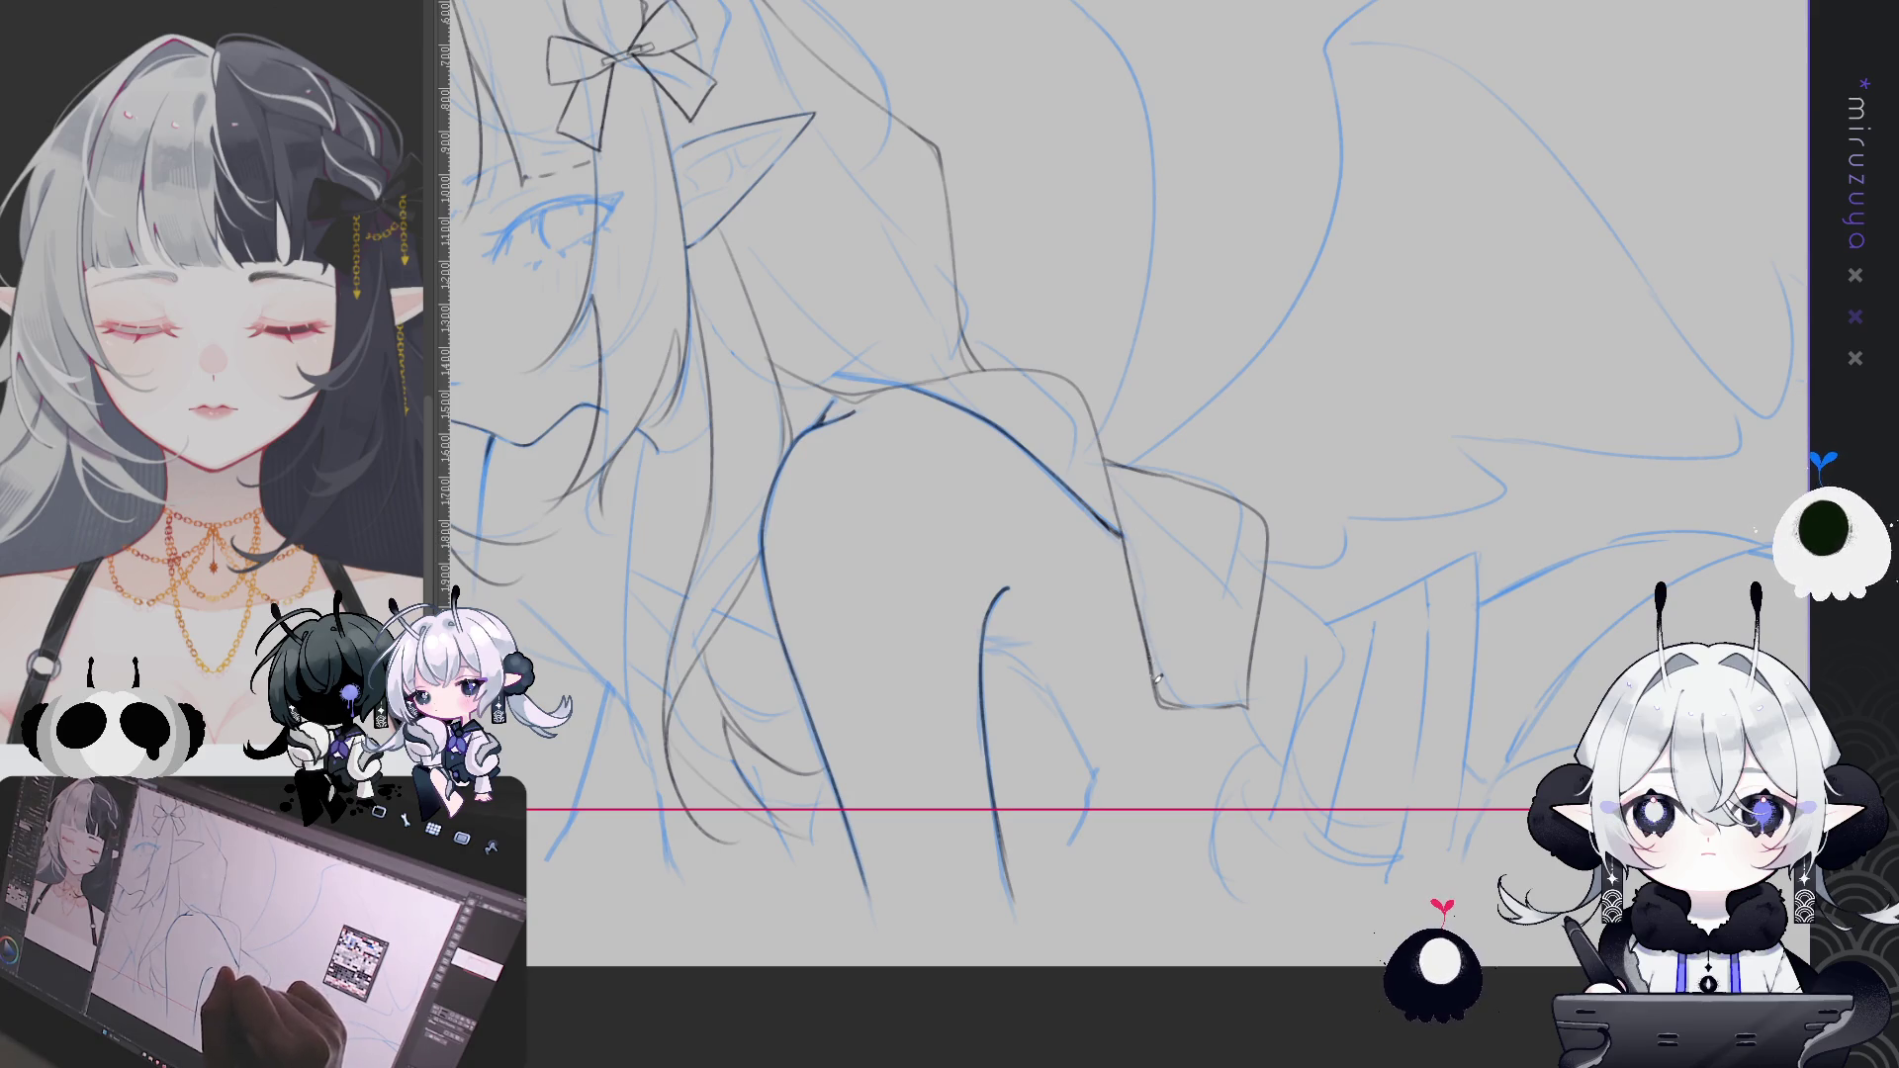
pyautogui.moveTo(1536, 670); pyautogui.dragTo(1303, 619)
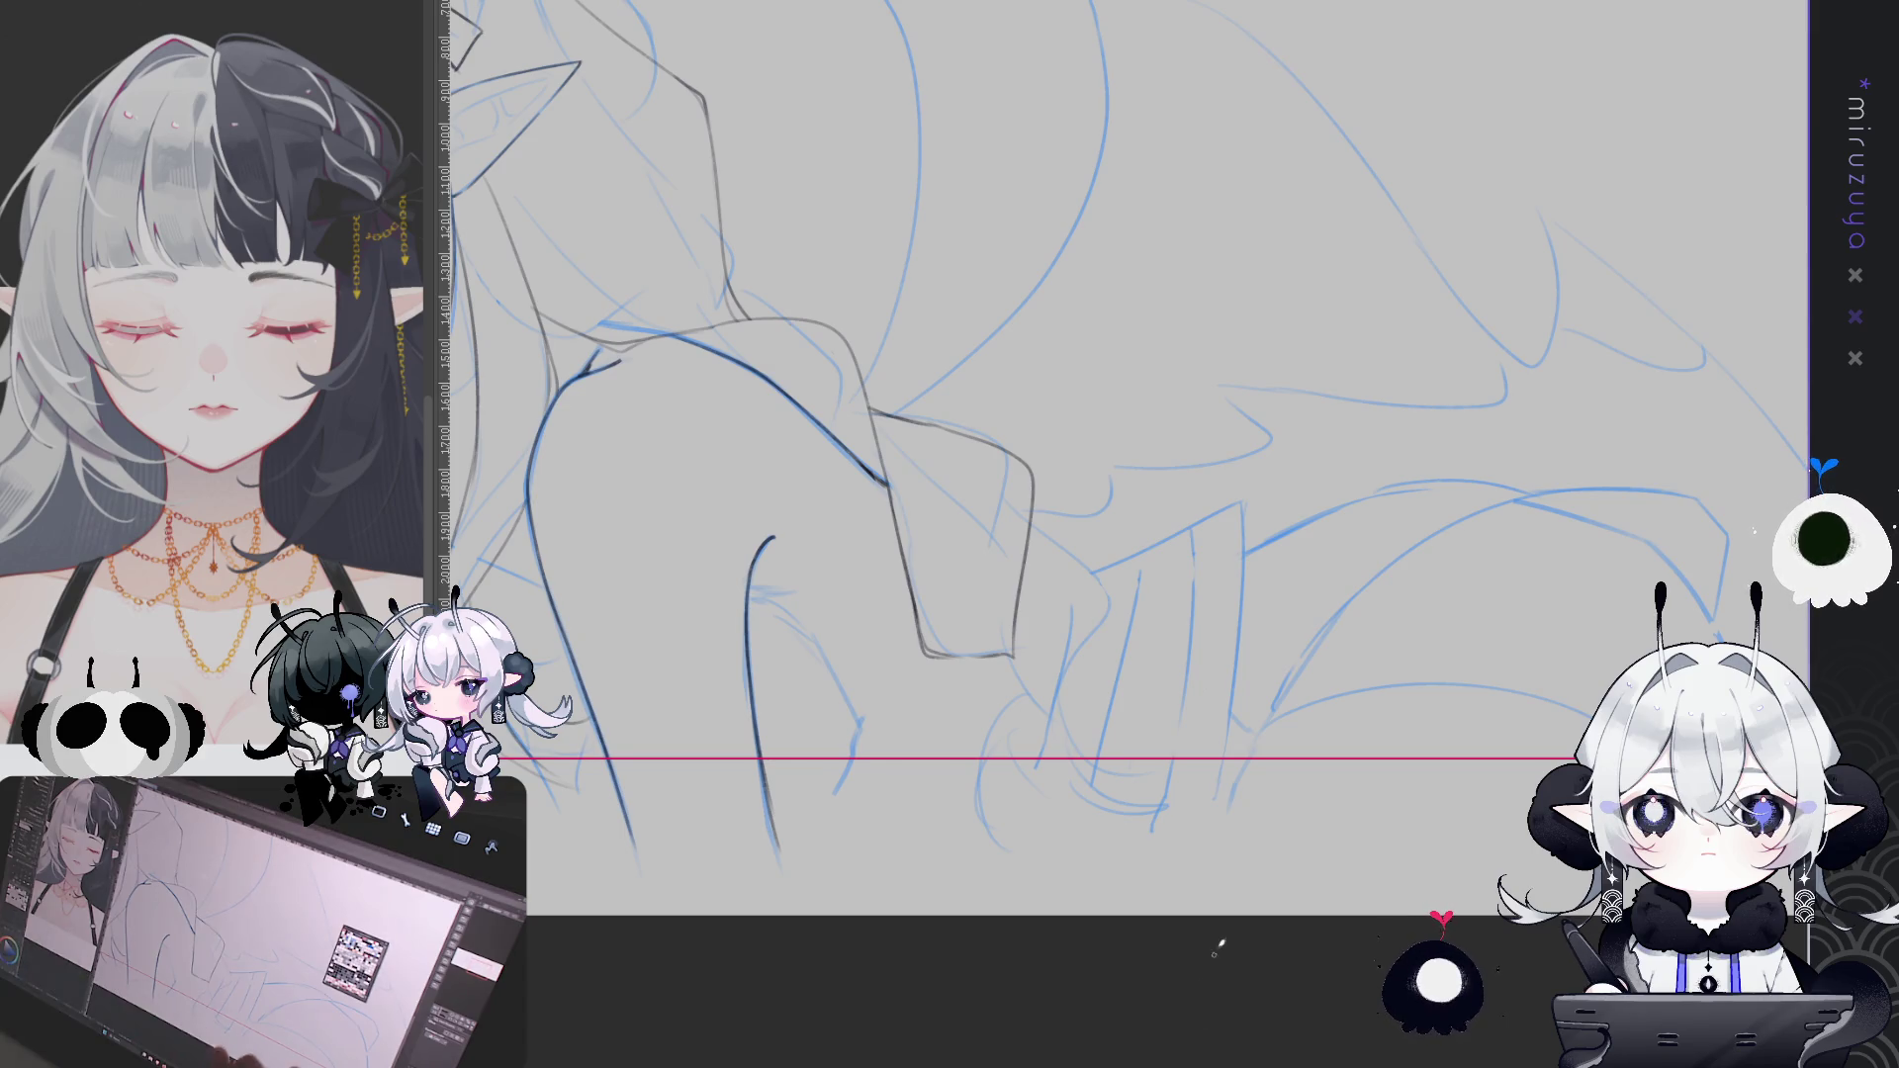
pyautogui.moveTo(1237, 592); pyautogui.dragTo(1224, 532)
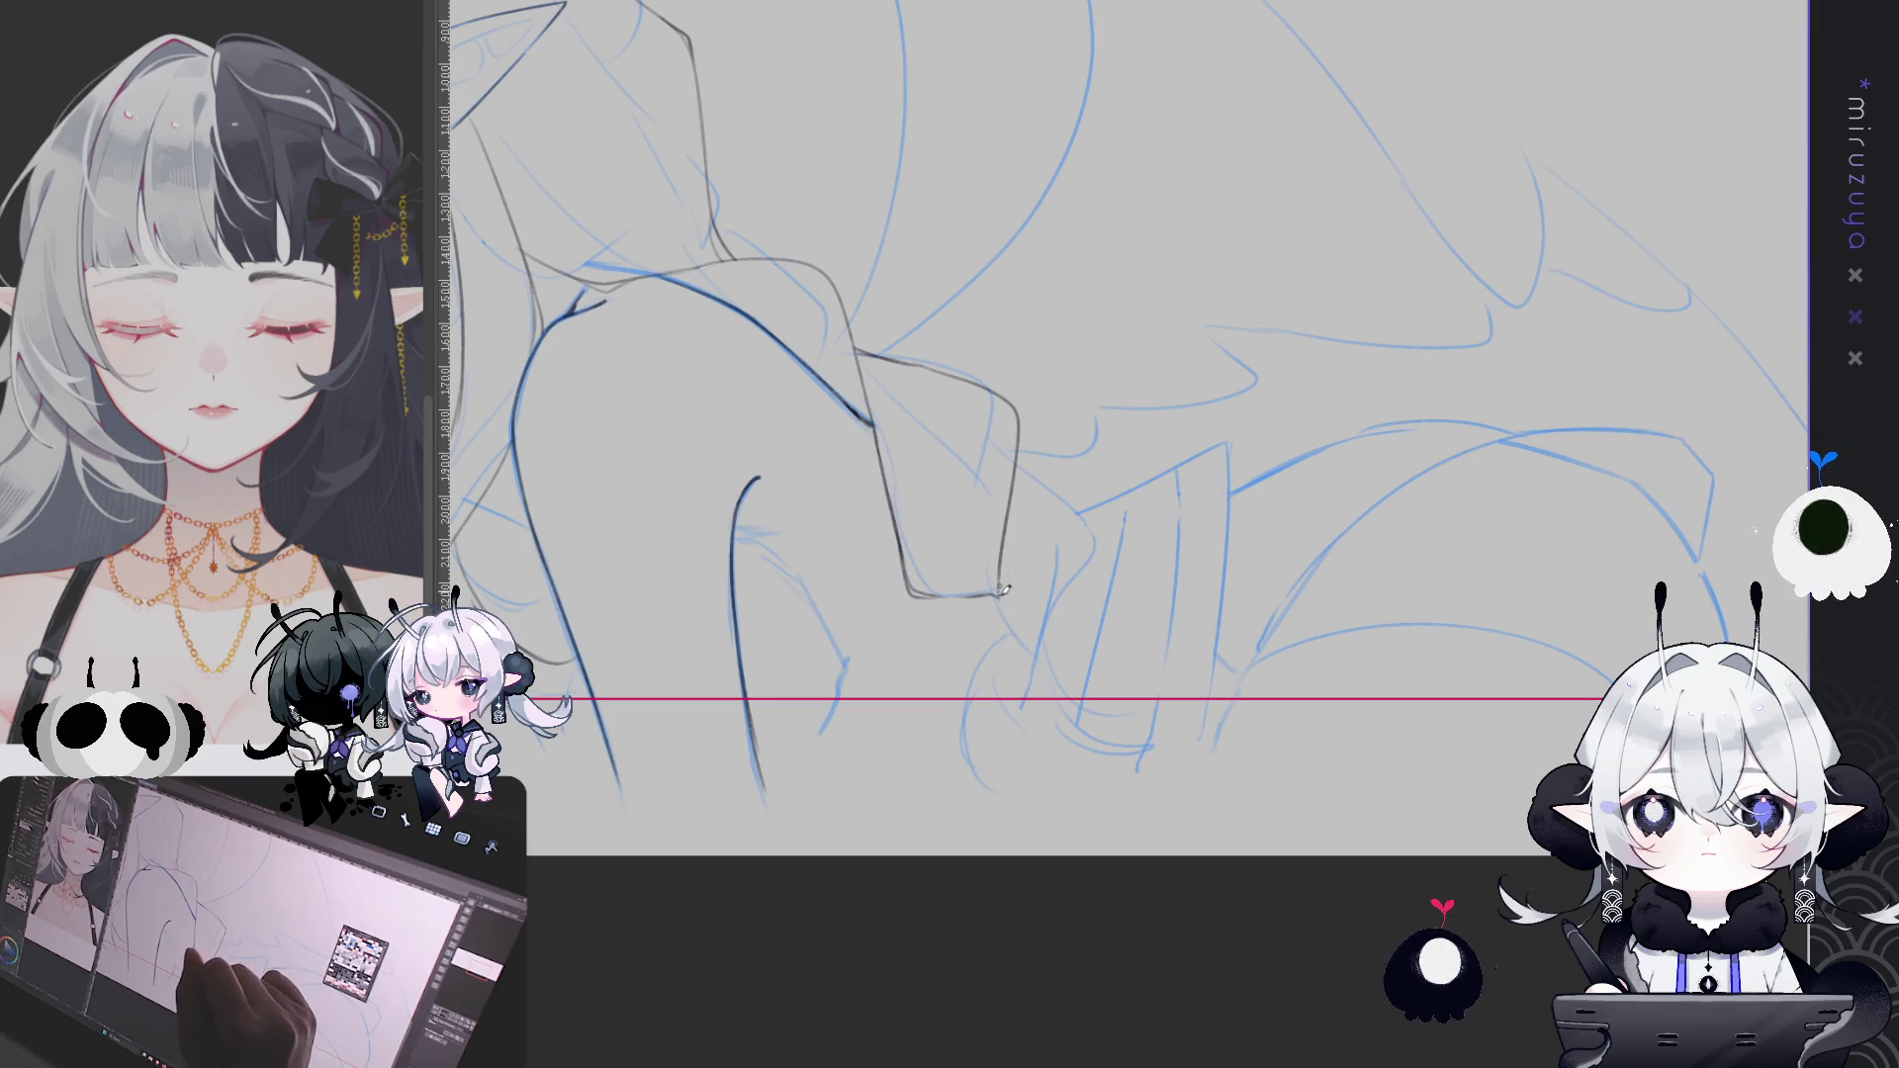
# Ink the elbow corner and extend the lower arm line downward
pyautogui.moveTo(994, 595)
pyautogui.mouseDown()
pyautogui.moveTo(965, 597)
pyautogui.moveTo(958, 661)
pyautogui.moveTo(994, 692)
pyautogui.mouseUp()
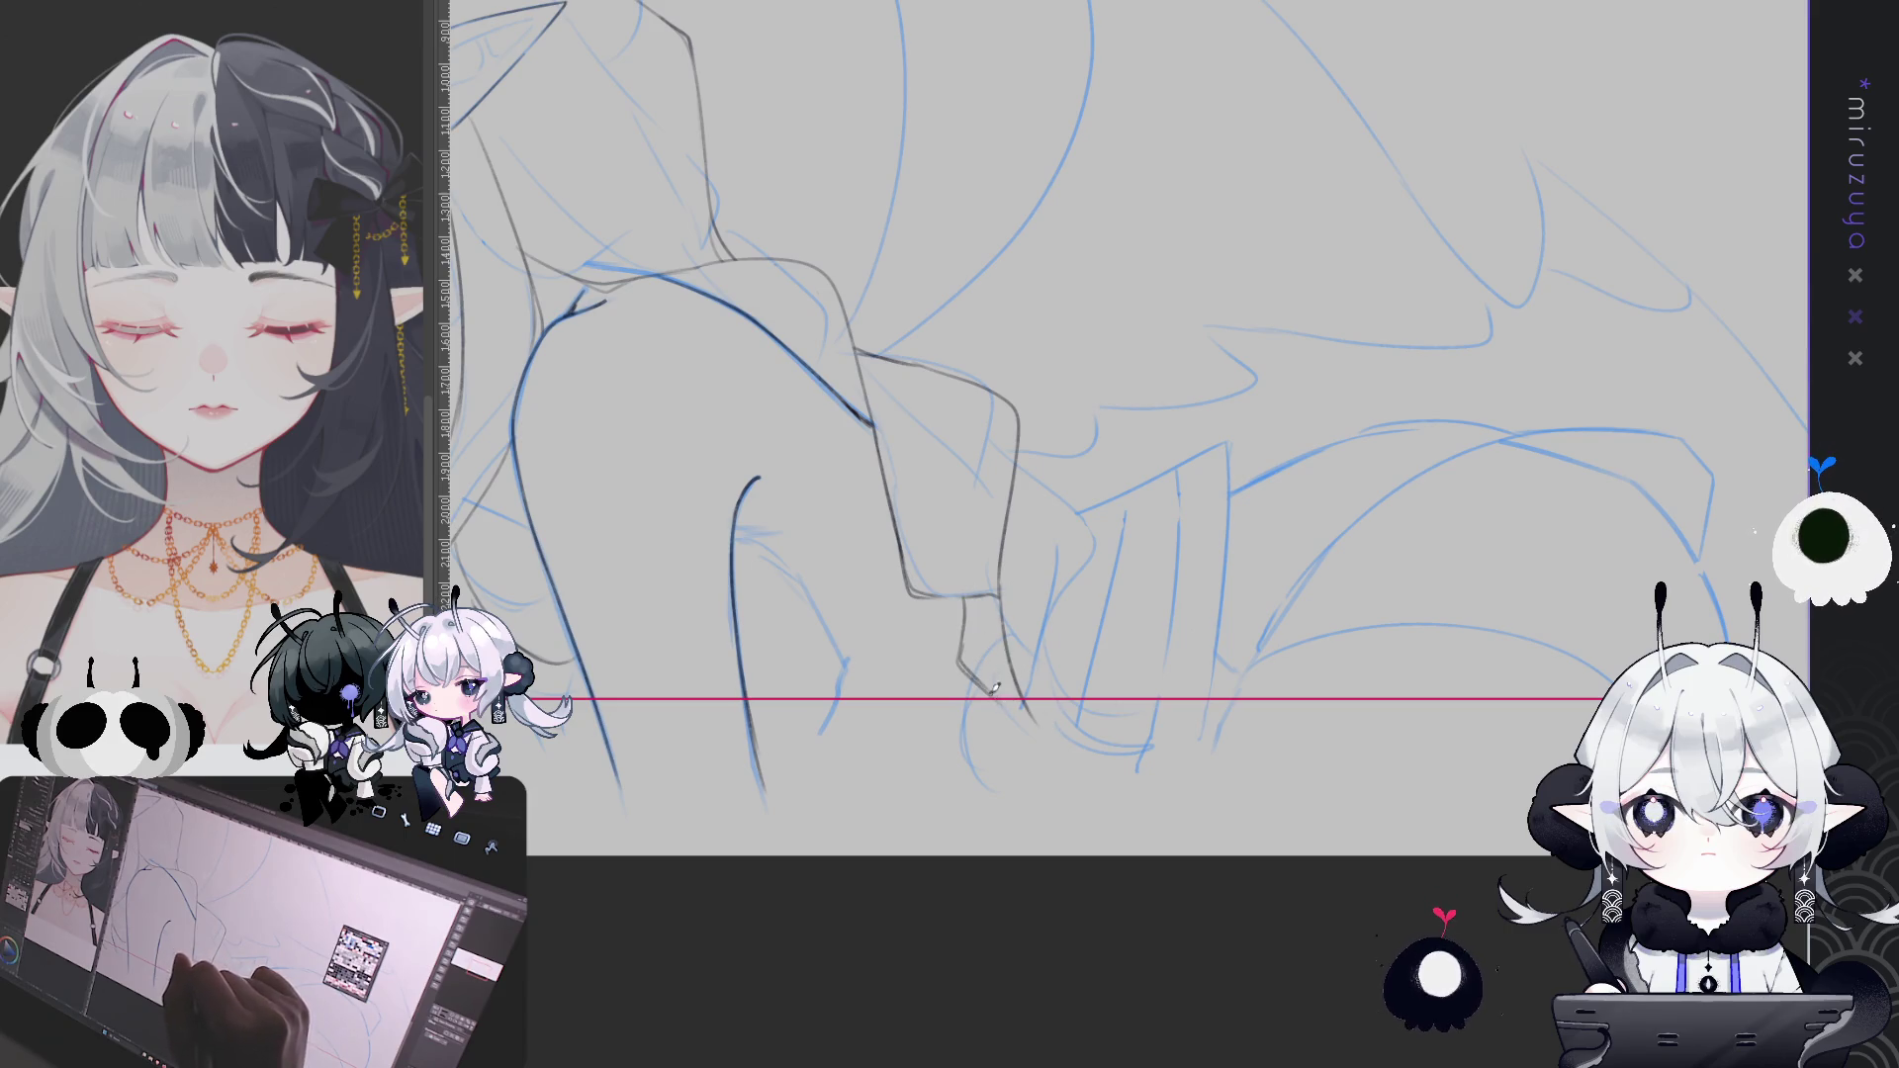
pyautogui.moveTo(1022, 475)
pyautogui.mouseDown()
pyautogui.moveTo(1081, 493)
pyautogui.moveTo(1096, 521)
pyautogui.mouseUp()
pyautogui.hotkey('ctrl', 'z')
pyautogui.moveTo(1047, 643); pyautogui.dragTo(1032, 704)
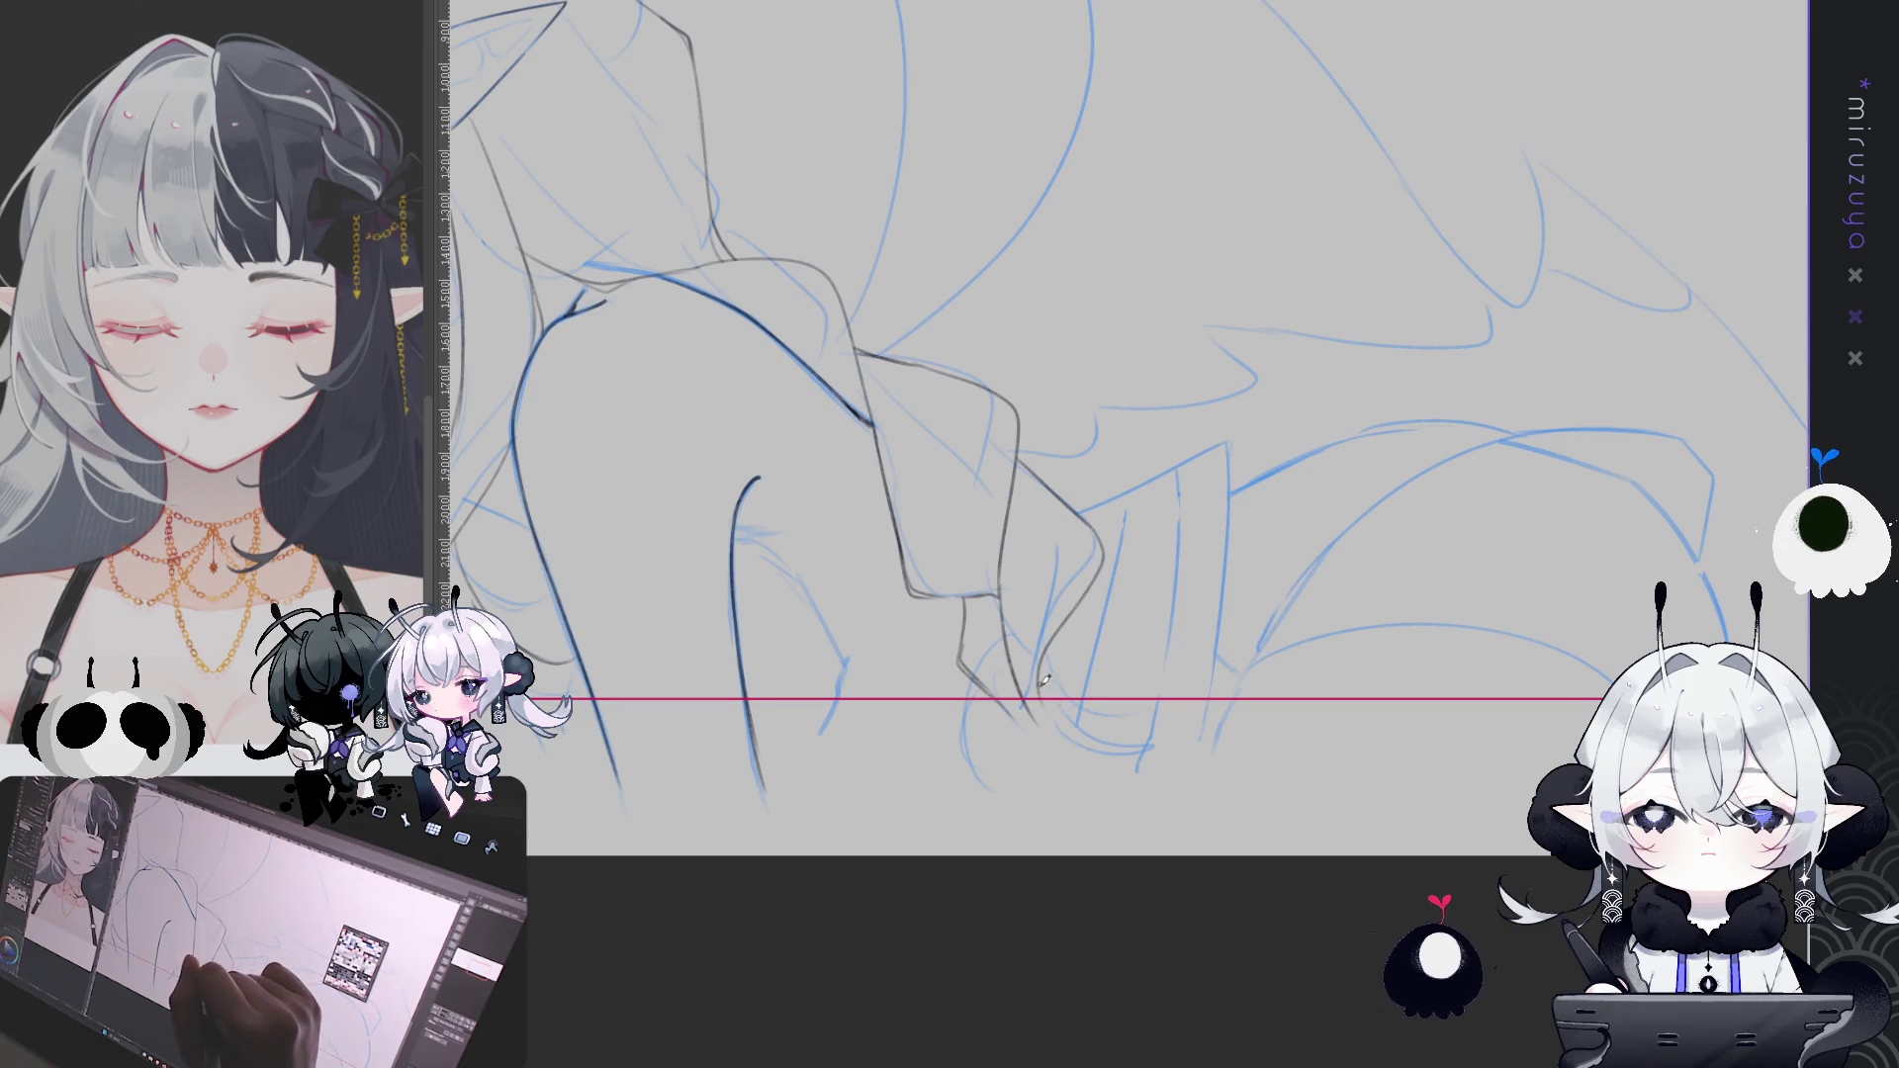
# Draw the curled hand stroke at the arm's end, redrawing the curve until it fits
pyautogui.moveTo(1093, 592)
pyautogui.mouseDown()
pyautogui.moveTo(1029, 673)
pyautogui.moveTo(1077, 709)
pyautogui.mouseUp()
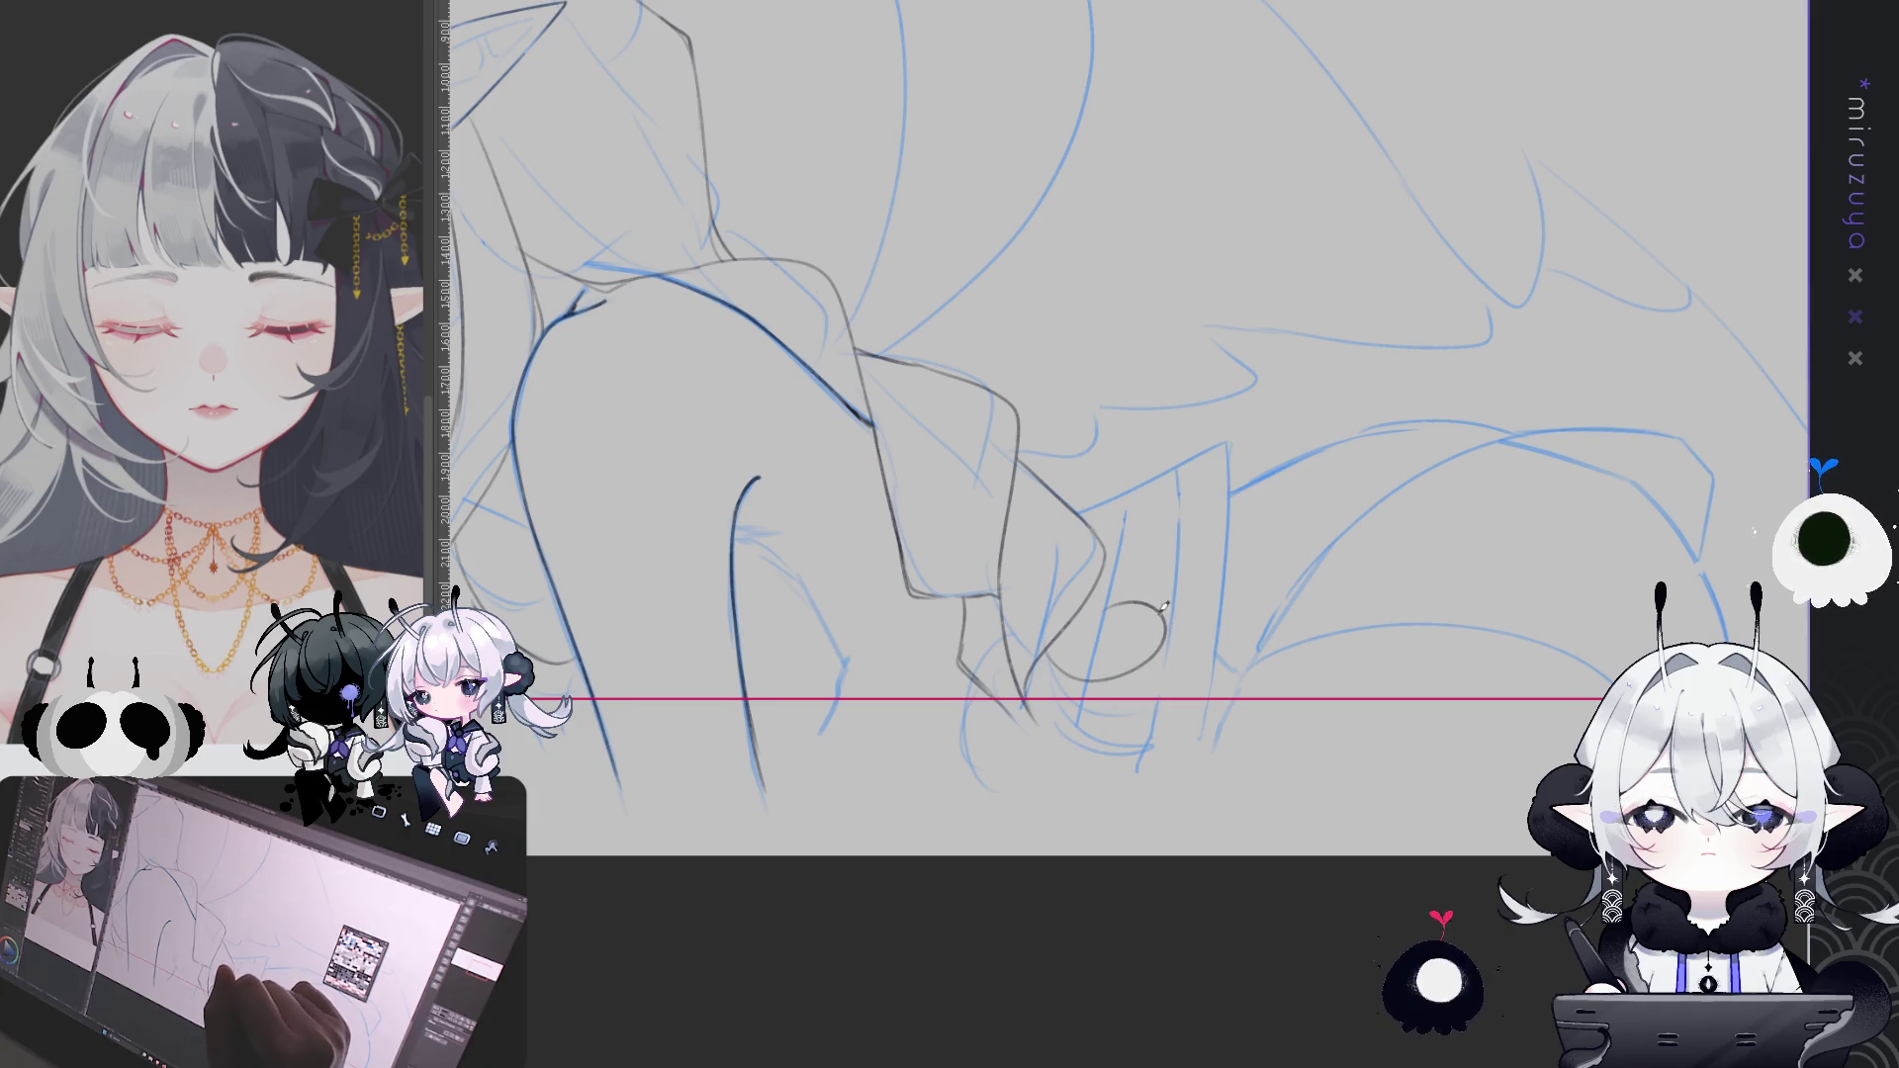
pyautogui.hotkey('ctrl', 'z')
pyautogui.moveTo(1052, 643)
pyautogui.mouseDown()
pyautogui.moveTo(1129, 631)
pyautogui.moveTo(1203, 720)
pyautogui.mouseUp()
pyautogui.hotkey('ctrl', 'z')
pyautogui.moveTo(1165, 636); pyautogui.dragTo(1191, 731)
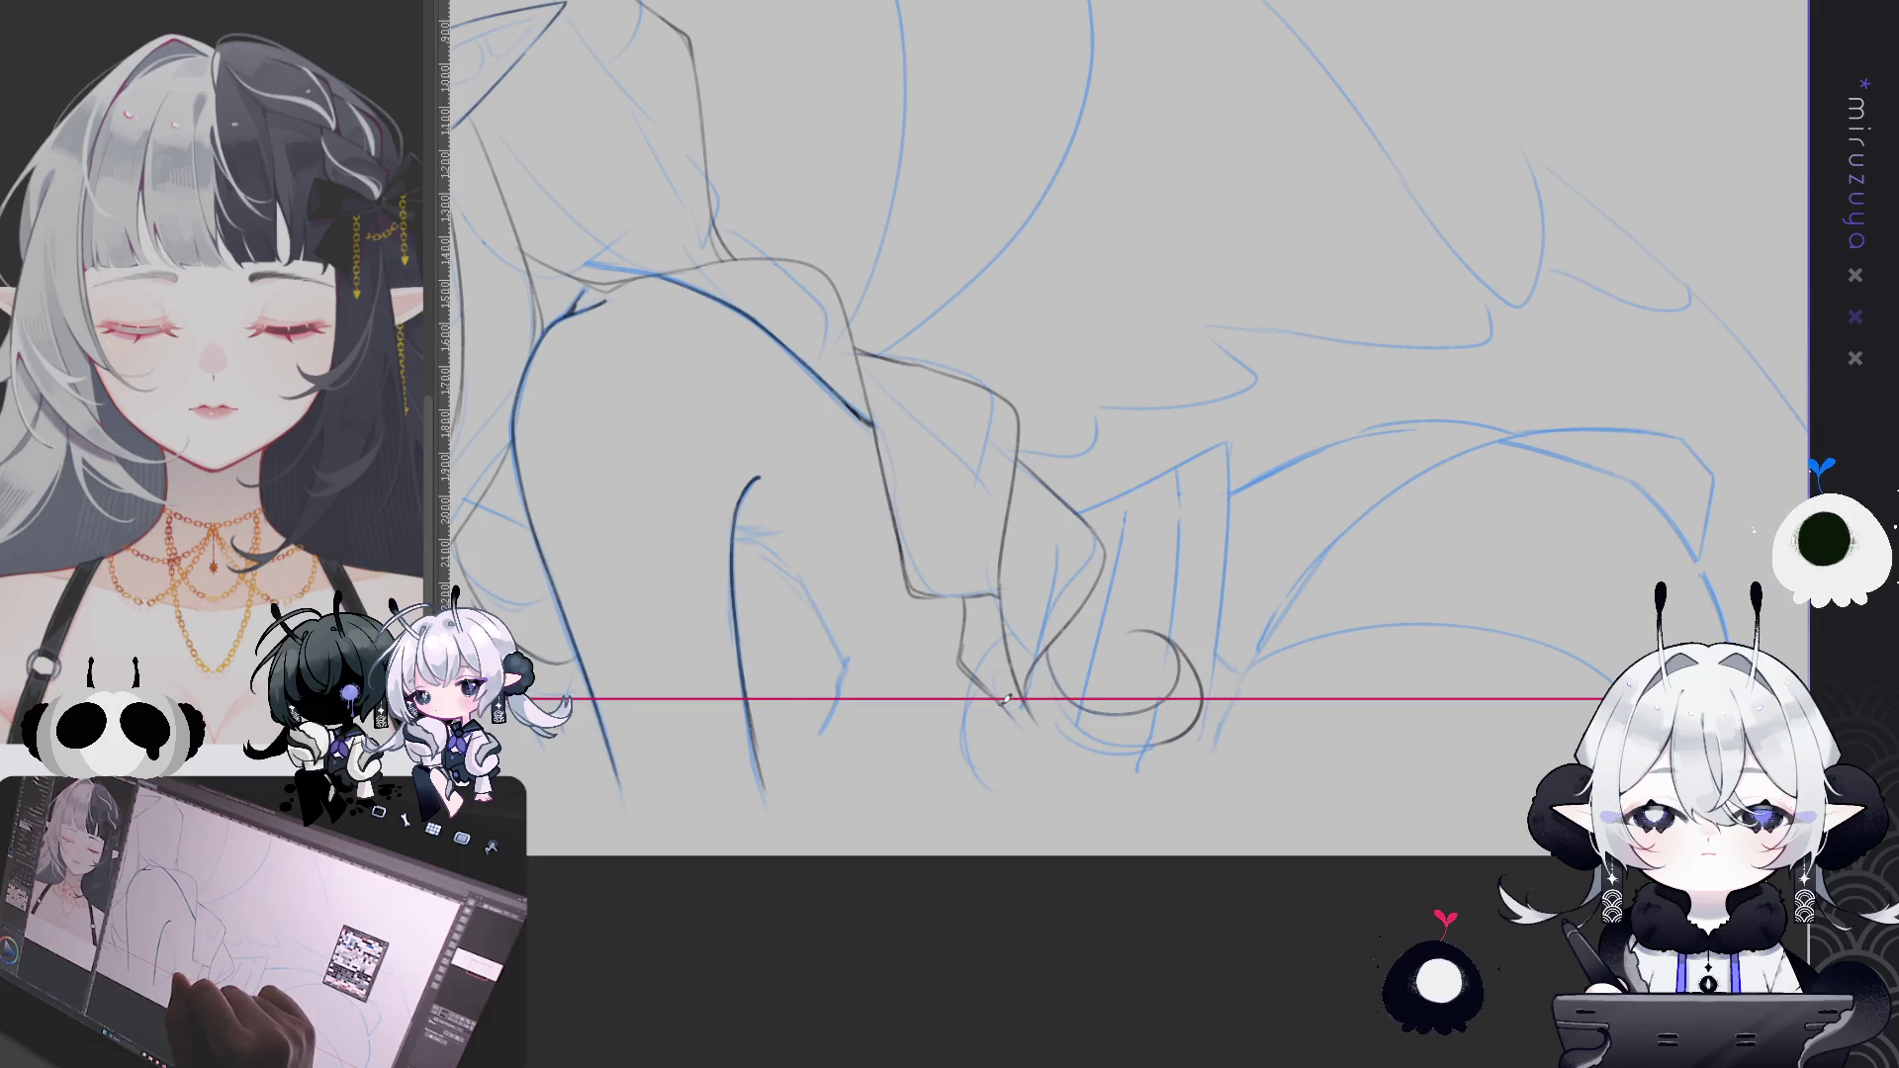
pyautogui.moveTo(1255, 817)
pyautogui.mouseDown()
pyautogui.moveTo(1293, 787)
pyautogui.moveTo(1187, 835)
pyautogui.mouseUp()
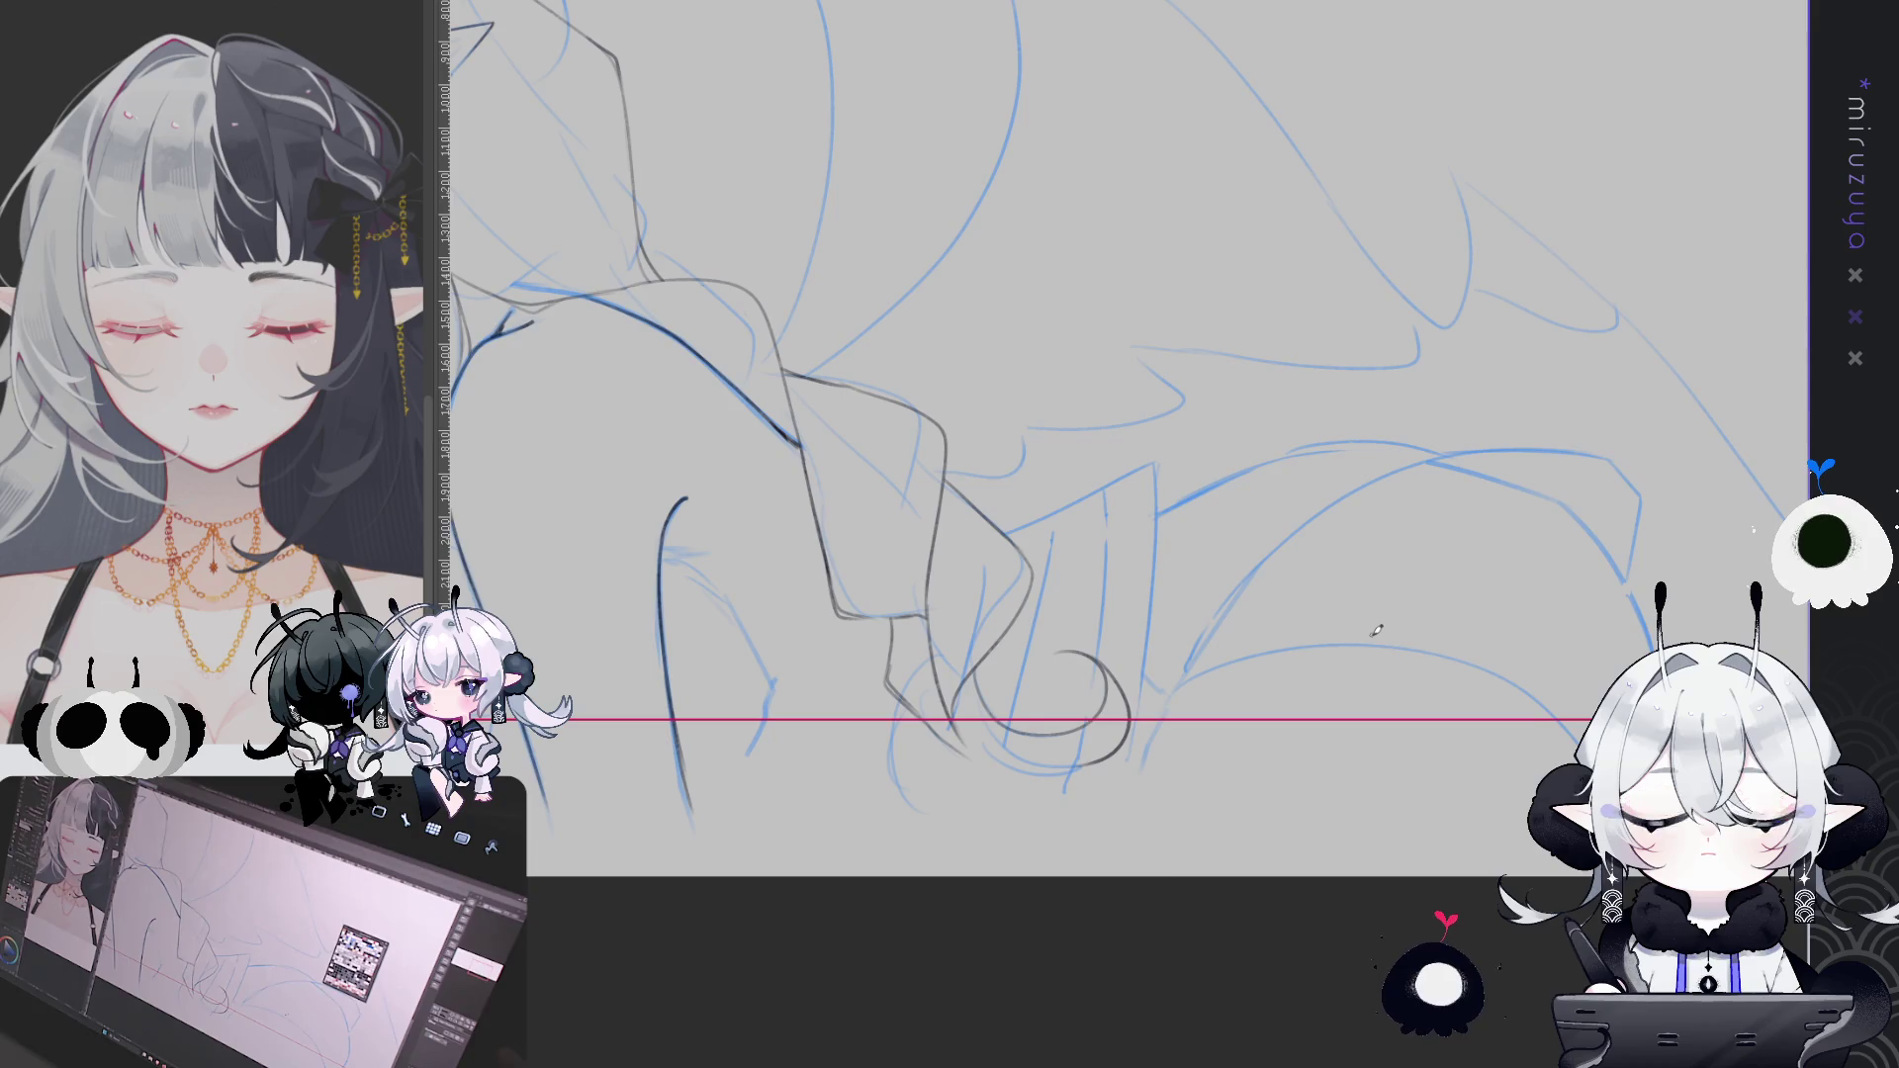
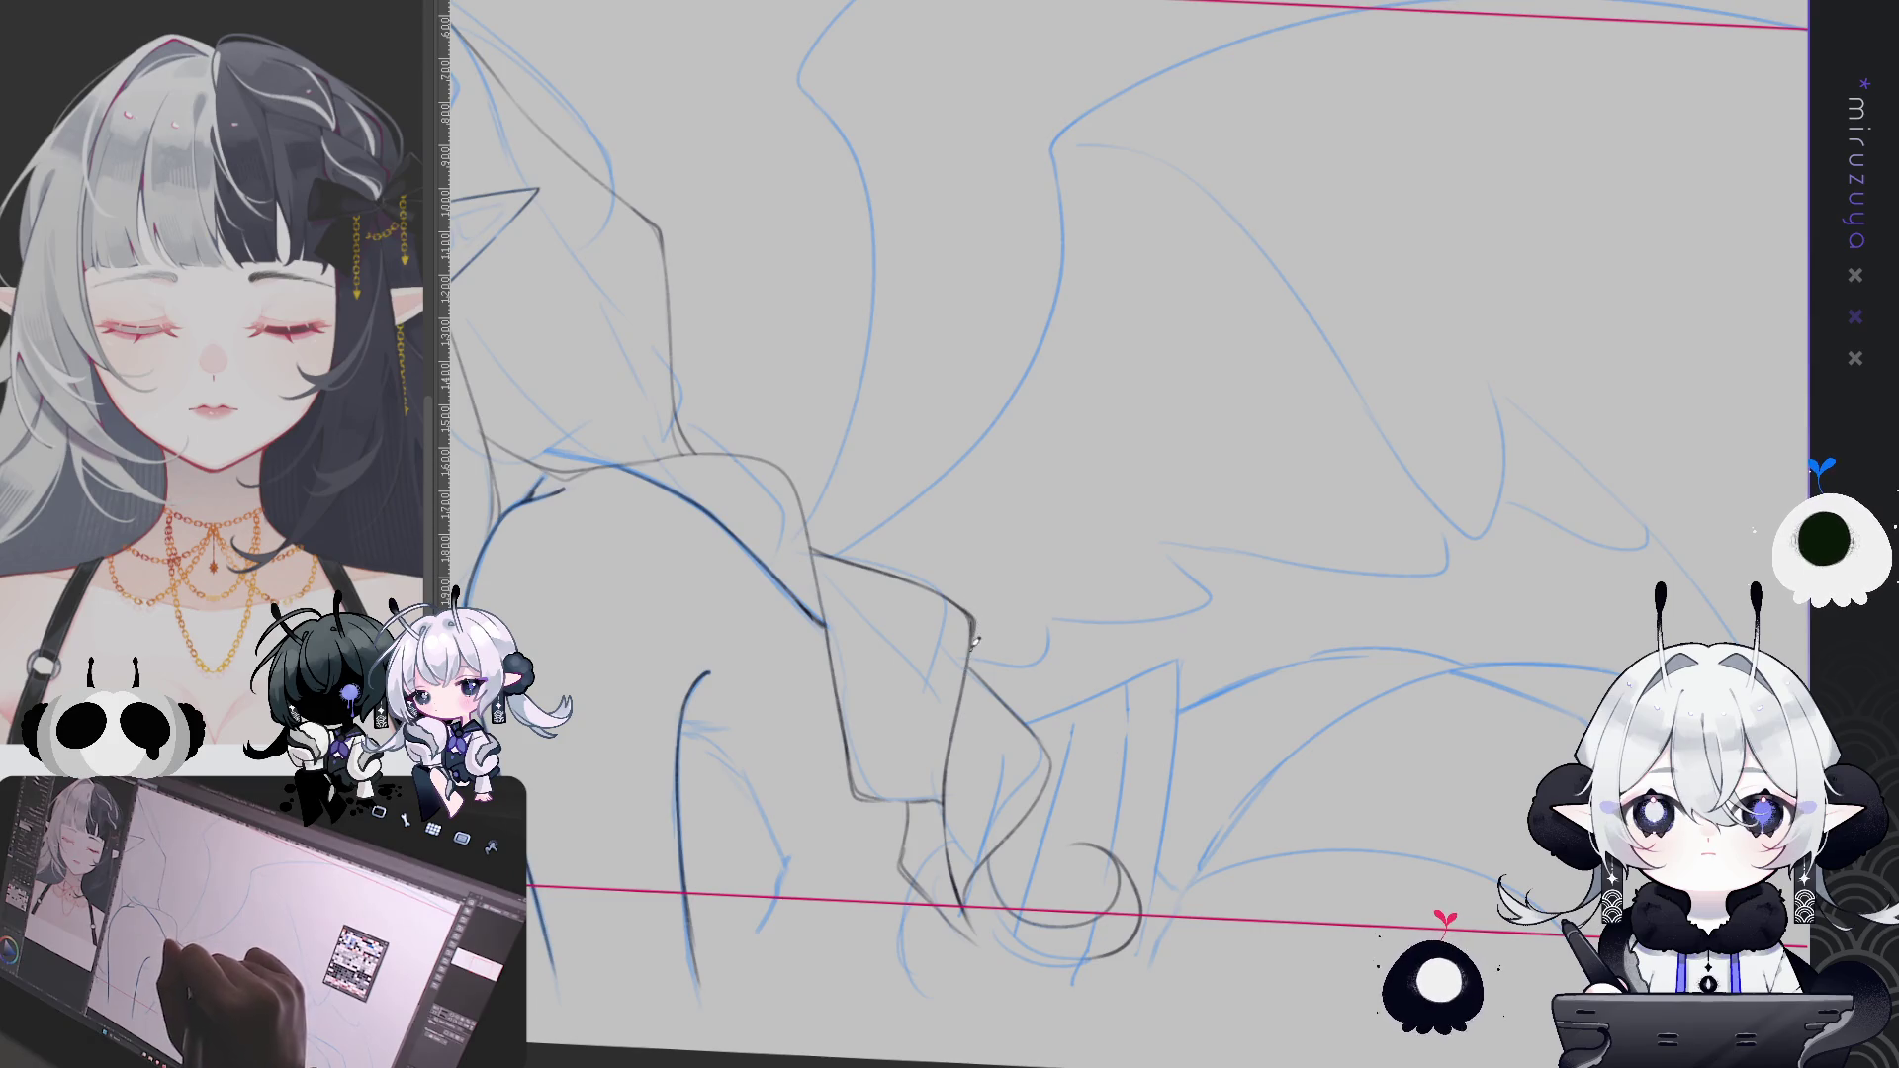
# Pan to the face and bow, level the canvas rotation, and zoom in on the collar ribbon
pyautogui.moveTo(959, 714); pyautogui.dragTo(1138, 506)
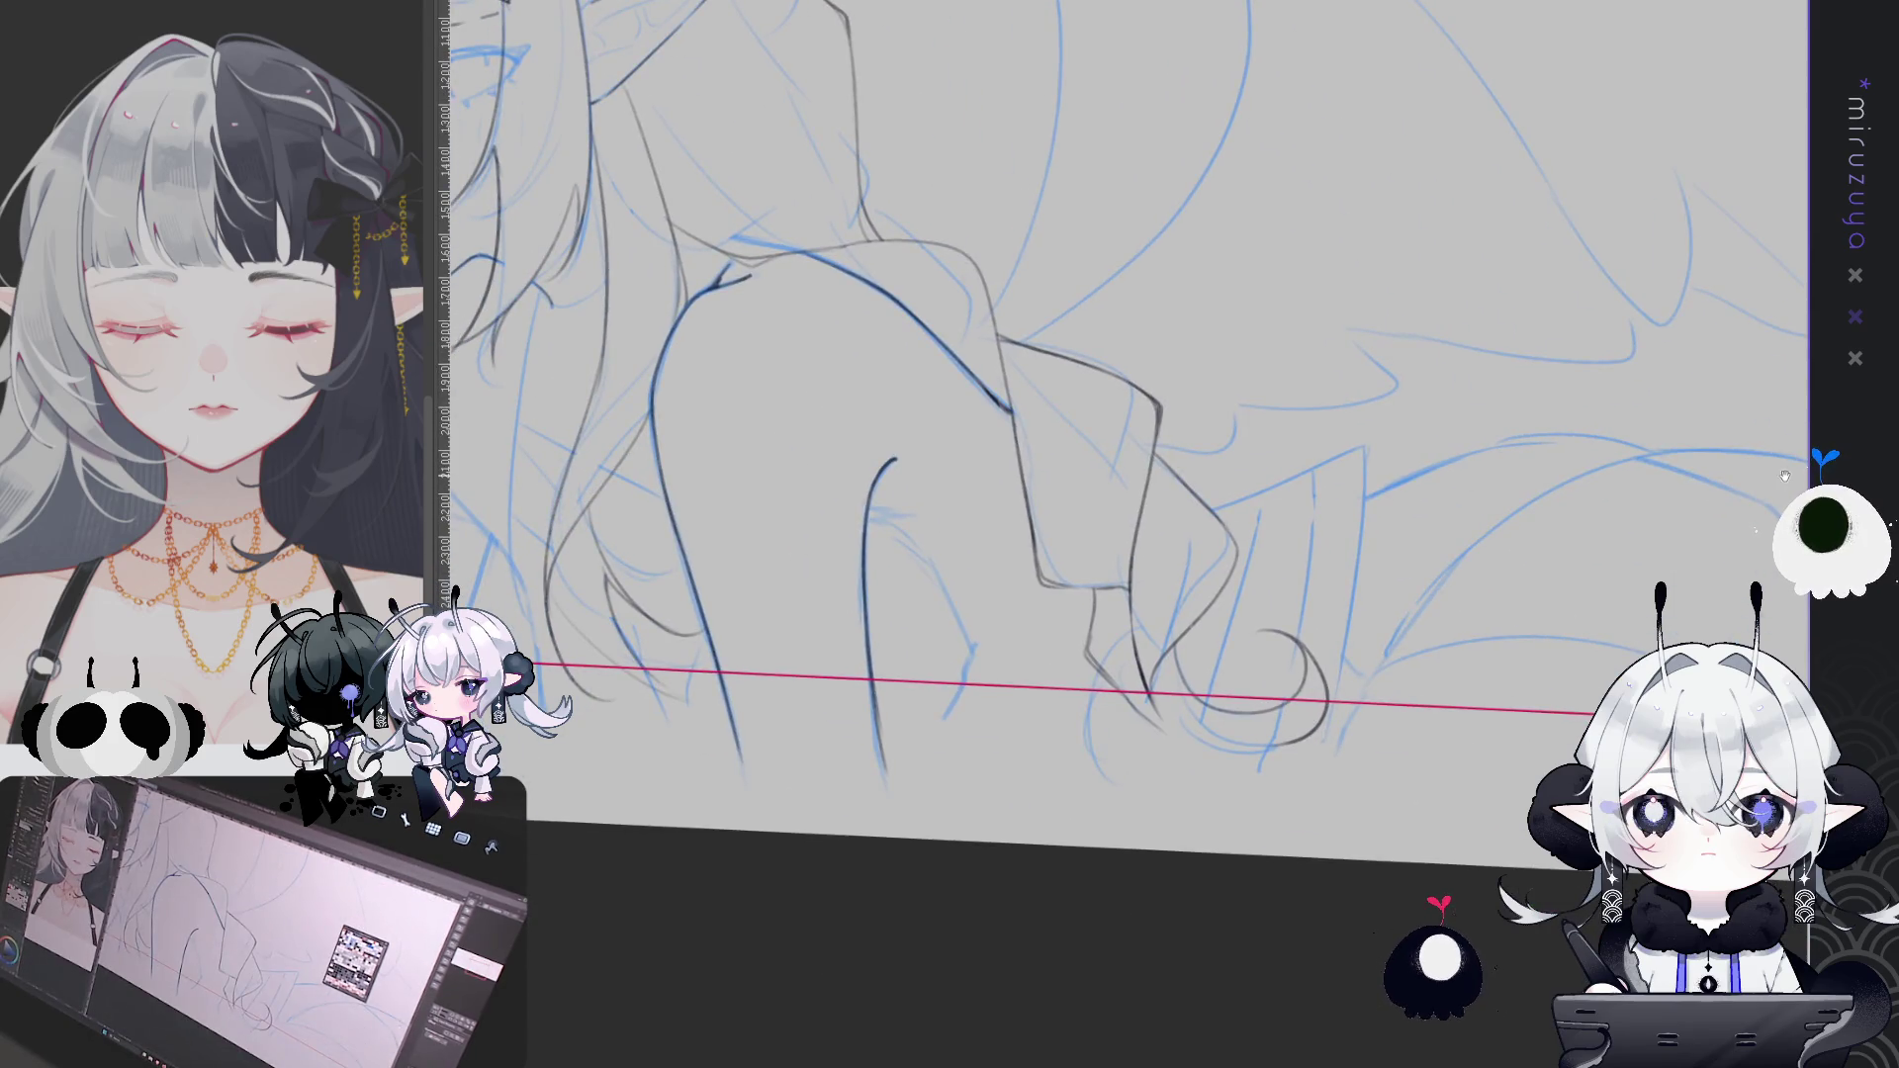
pyautogui.moveTo(1291, 662)
pyautogui.mouseDown()
pyautogui.moveTo(1588, 734)
pyautogui.moveTo(892, 232)
pyautogui.mouseUp()
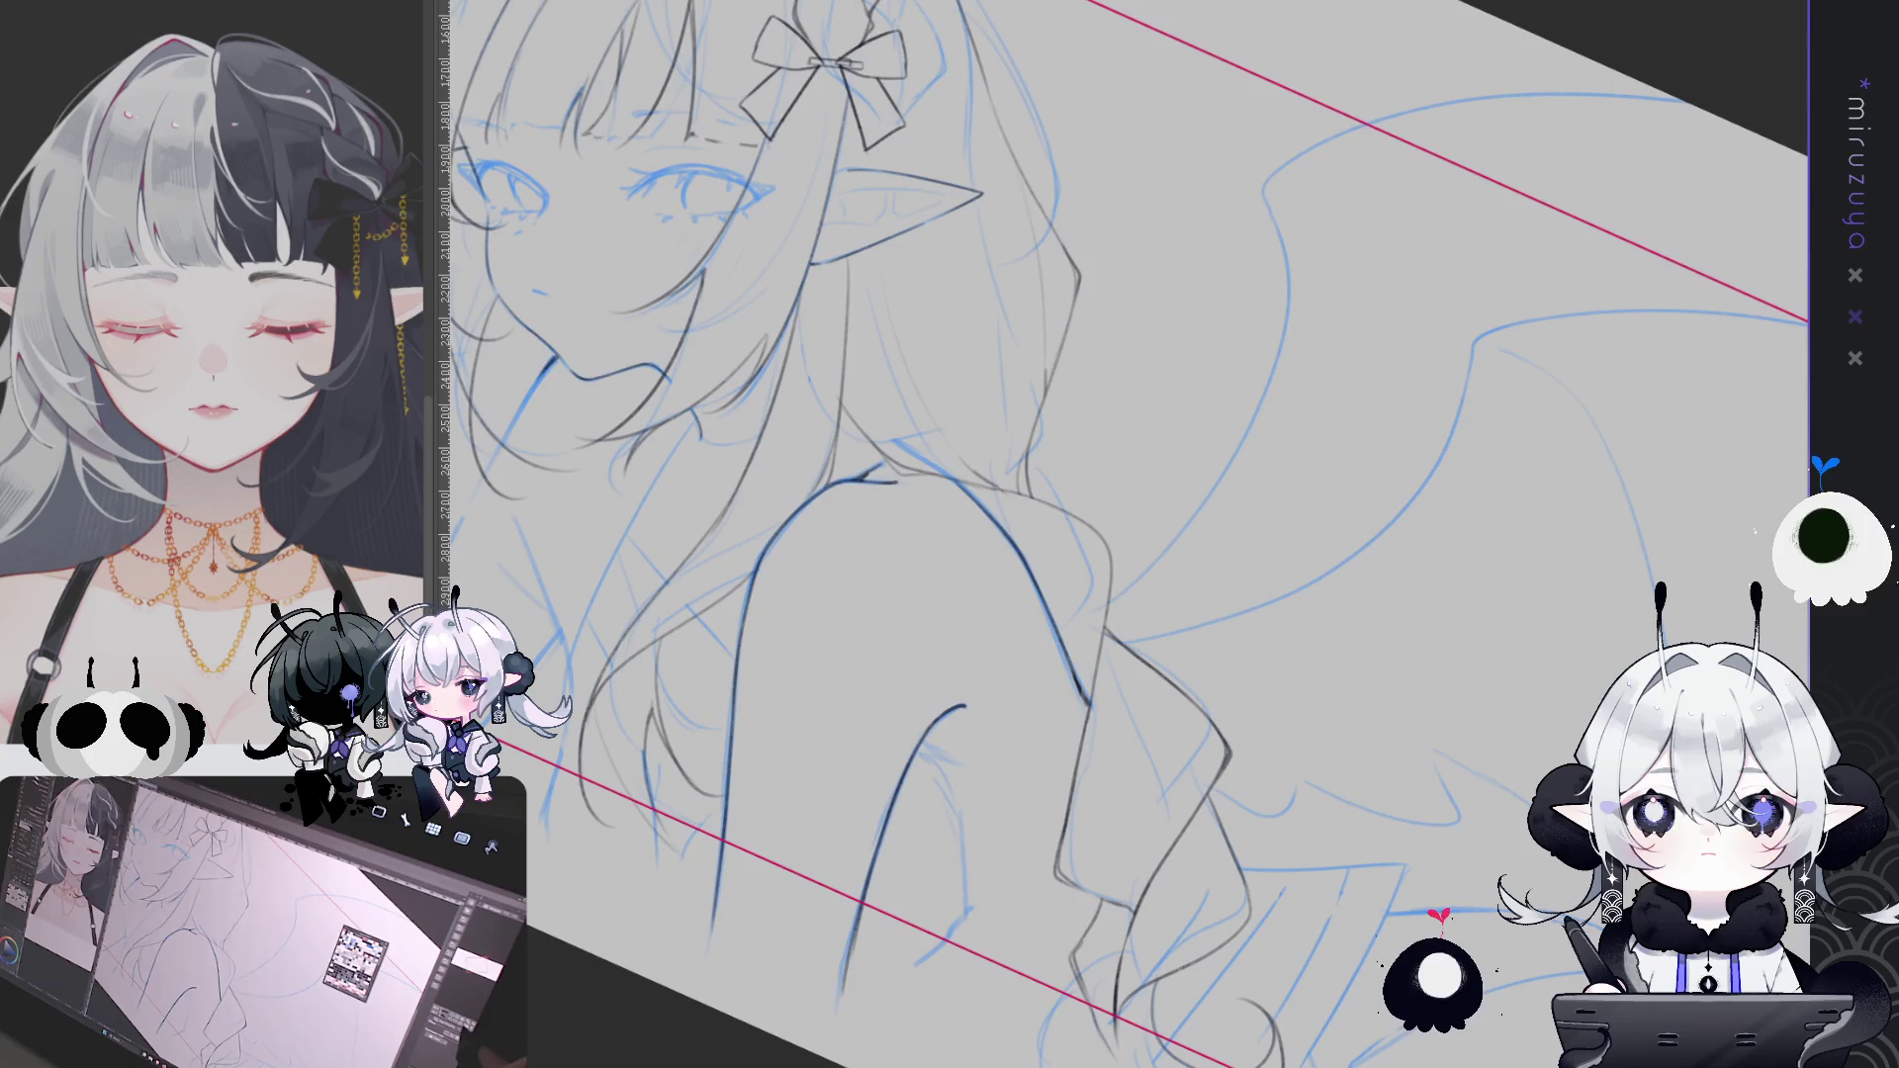
pyautogui.hotkey('ctrl', 'shift', 'r')
pyautogui.moveTo(1293, 588); pyautogui.dragTo(1637, 512)
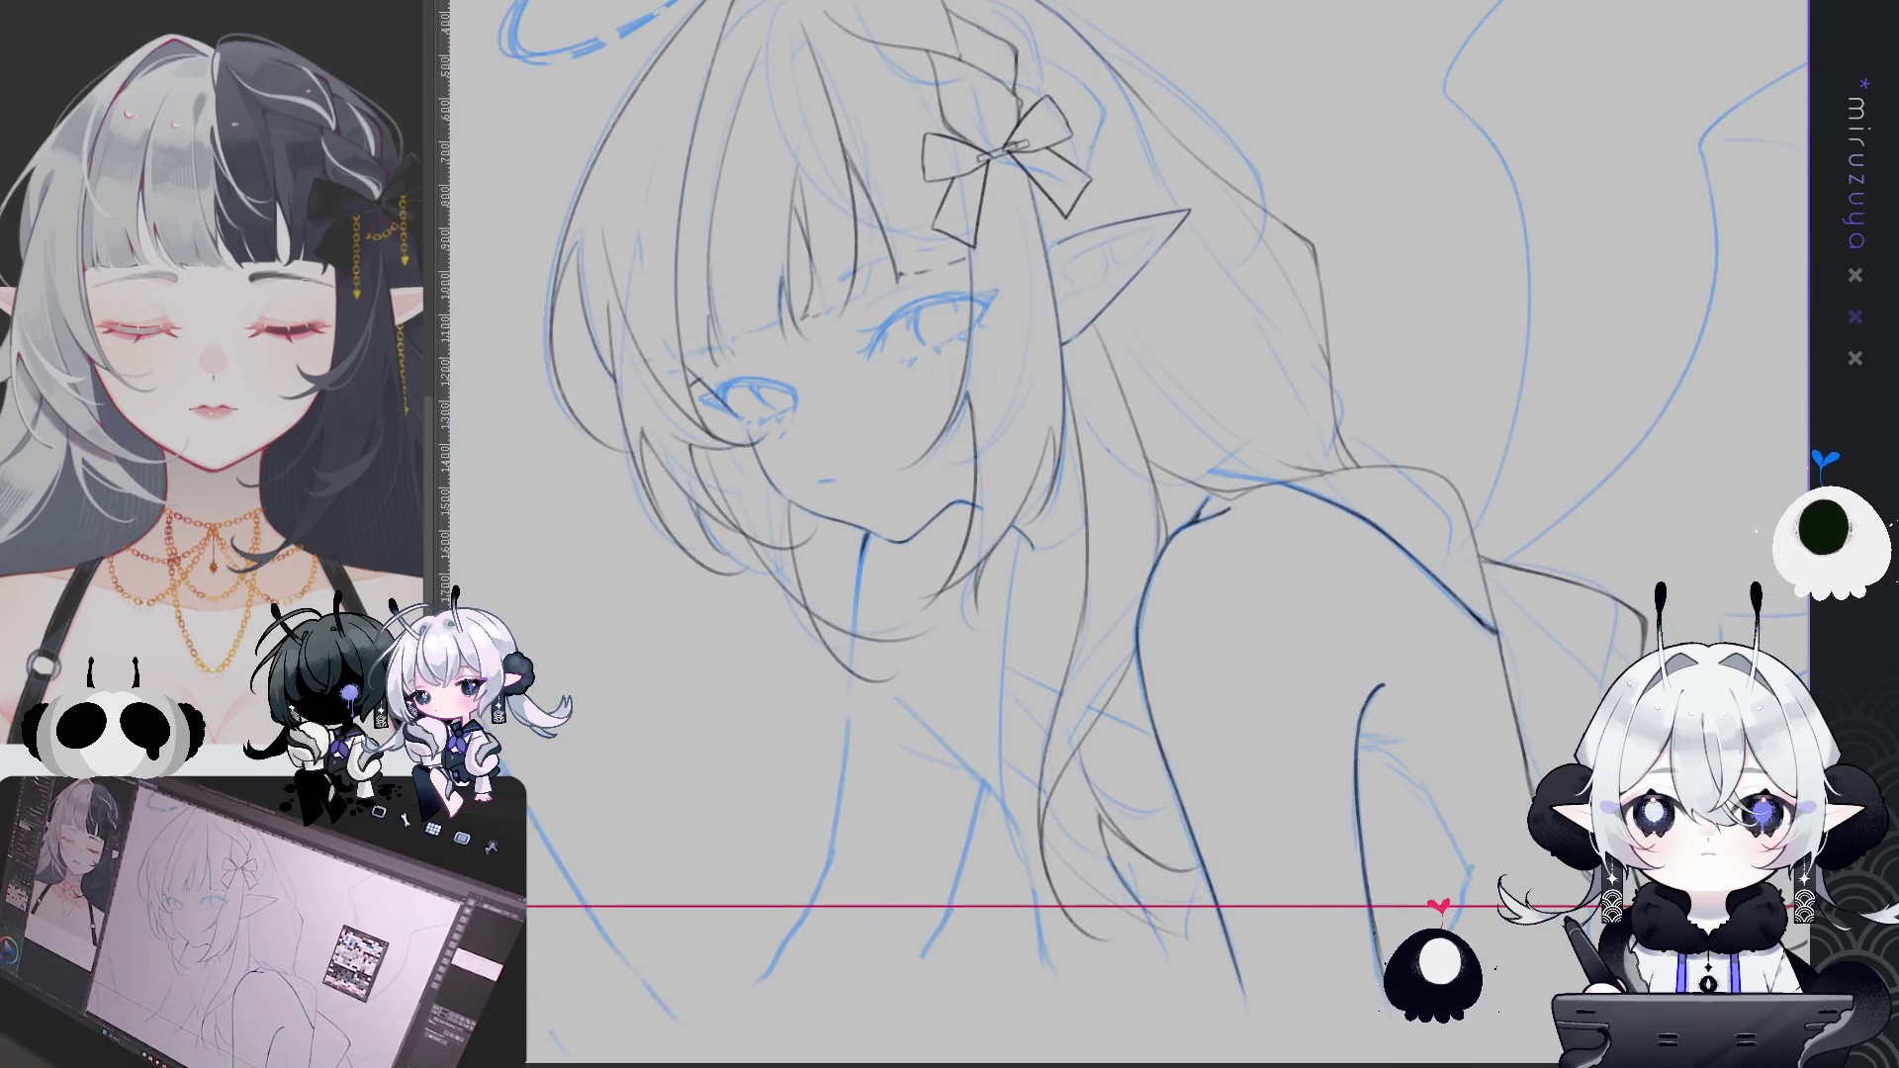
pyautogui.scroll(-5, 1128, 534)
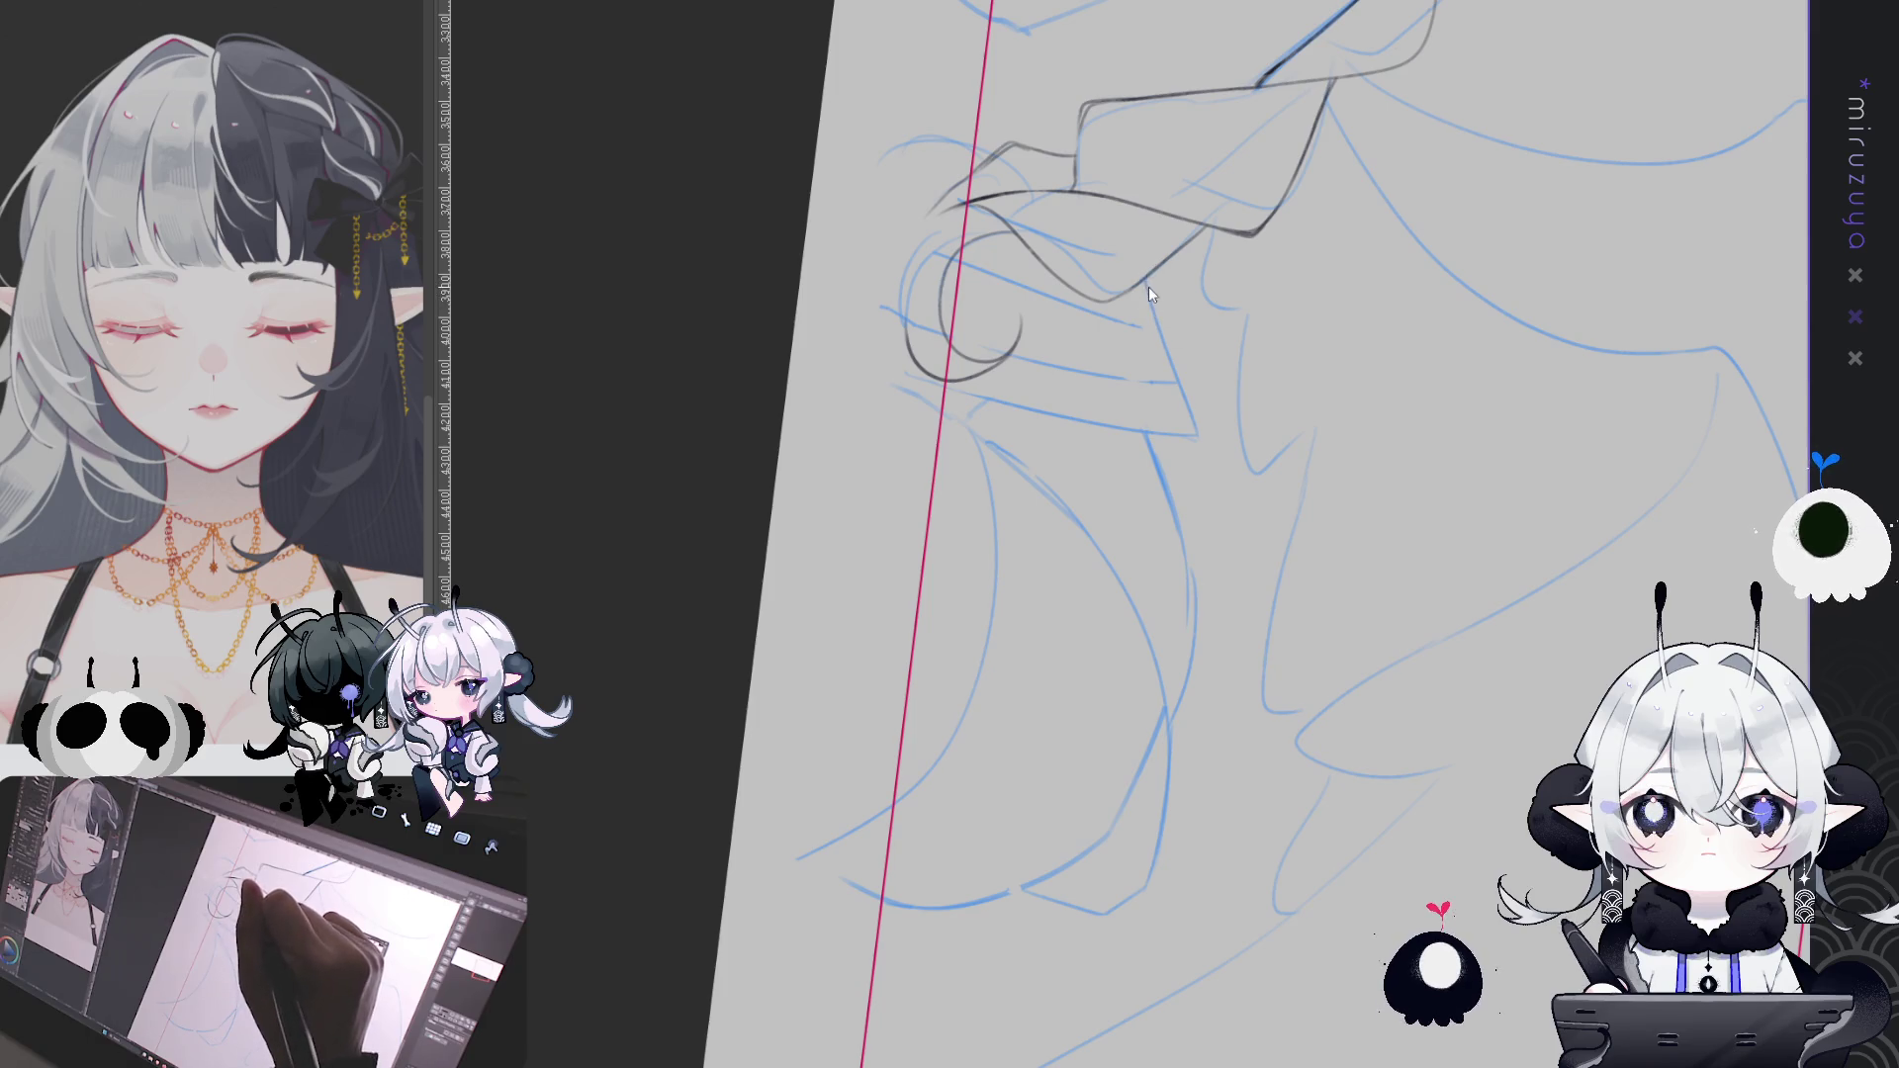
# Ink two dark lines running down the collar ribbon from its corner, tilting the view for stroke angle
pyautogui.moveTo(1160, 328)
pyautogui.mouseDown()
pyautogui.moveTo(1199, 431)
pyautogui.moveTo(1383, 640)
pyautogui.mouseUp()
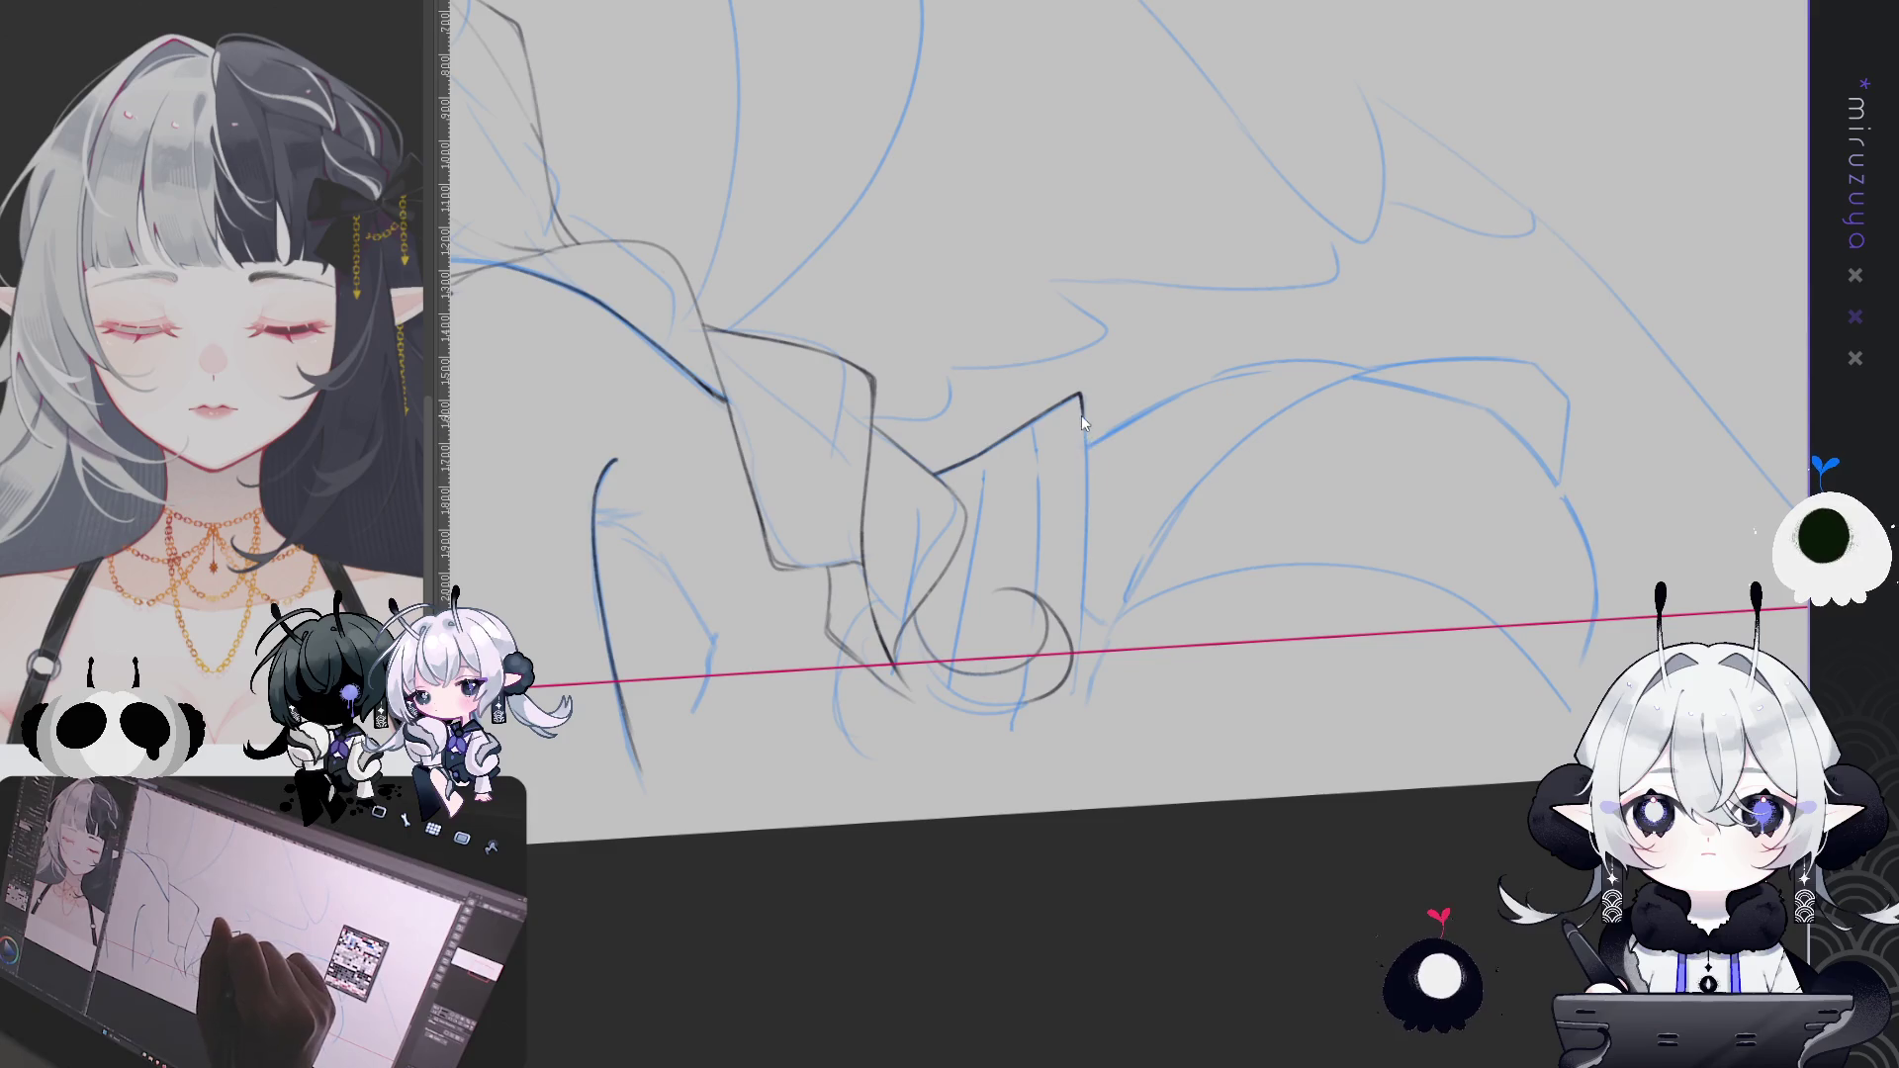
pyautogui.moveTo(1082, 397); pyautogui.dragTo(1082, 697)
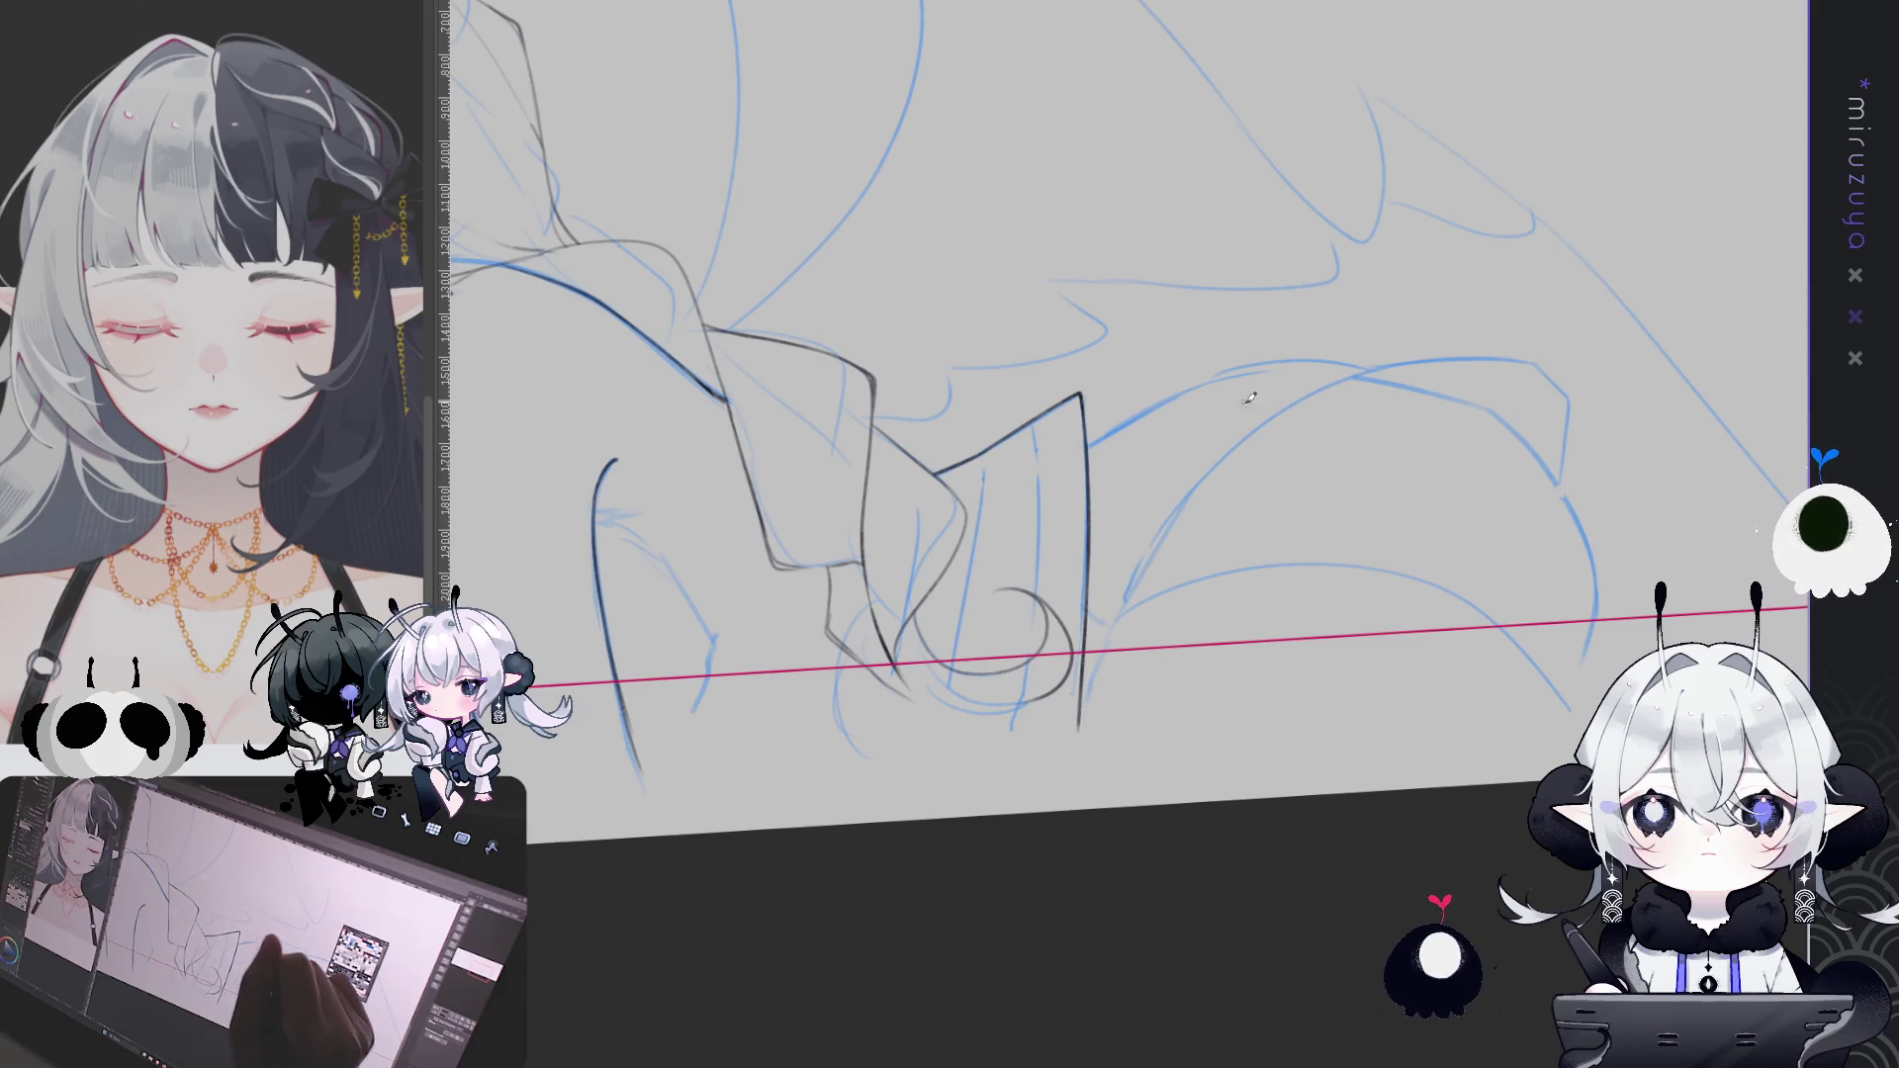
pyautogui.moveTo(1365, 332)
pyautogui.mouseDown()
pyautogui.moveTo(1223, 767)
pyautogui.moveTo(1100, 447)
pyautogui.mouseUp()
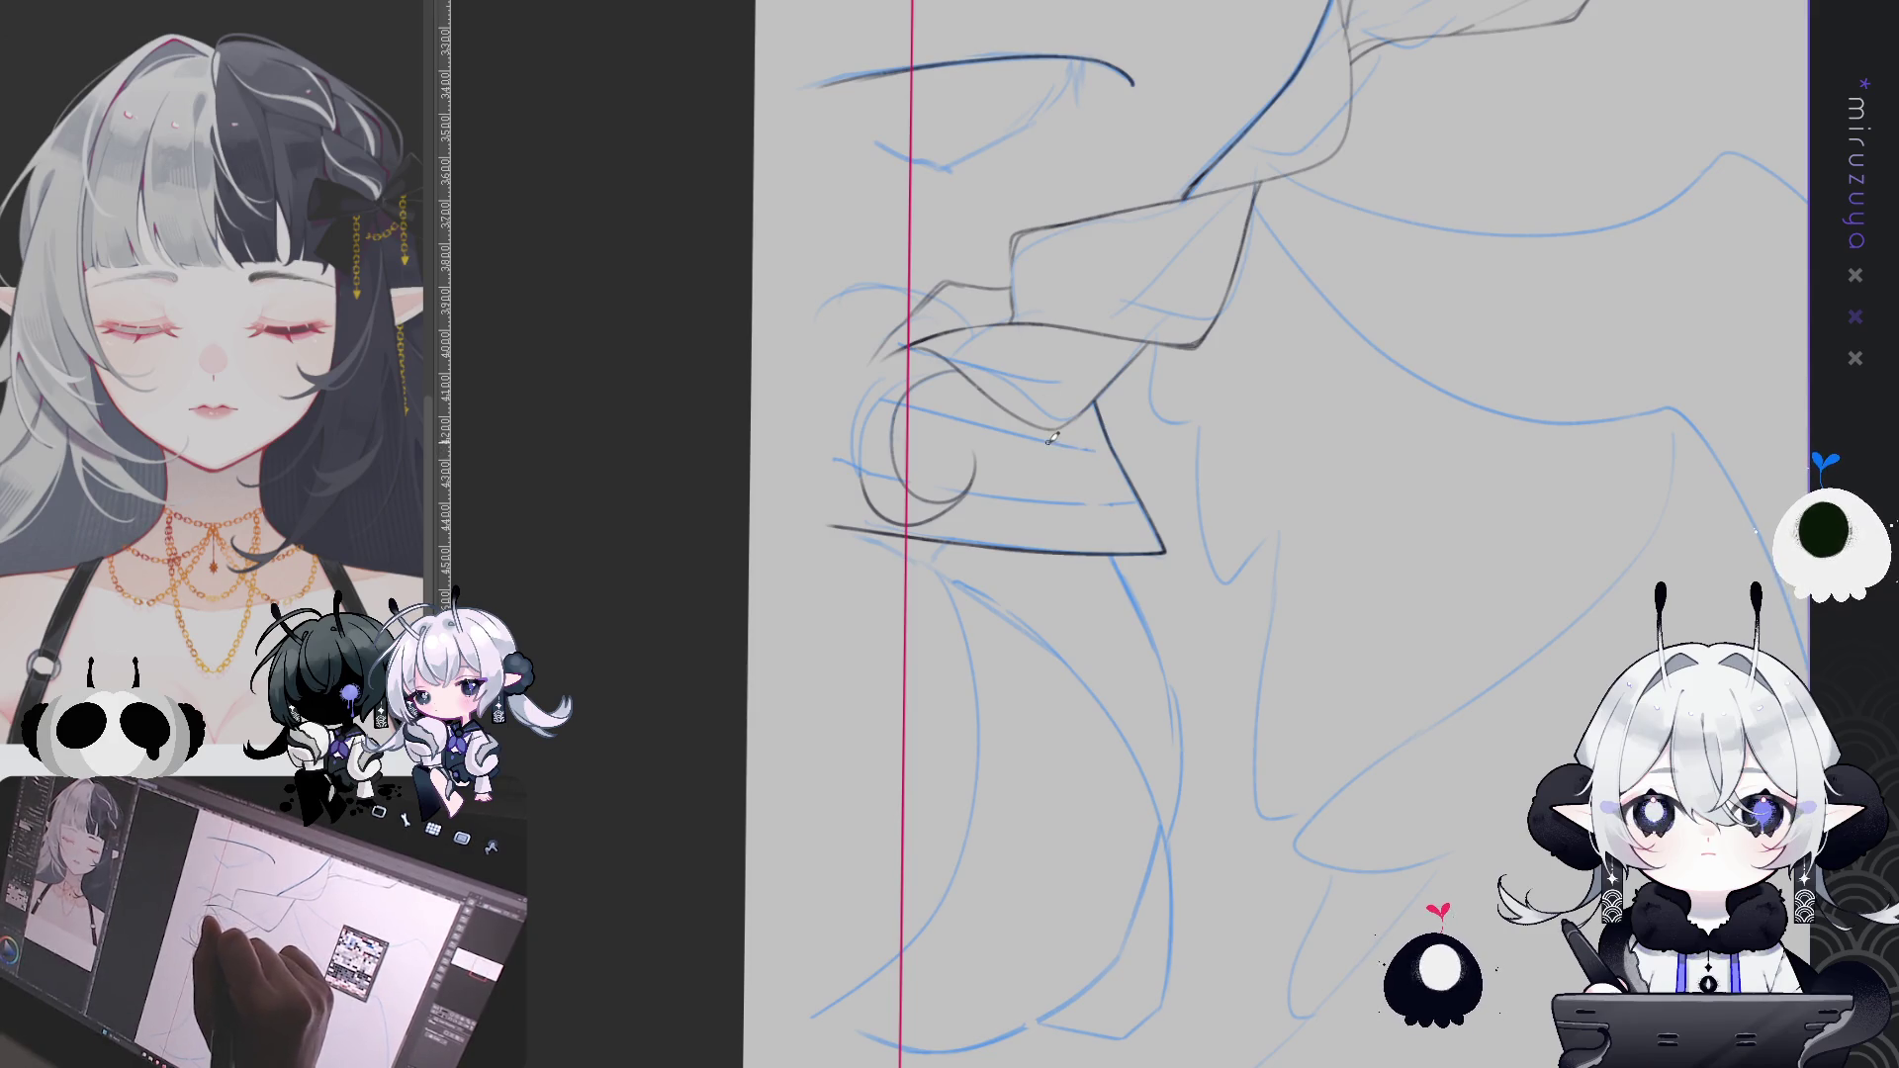
pyautogui.moveTo(1054, 463)
pyautogui.mouseDown()
pyautogui.moveTo(1356, 749)
pyautogui.moveTo(1286, 713)
pyautogui.mouseUp()
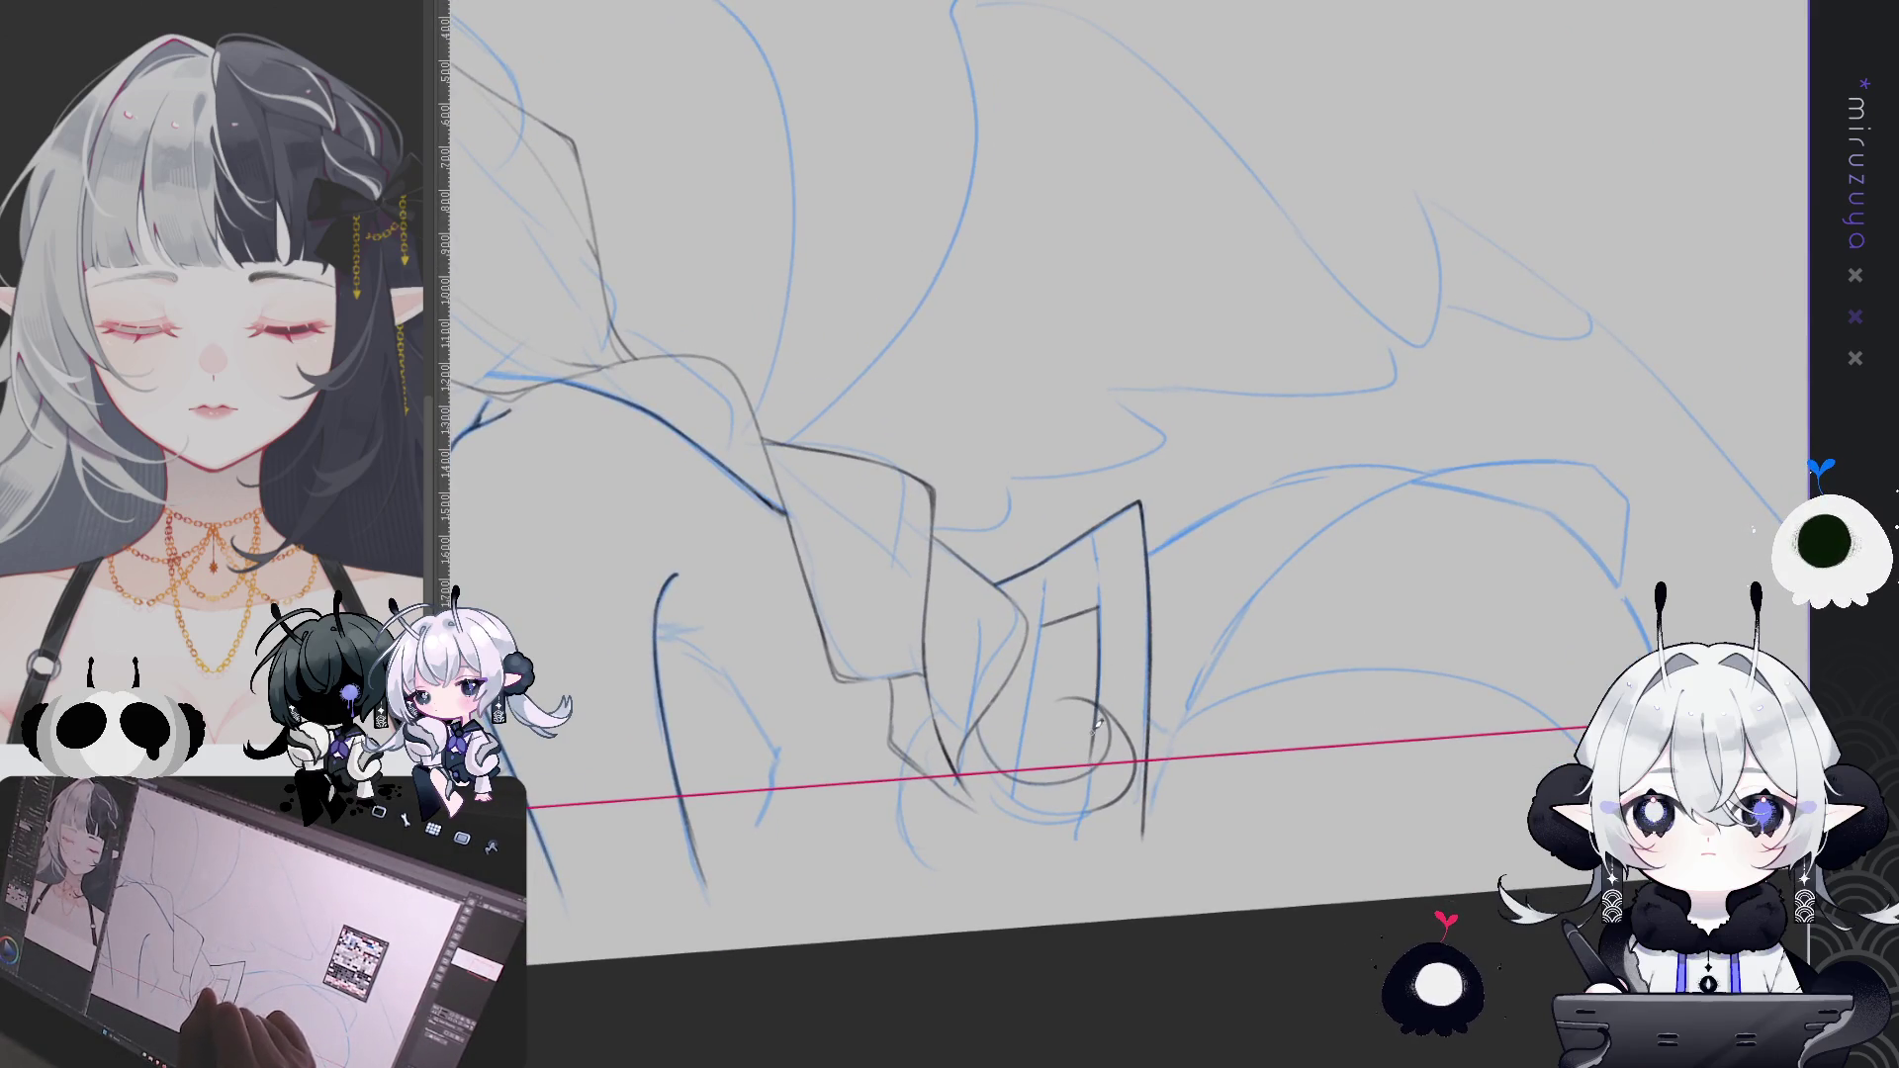
# Ink the ribbon end's longer vertical line, an inner vertical stripe and a short stroke
pyautogui.moveTo(1102, 594); pyautogui.dragTo(1096, 757)
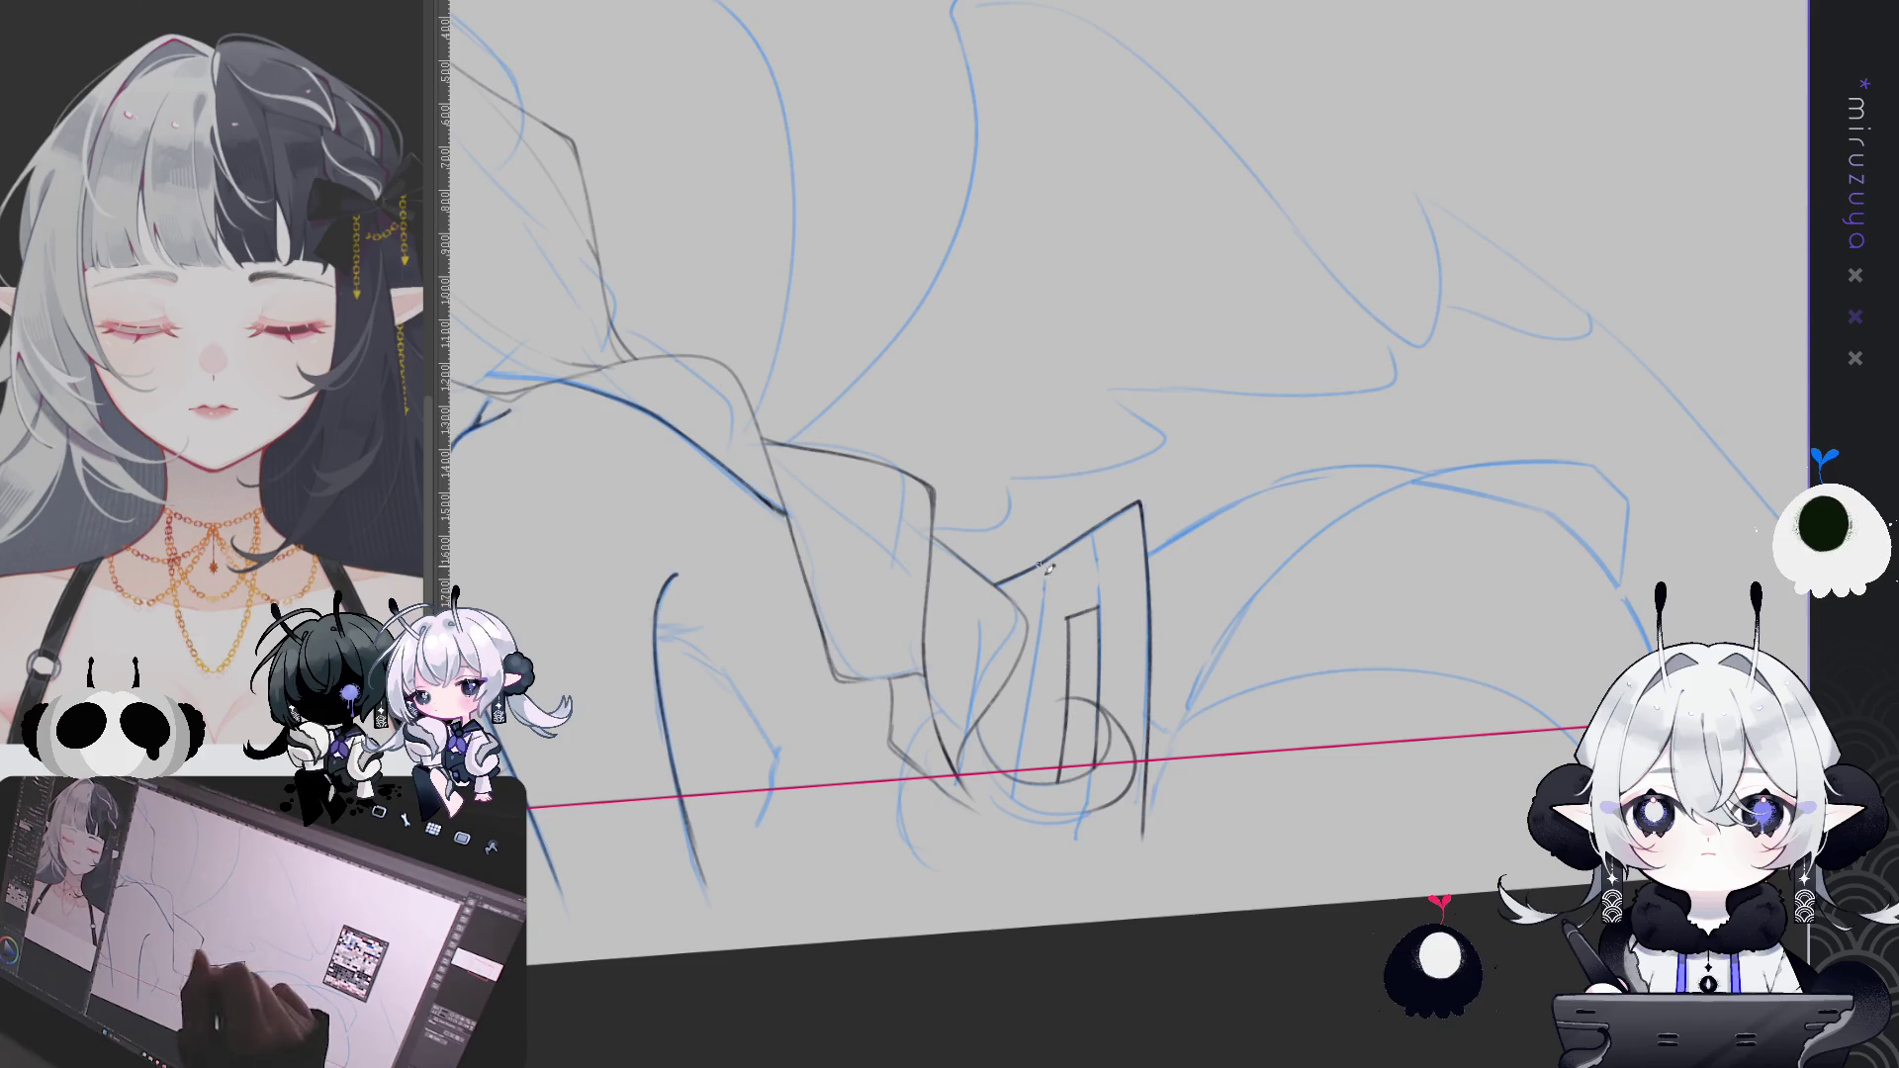
pyautogui.moveTo(1063, 625); pyautogui.dragTo(1164, 530)
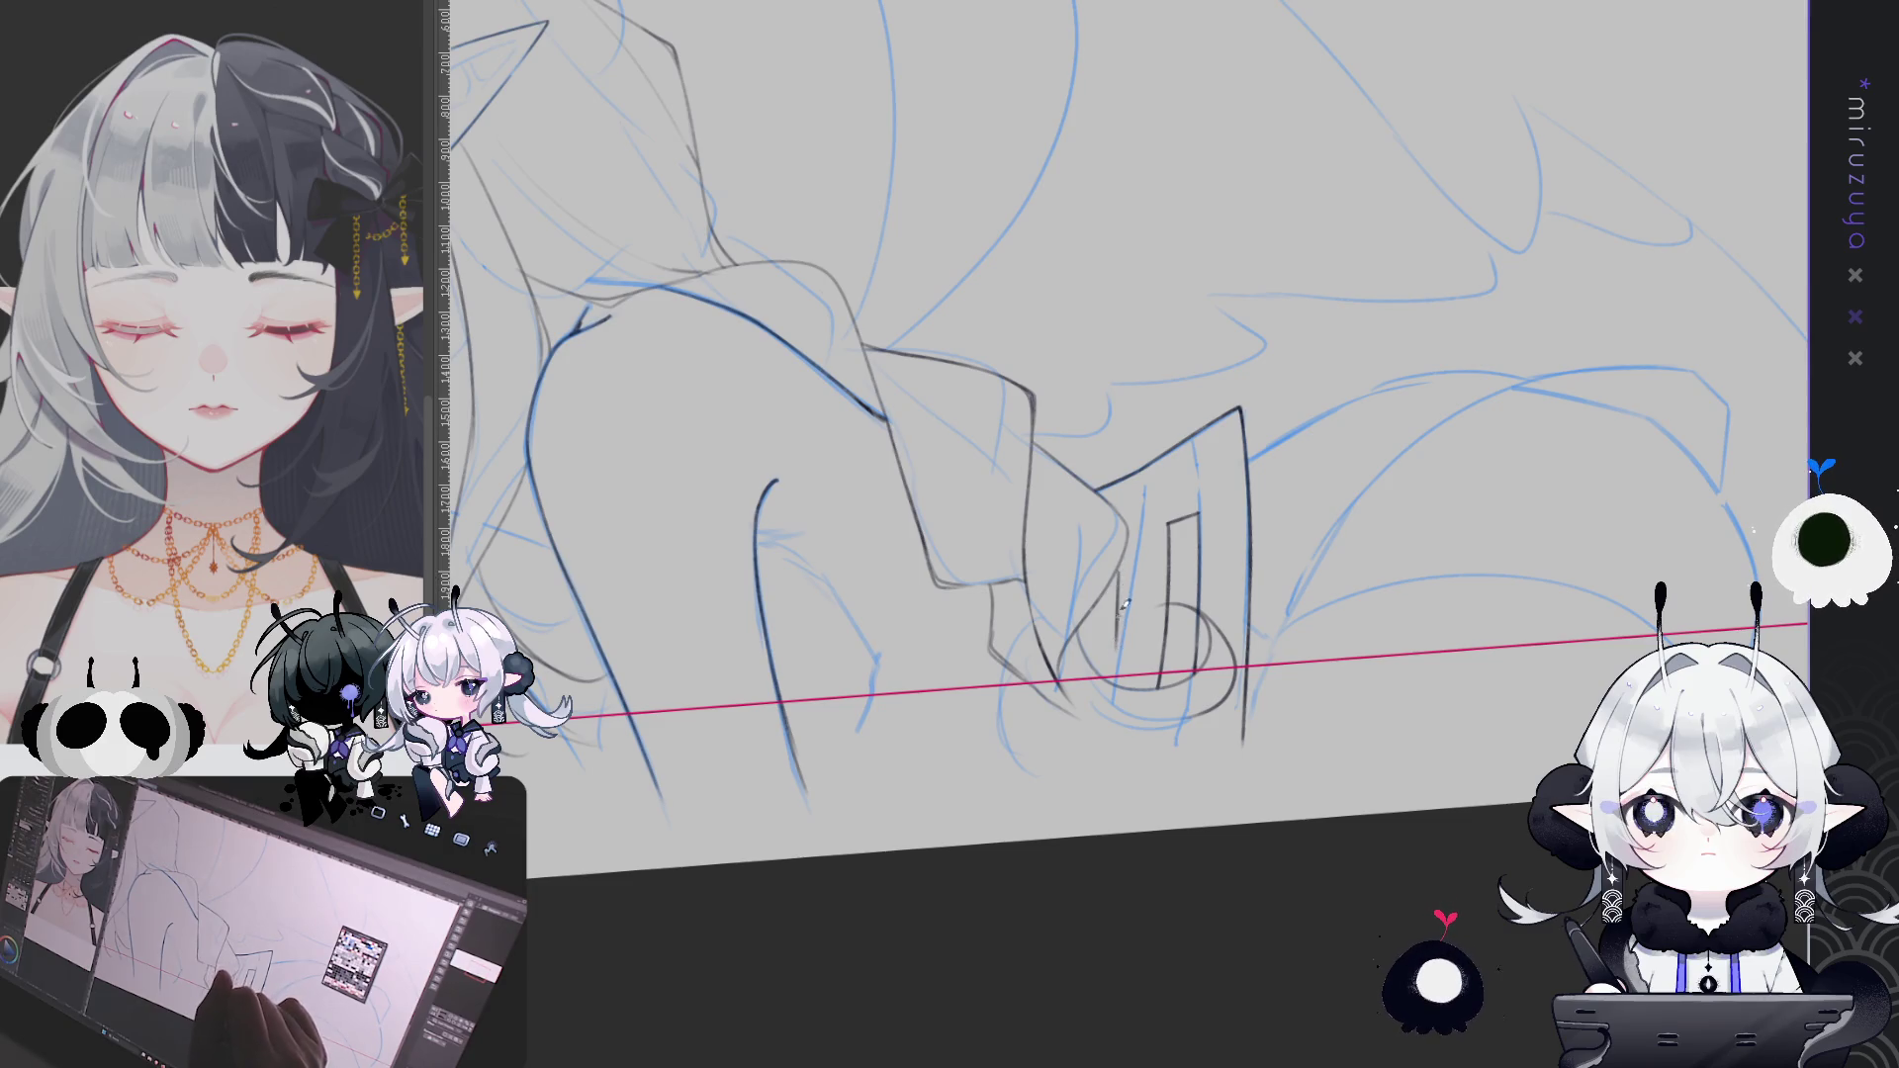
pyautogui.moveTo(1124, 560); pyautogui.dragTo(1112, 655)
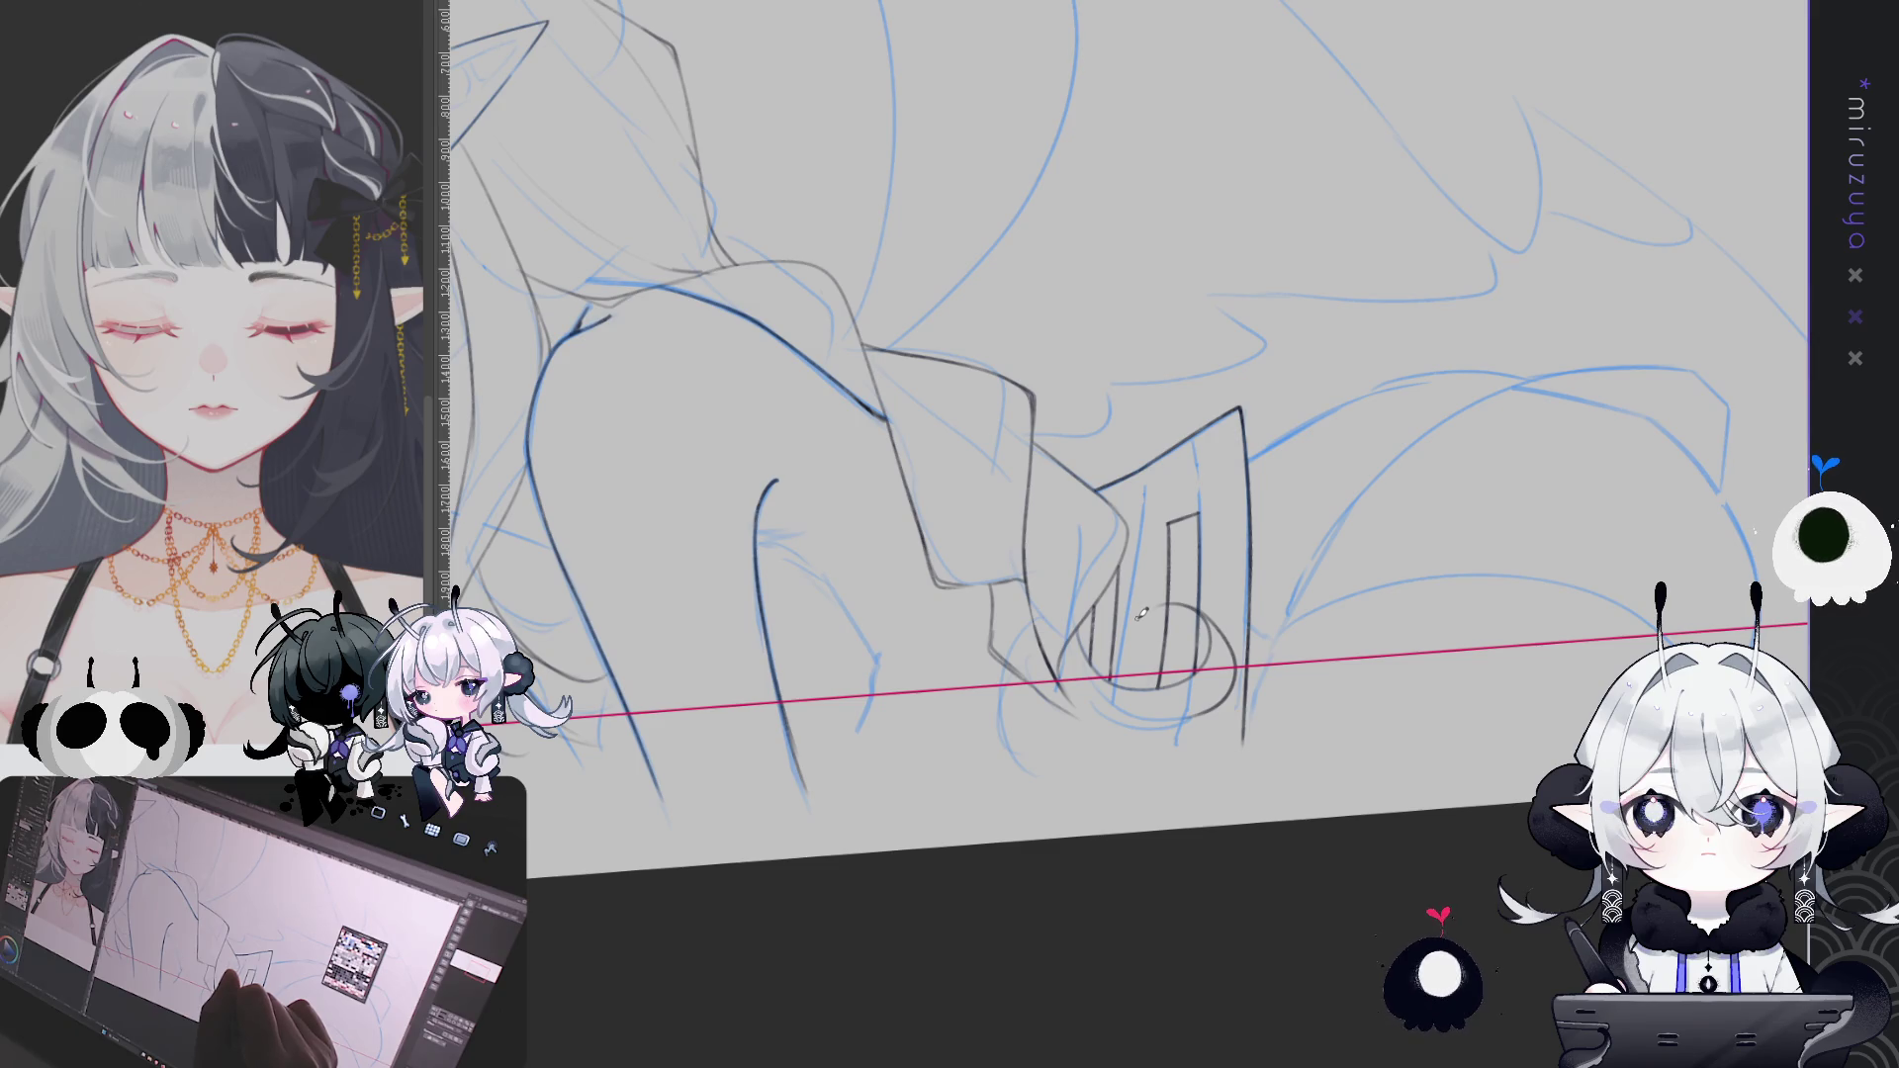
pyautogui.moveTo(1140, 615)
pyautogui.mouseDown()
pyautogui.moveTo(1346, 677)
pyautogui.moveTo(1372, 627)
pyautogui.mouseUp()
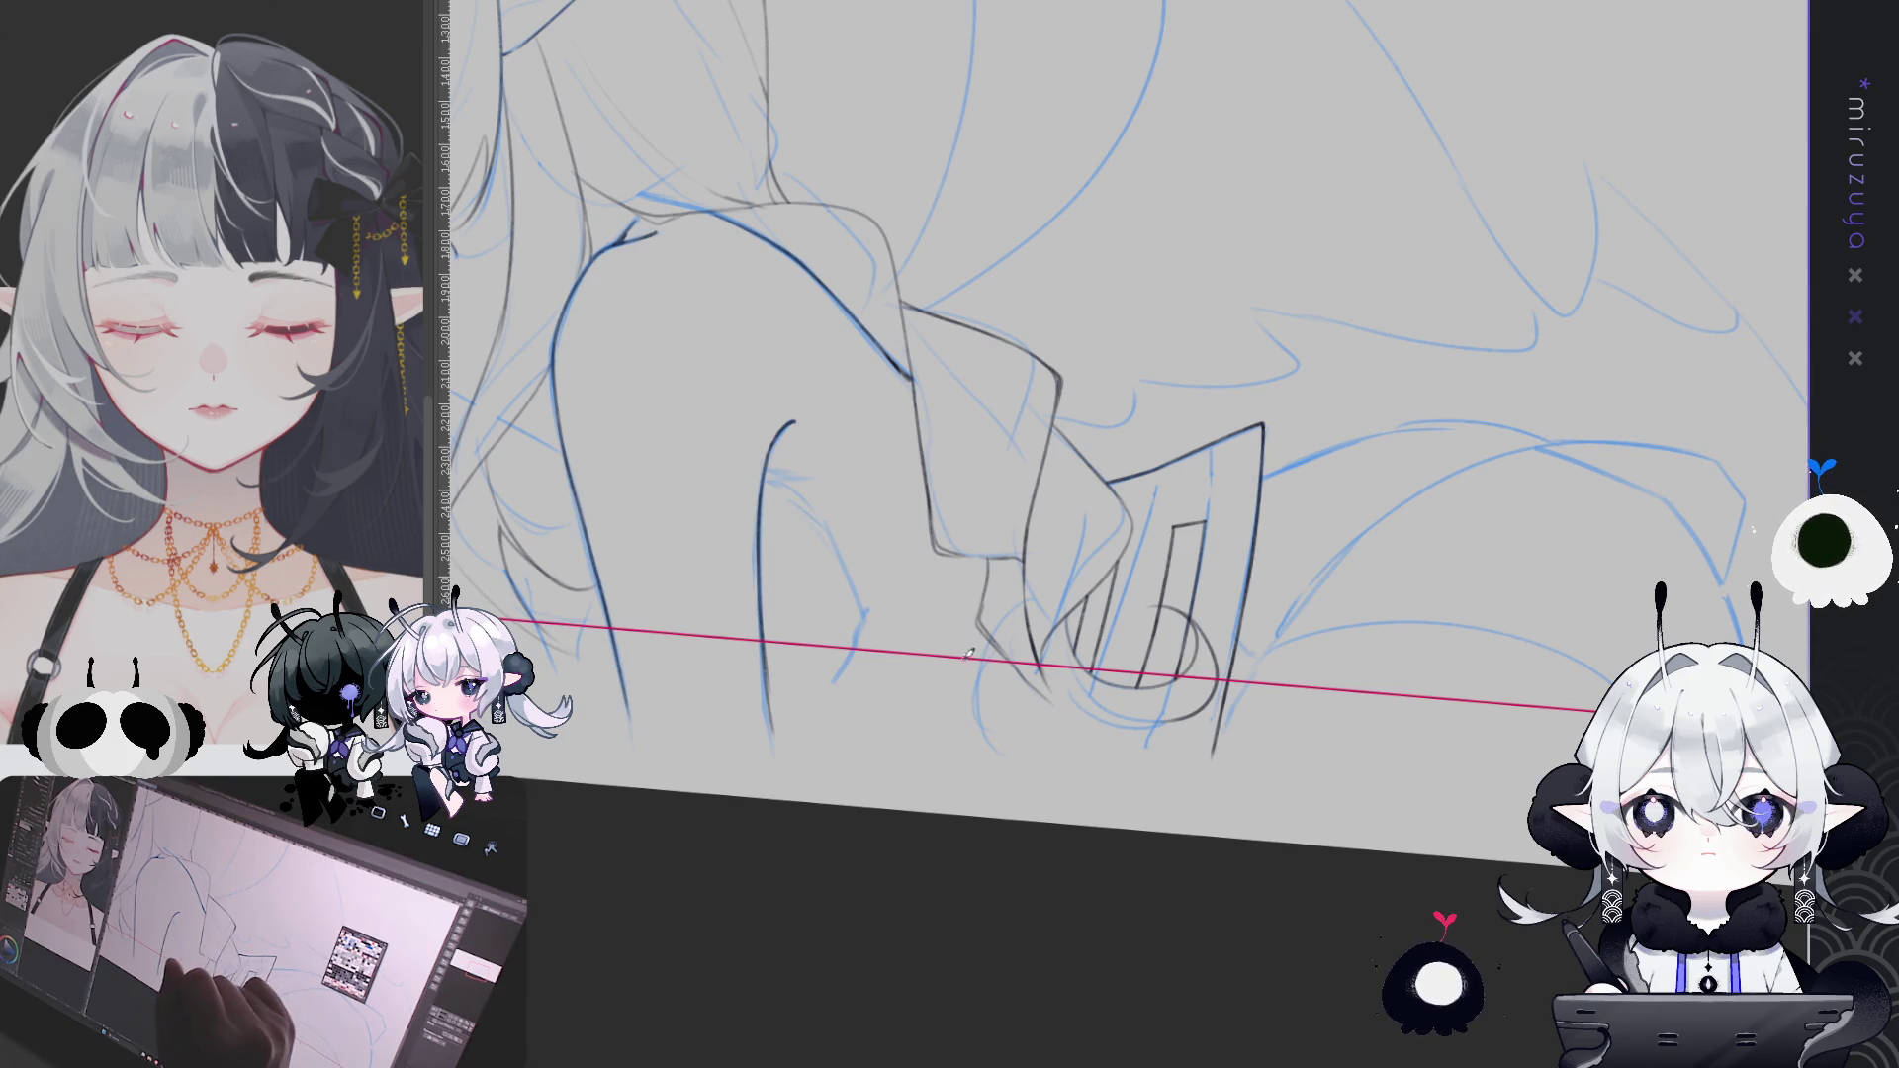
pyautogui.moveTo(950, 689); pyautogui.dragTo(994, 626)
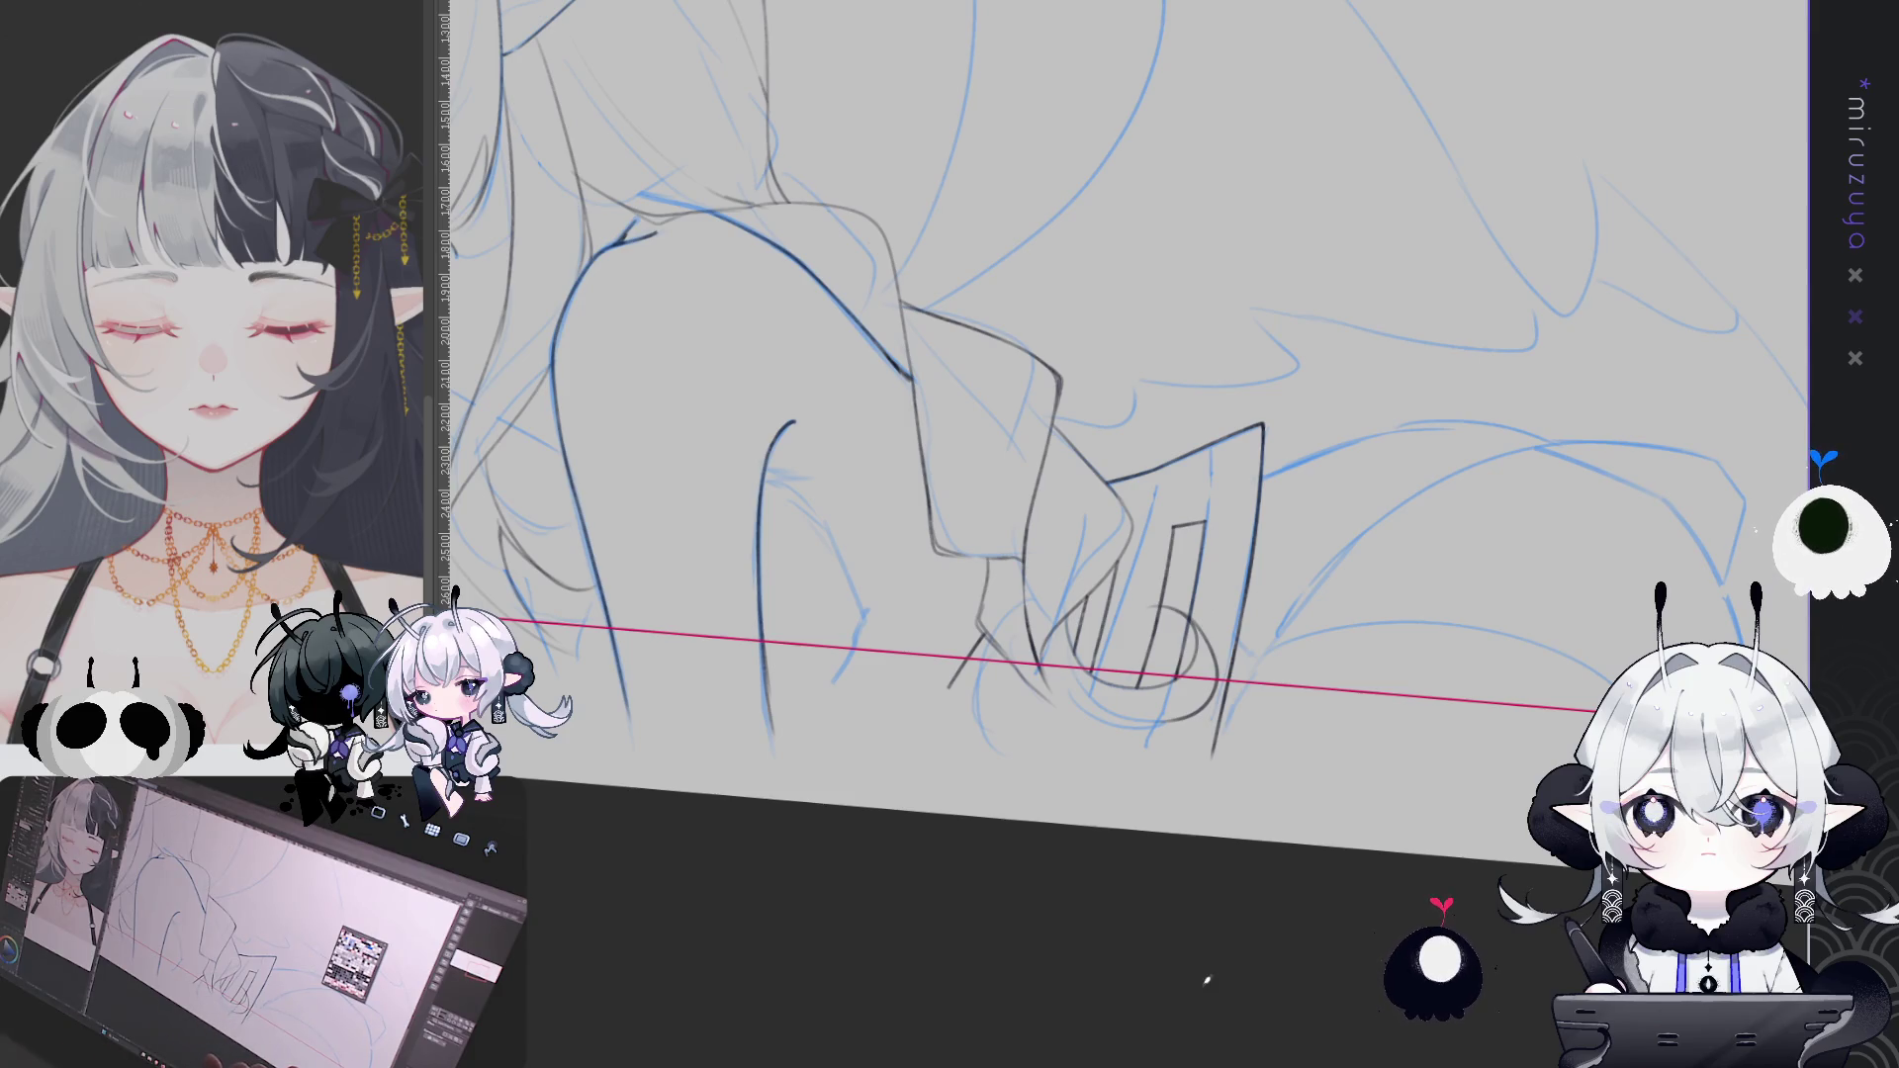
pyautogui.moveTo(1781, 554)
pyautogui.mouseDown()
pyautogui.moveTo(1421, 613)
pyautogui.moveTo(1341, 681)
pyautogui.moveTo(1260, 582)
pyautogui.mouseUp()
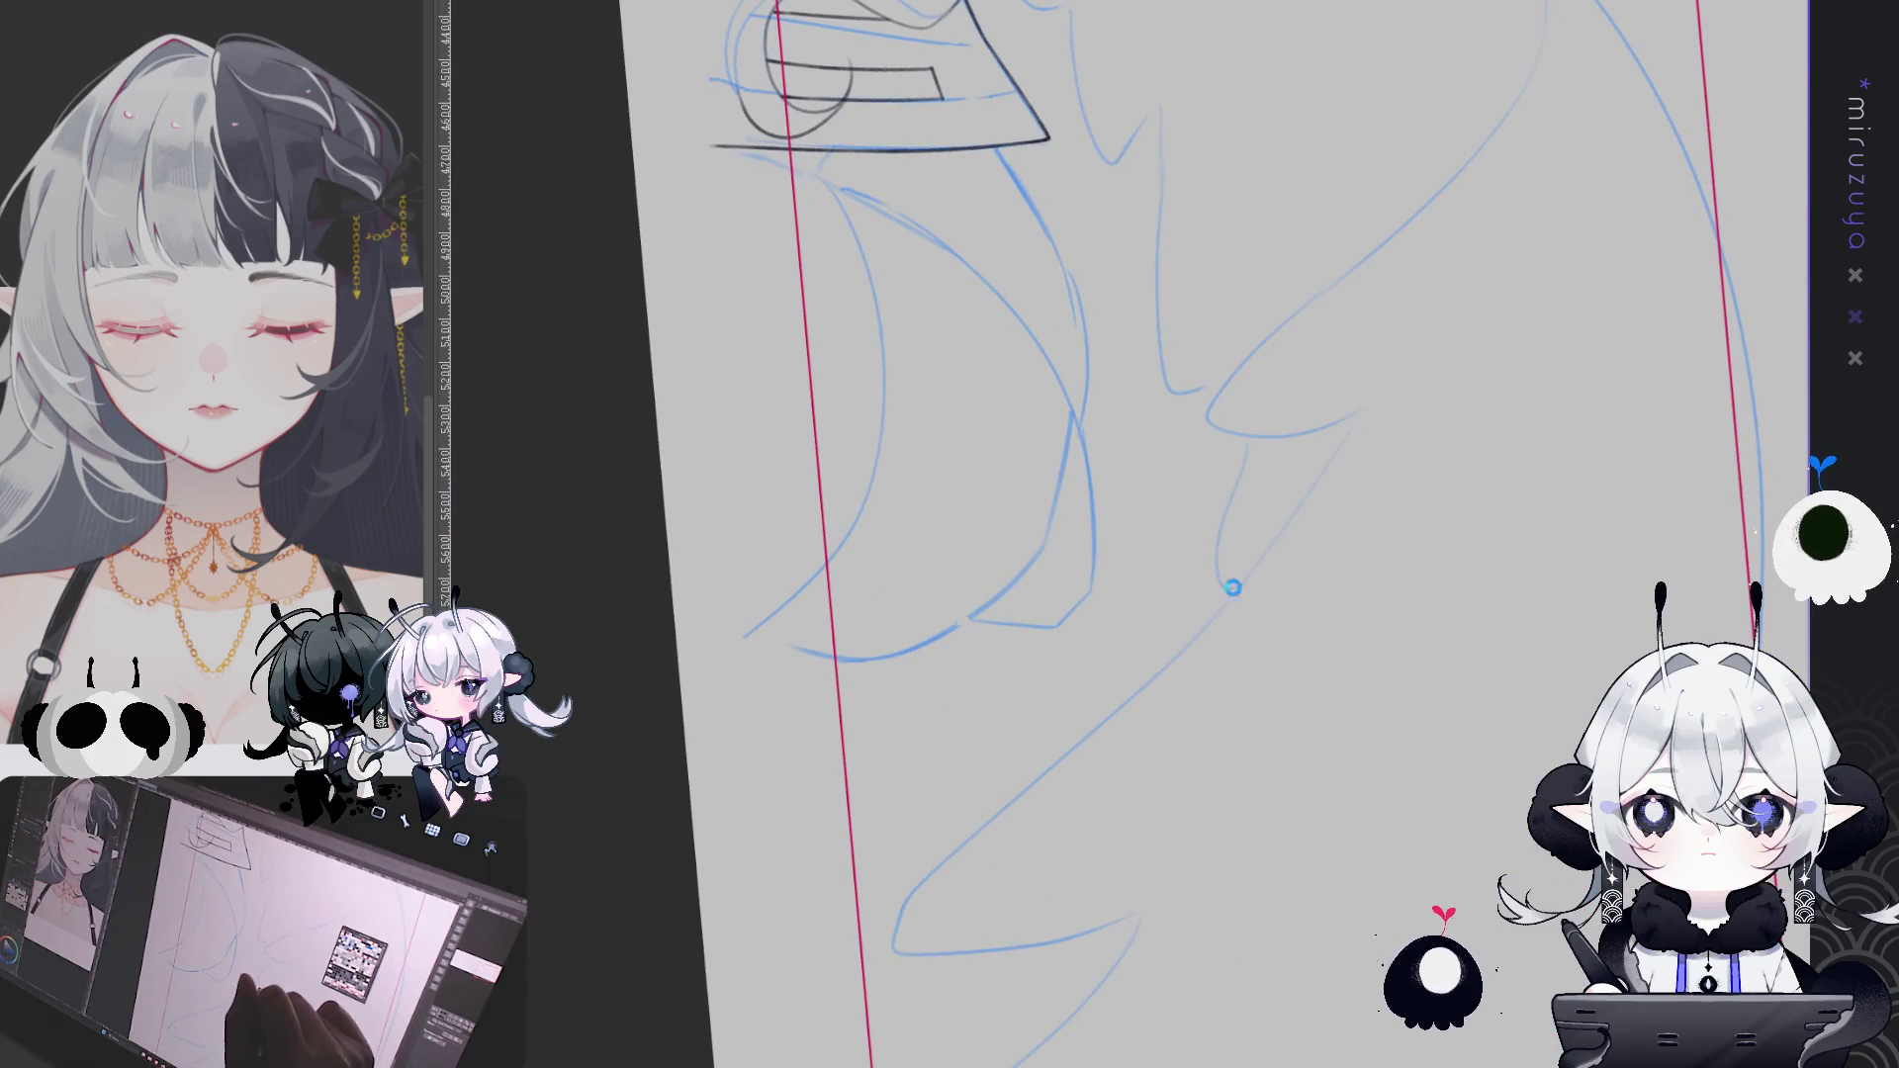
# Redraw the too-short ribbon stroke longer and extend the dark curve down the sketch line
pyautogui.moveTo(1001, 143)
pyautogui.mouseDown()
pyautogui.moveTo(987, 245)
pyautogui.moveTo(1063, 435)
pyautogui.moveTo(1068, 537)
pyautogui.mouseUp()
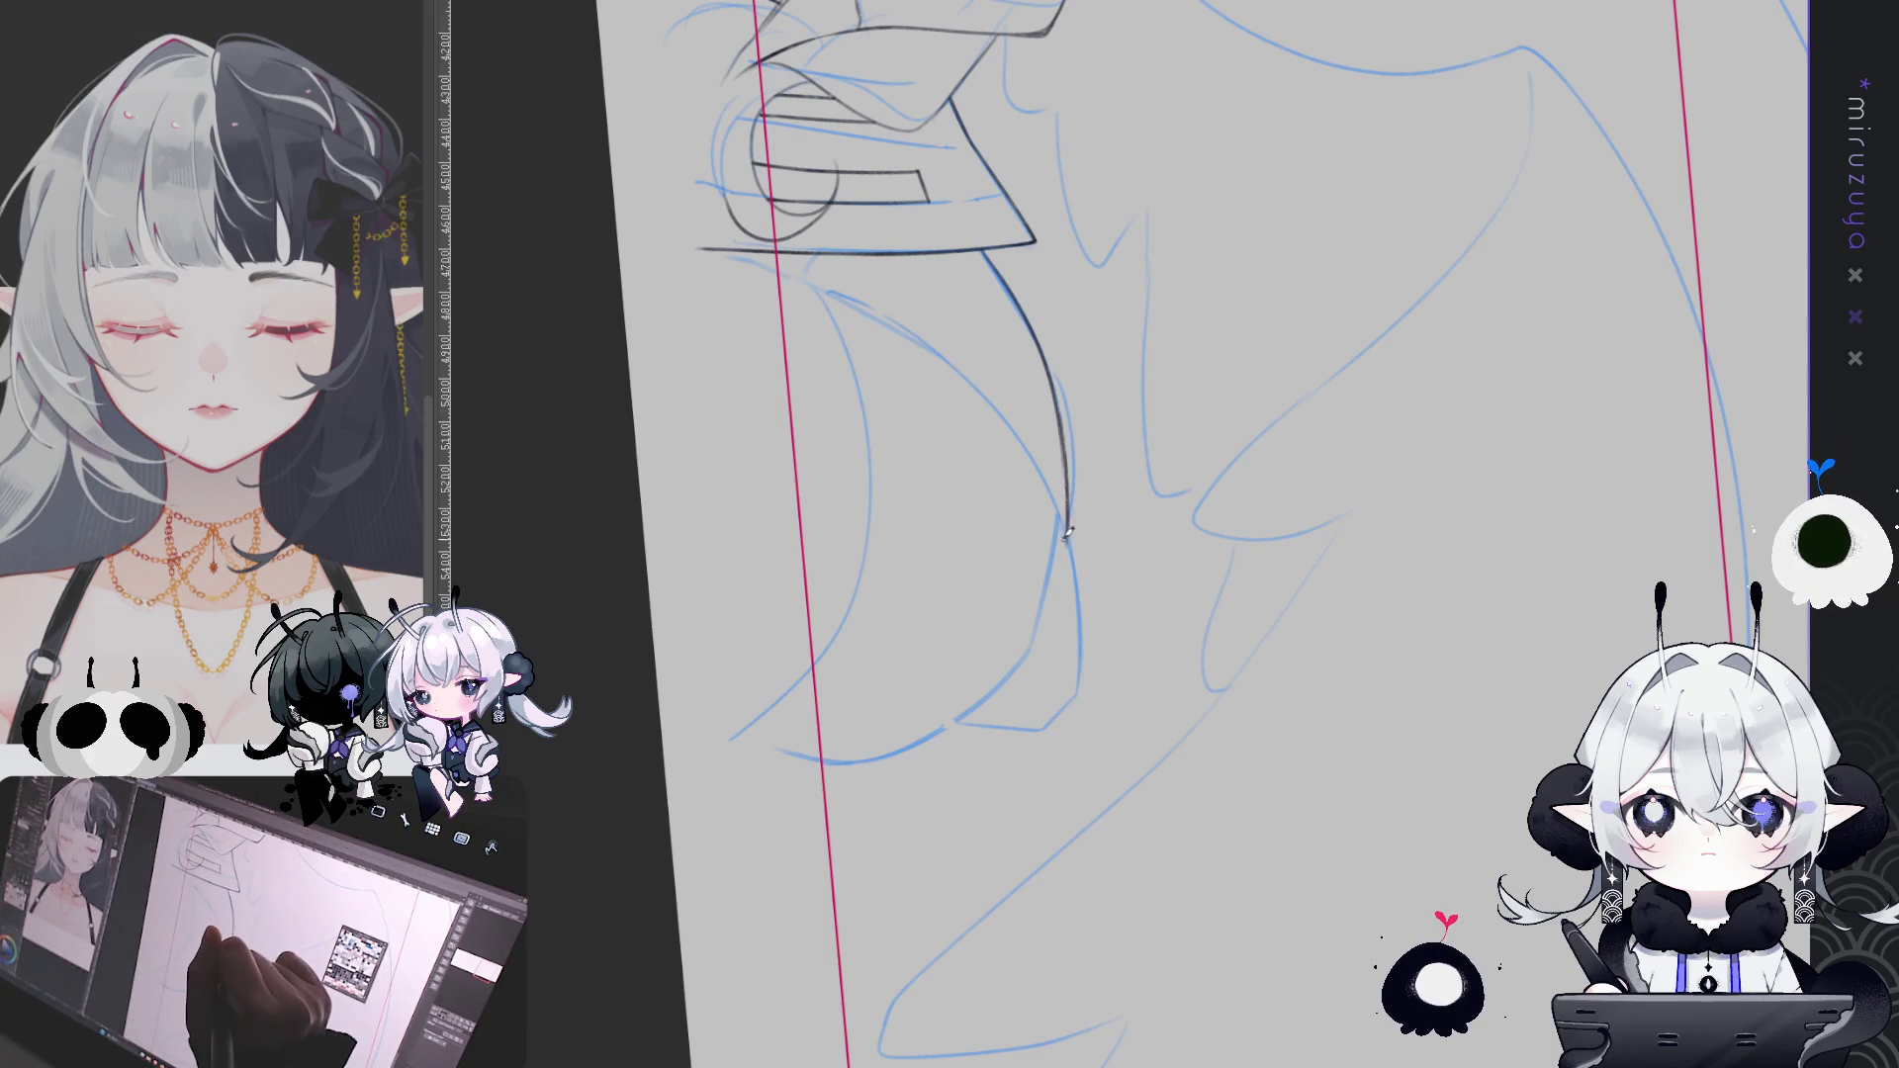
pyautogui.hotkey('ctrl', 'z')
pyautogui.moveTo(1064, 435)
pyautogui.mouseDown()
pyautogui.moveTo(1066, 523)
pyautogui.moveTo(1213, 813)
pyautogui.moveTo(1167, 693)
pyautogui.moveTo(989, 416)
pyautogui.moveTo(993, 605)
pyautogui.mouseUp()
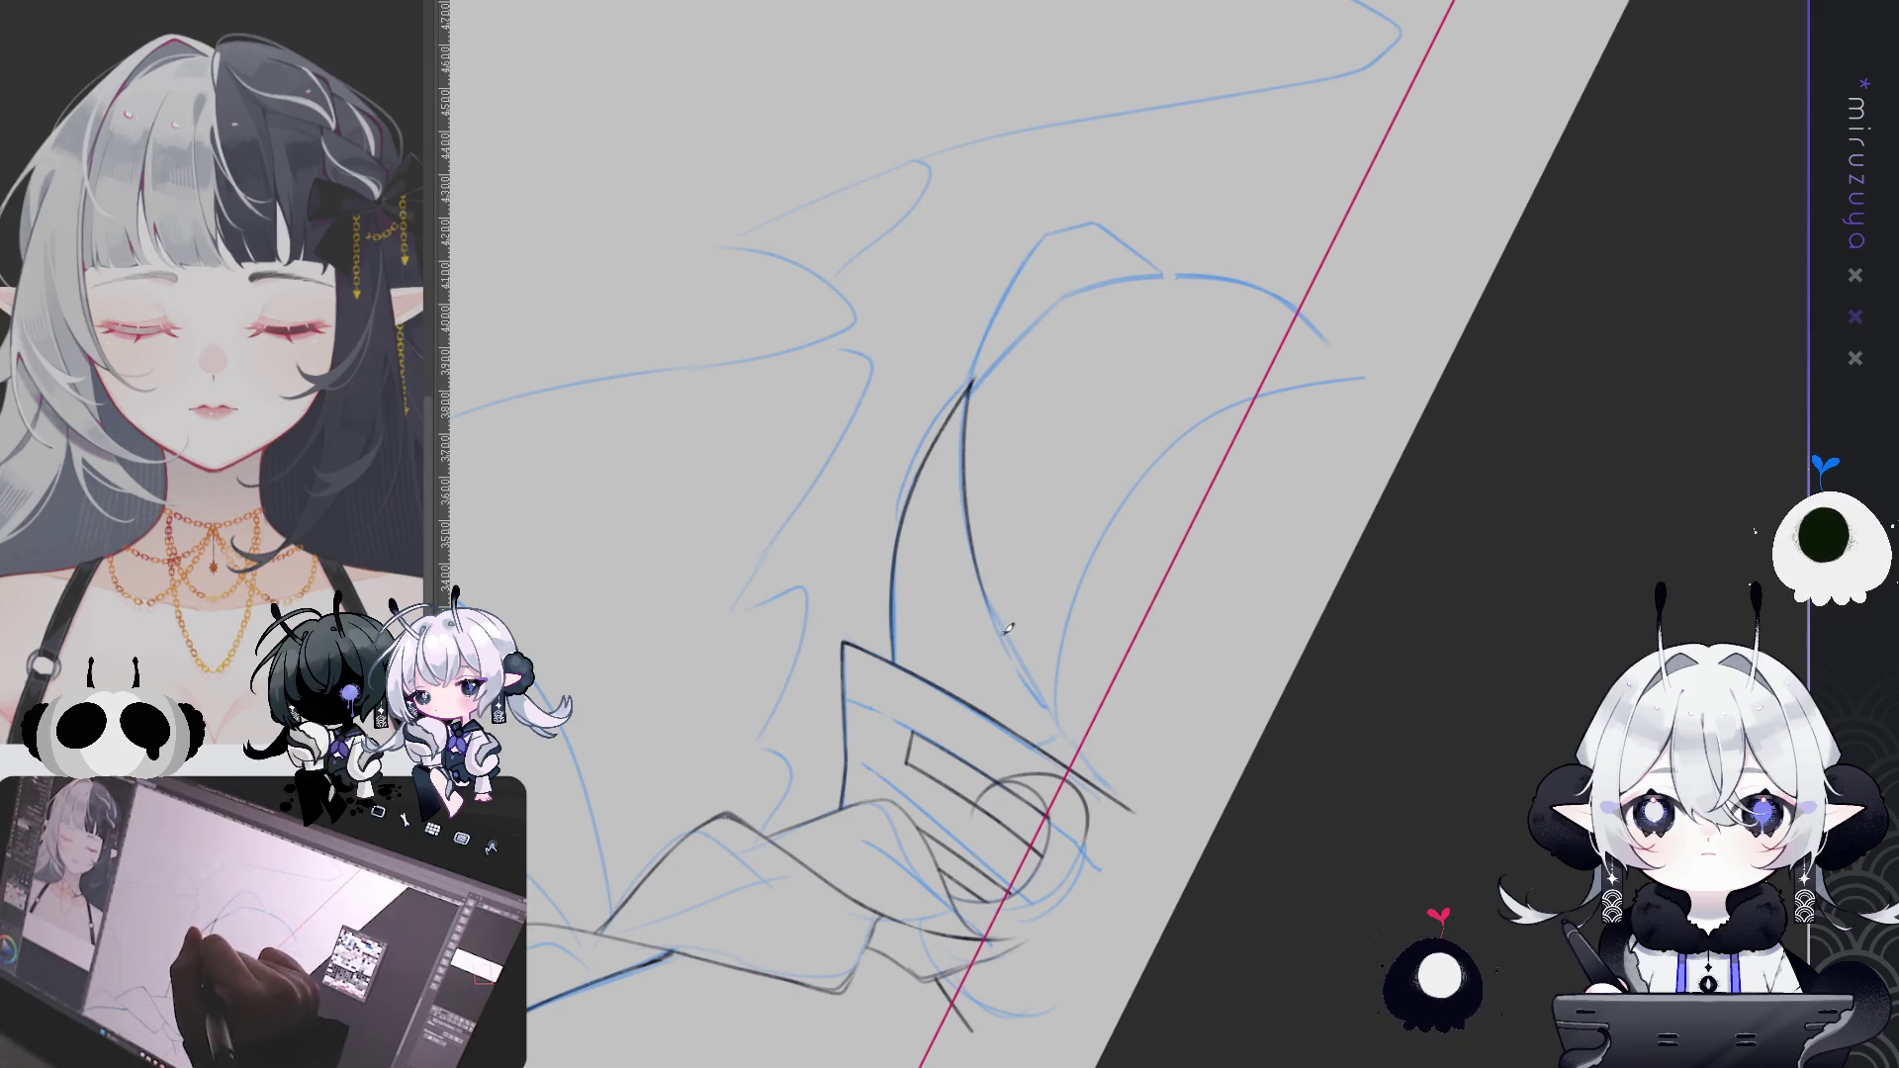
pyautogui.moveTo(974, 531); pyautogui.dragTo(1057, 710)
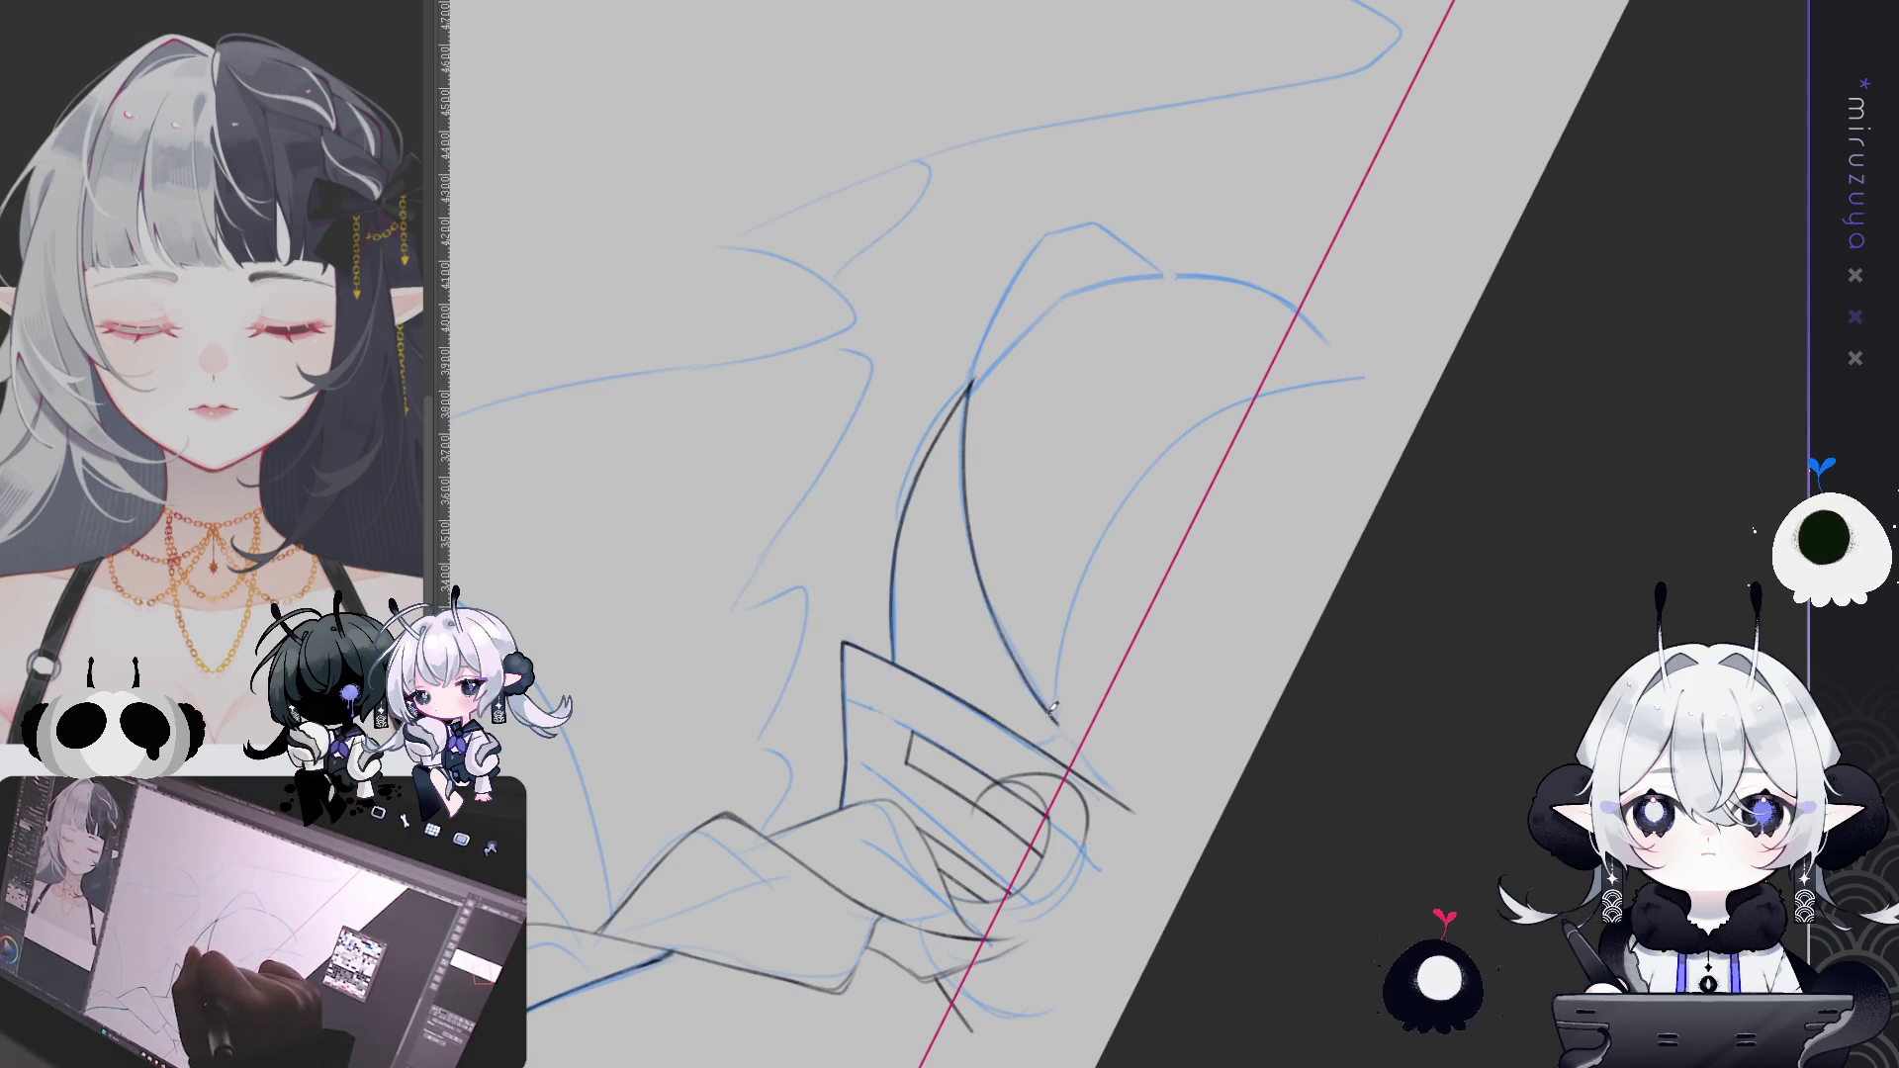
pyautogui.moveTo(1321, 531)
pyautogui.mouseDown()
pyautogui.moveTo(1081, 911)
pyautogui.moveTo(1137, 775)
pyautogui.moveTo(902, 386)
pyautogui.mouseUp()
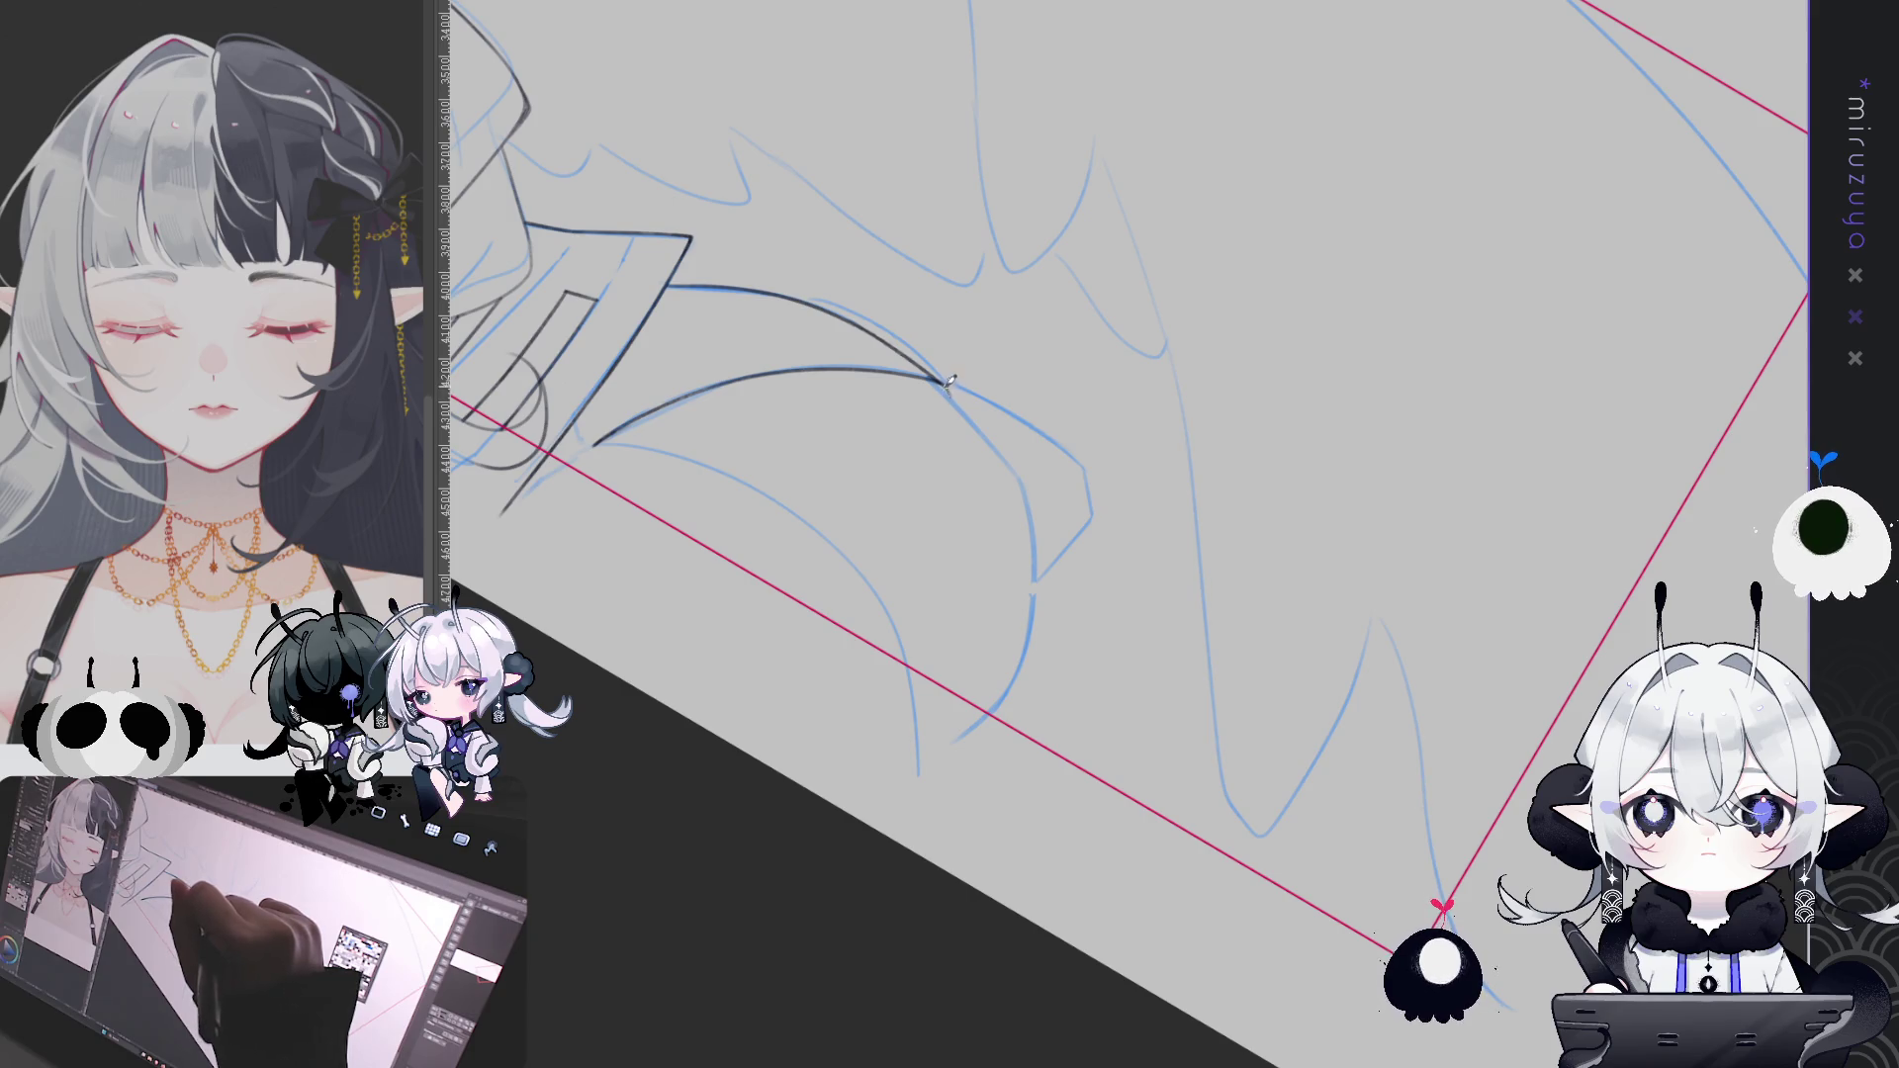
# Ink and cleanly retrace the arch's right side, lengthening its end downward
pyautogui.moveTo(952, 390); pyautogui.dragTo(1036, 513)
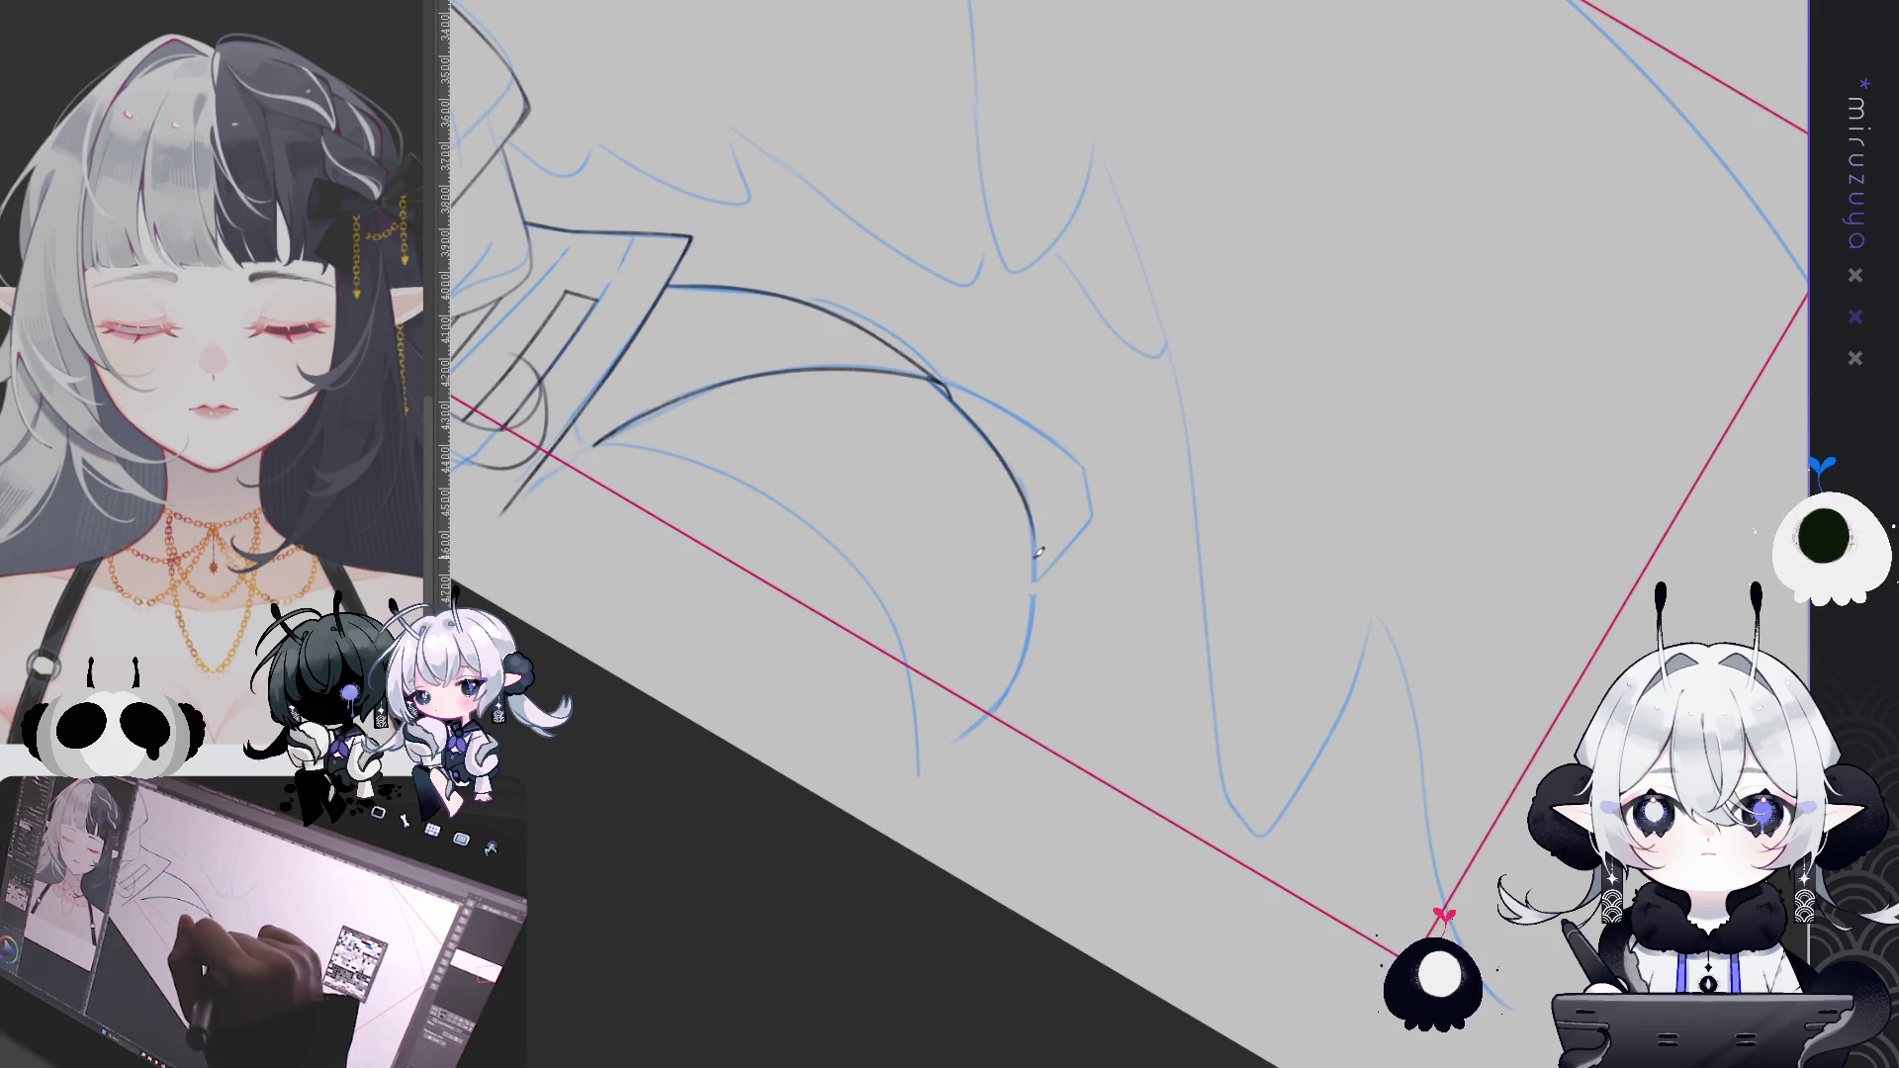
pyautogui.moveTo(930, 374)
pyautogui.mouseDown()
pyautogui.moveTo(1004, 465)
pyautogui.moveTo(1036, 574)
pyautogui.mouseUp()
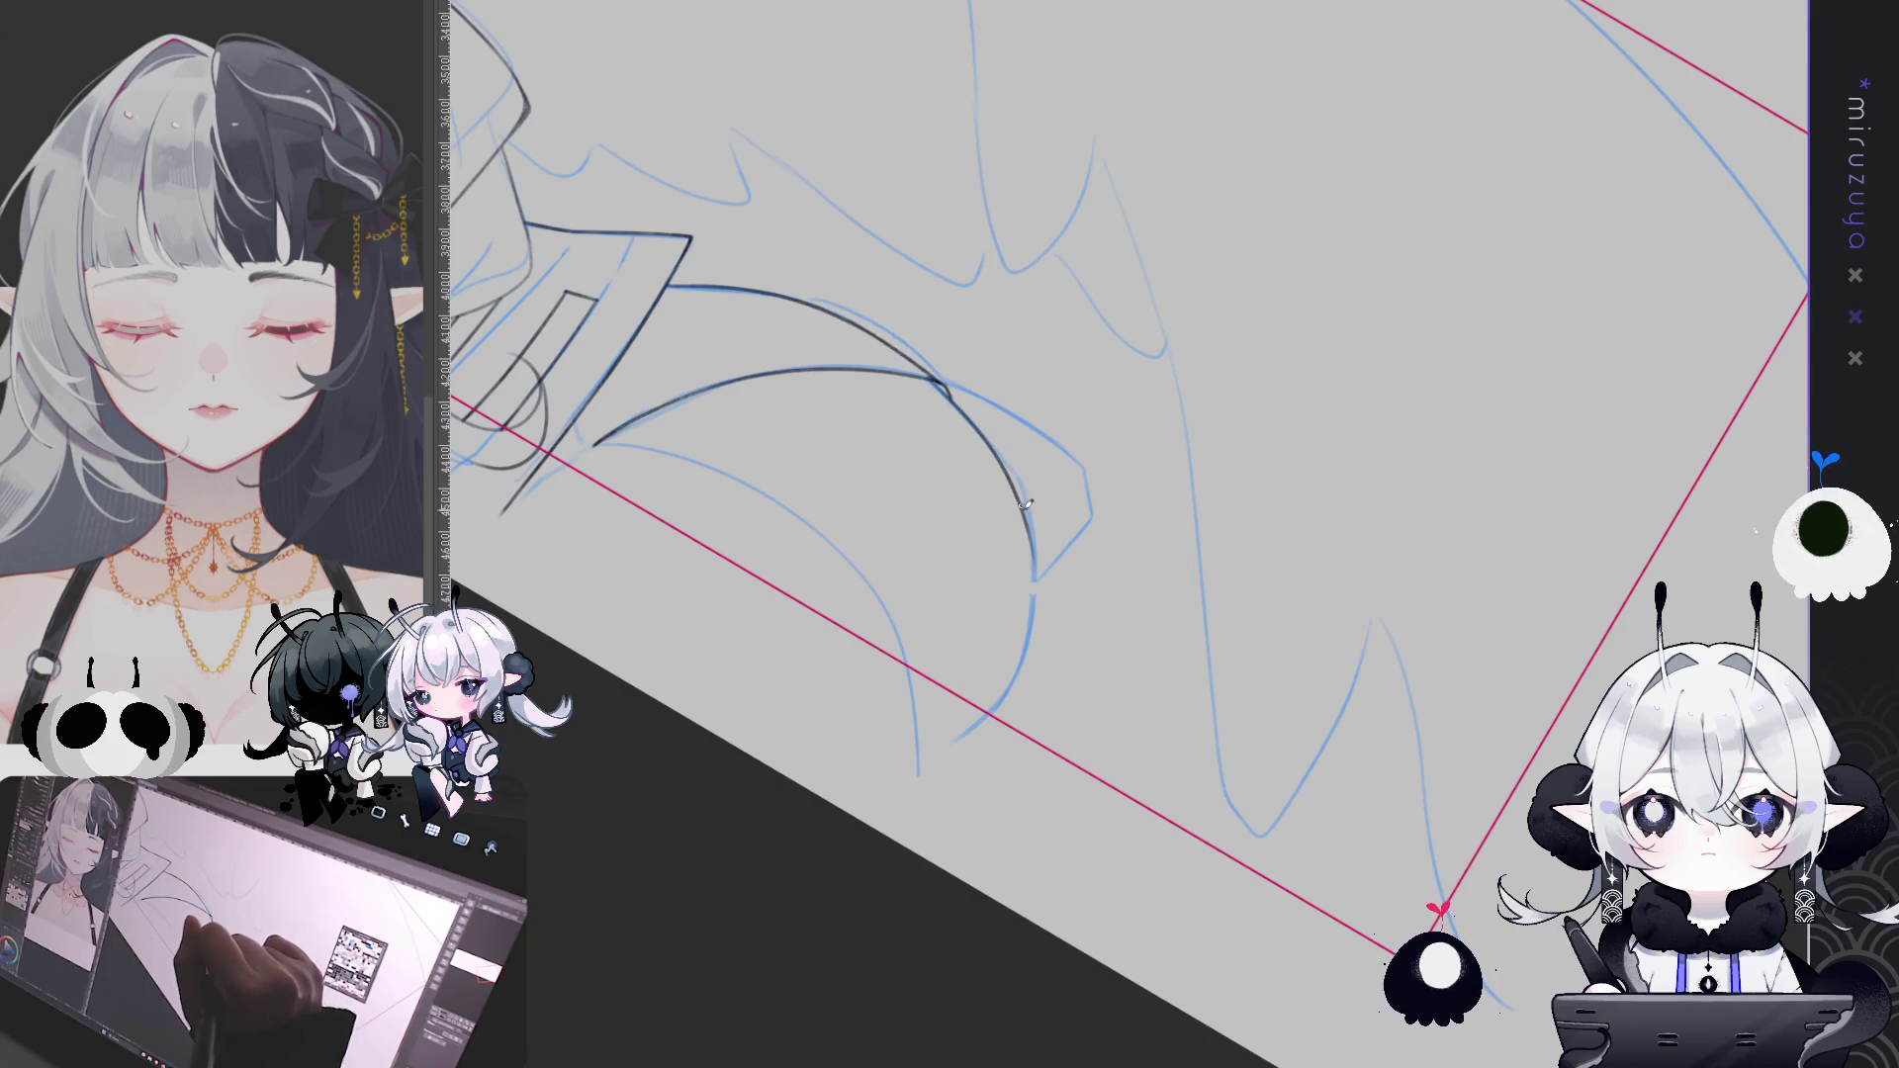
pyautogui.moveTo(1024, 500)
pyautogui.mouseDown()
pyautogui.moveTo(1050, 478)
pyautogui.moveTo(1094, 541)
pyautogui.mouseUp()
pyautogui.moveTo(1110, 578); pyautogui.dragTo(1107, 720)
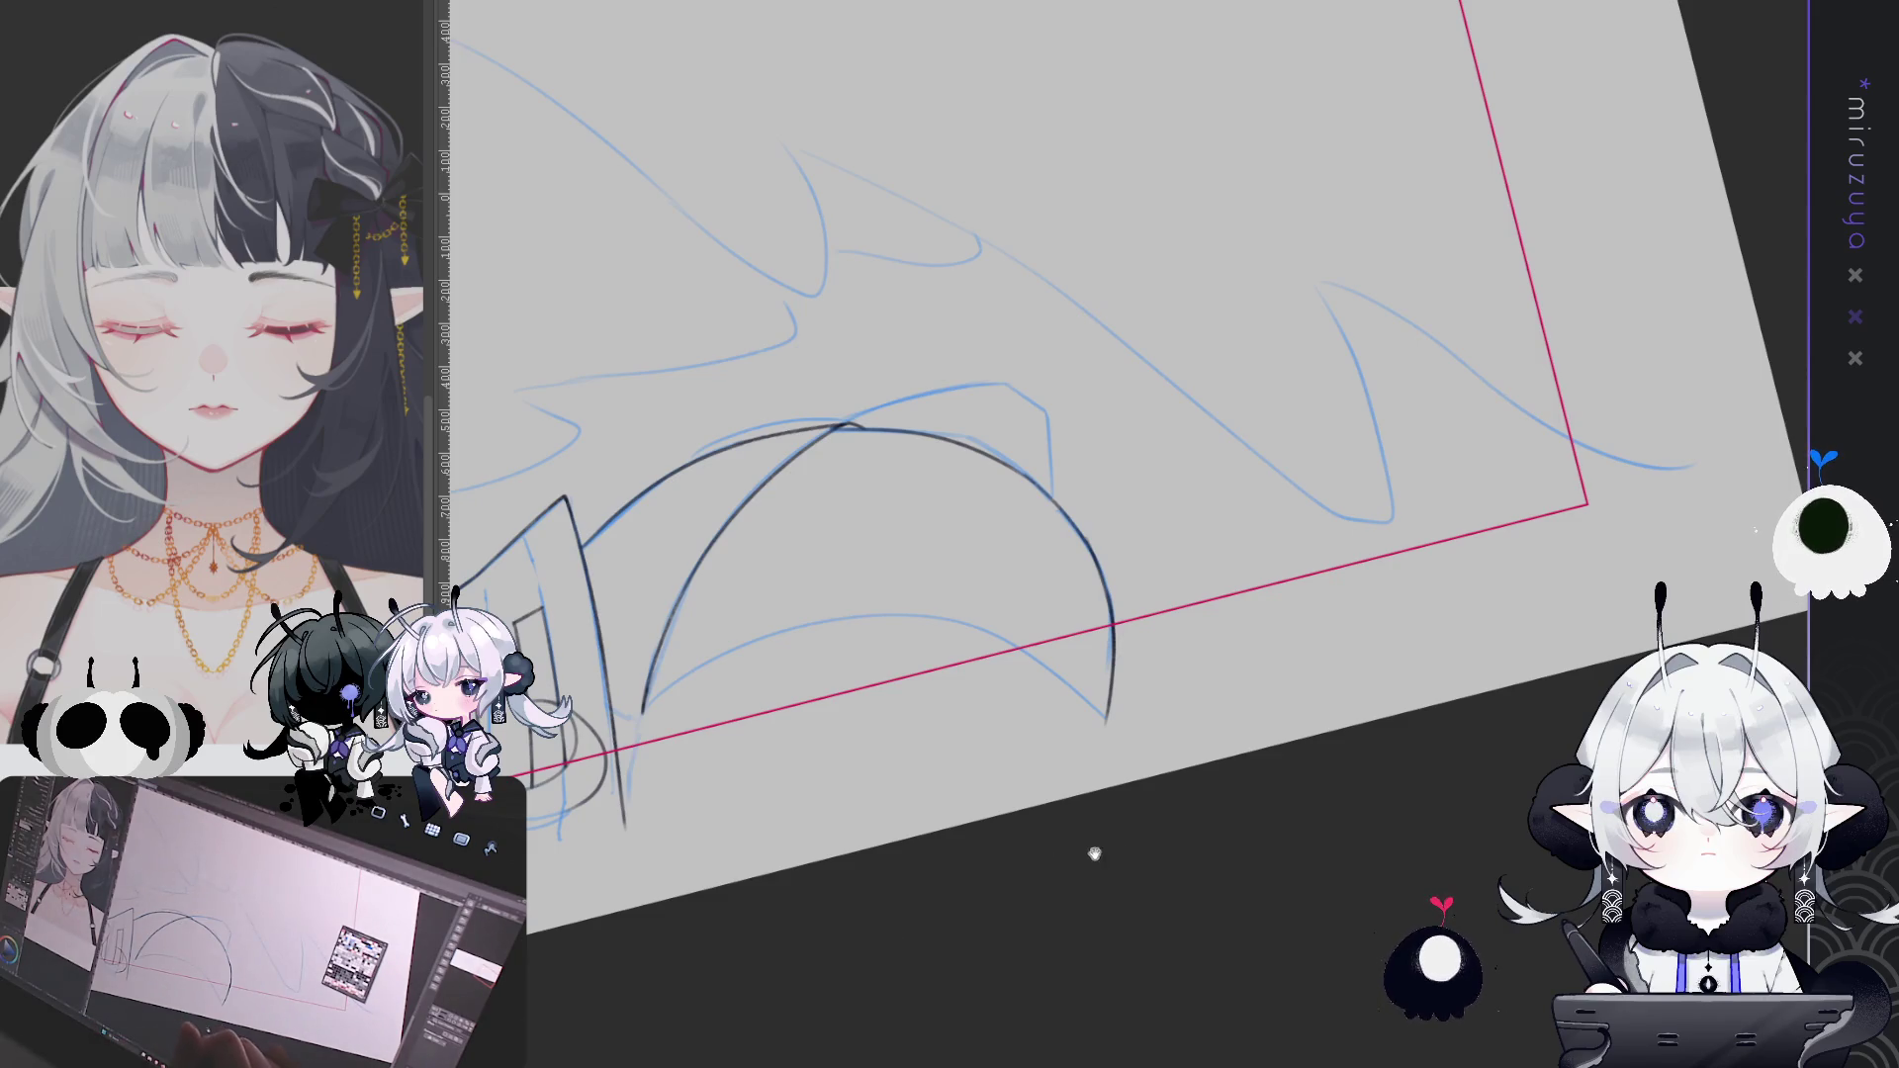
# Ink the arch's left leg with a redrawn stroke and a faint stroke beside it
pyautogui.moveTo(1089, 848); pyautogui.dragTo(1124, 538)
pyautogui.moveTo(866, 509); pyautogui.dragTo(842, 638)
pyautogui.hotkey('ctrl', 'z')
pyautogui.moveTo(871, 507); pyautogui.dragTo(844, 648)
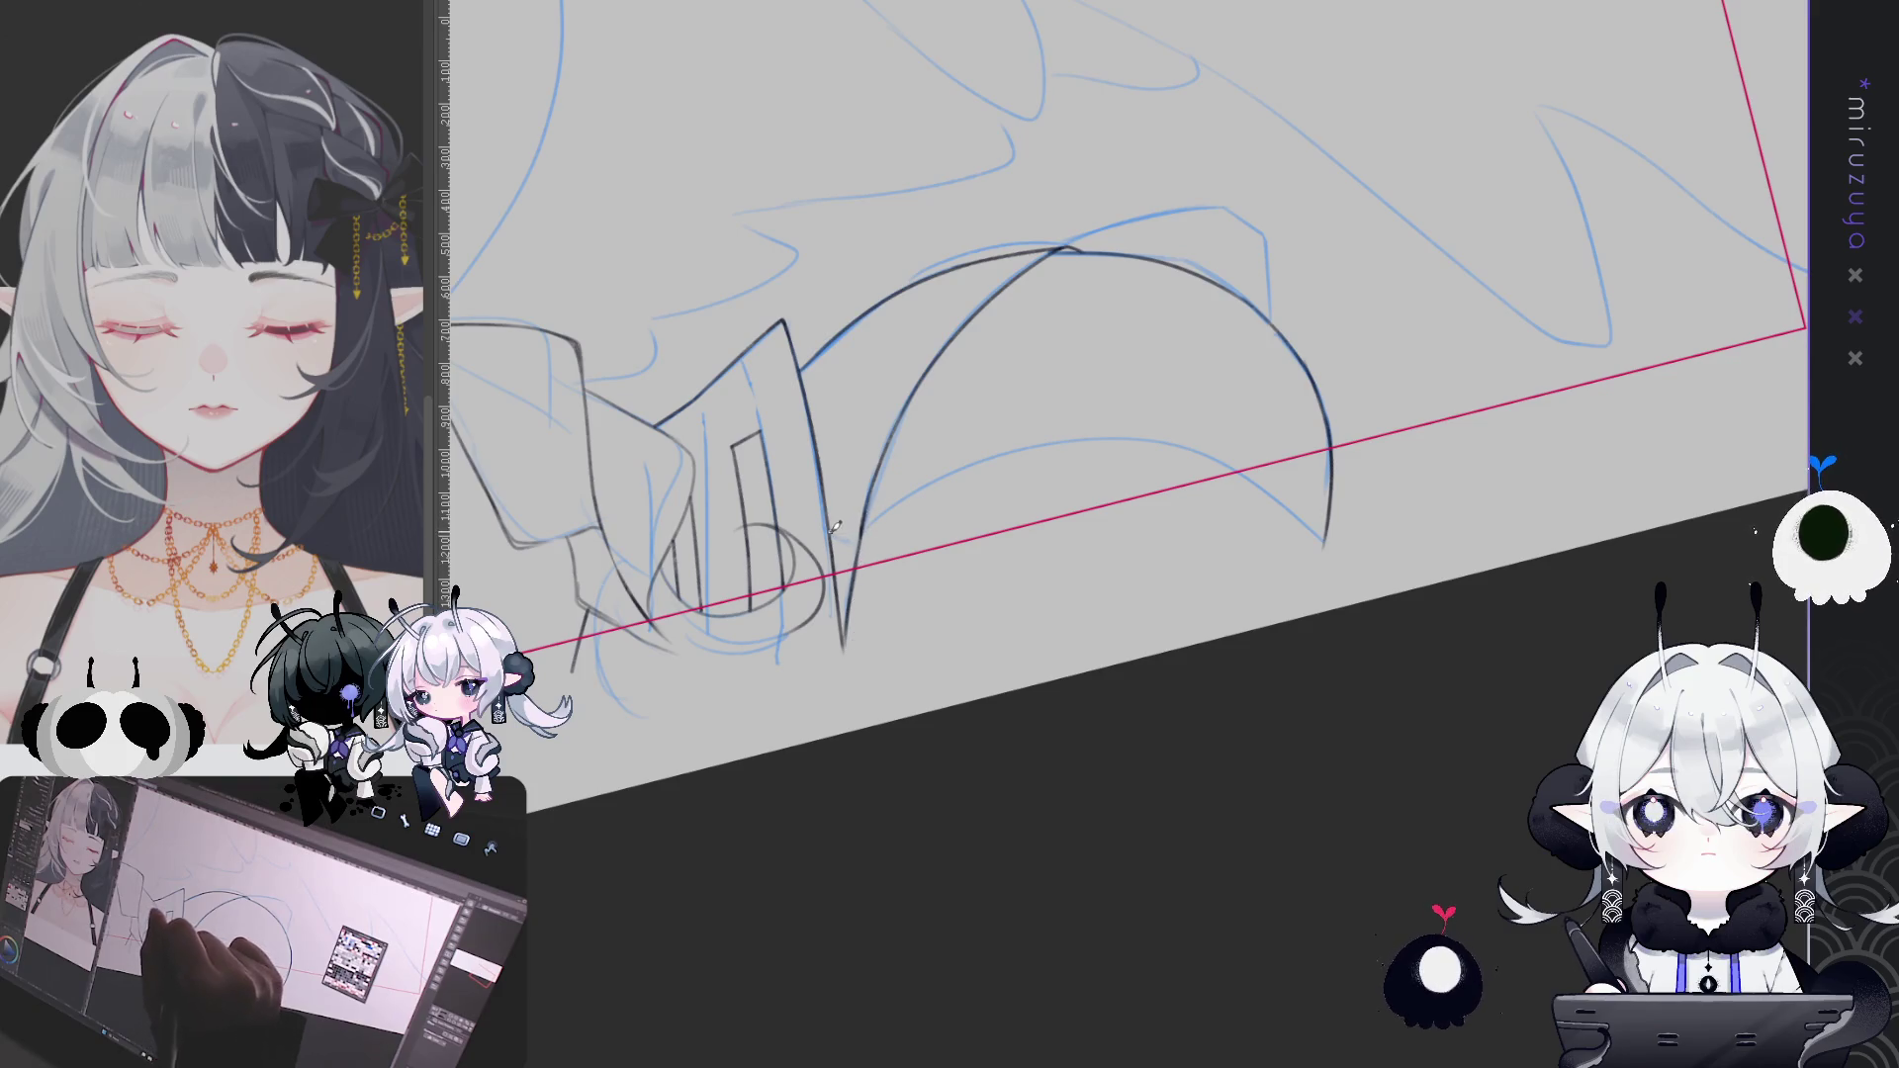
pyautogui.moveTo(836, 471); pyautogui.dragTo(851, 520)
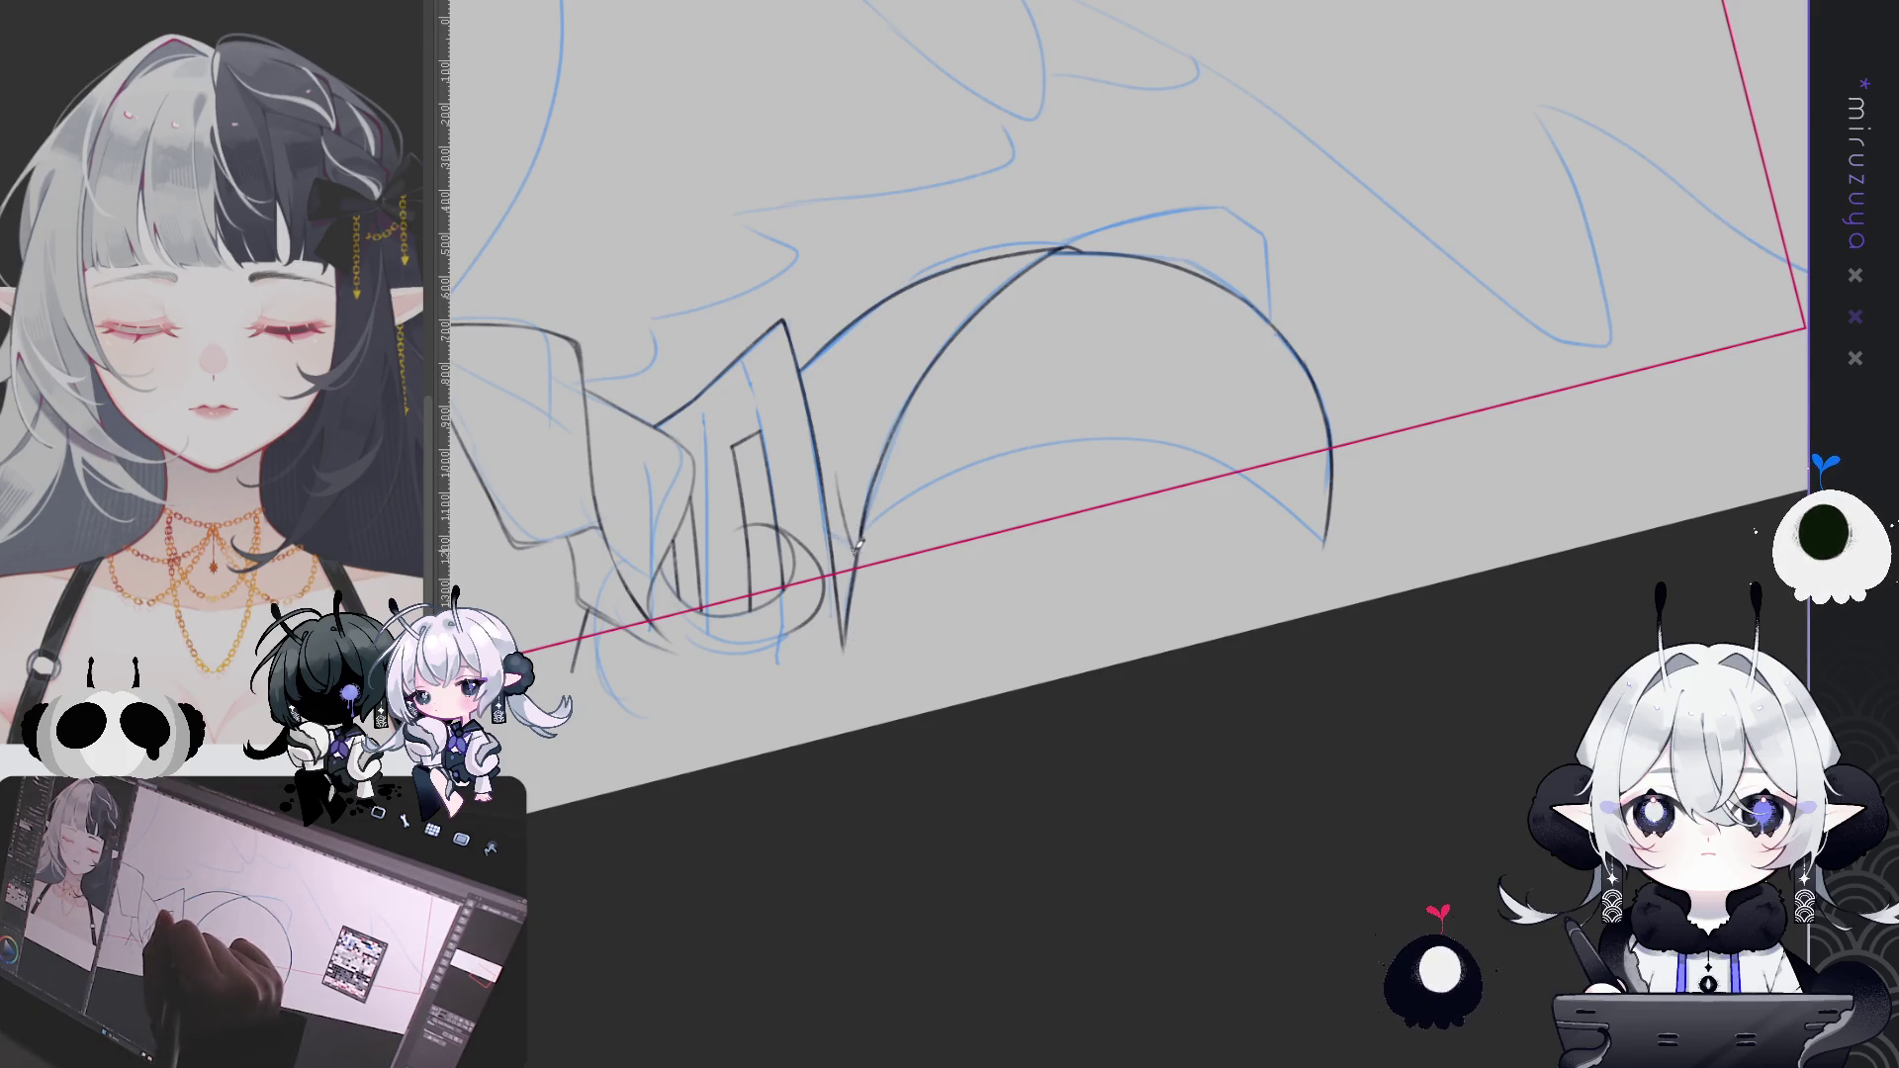
pyautogui.moveTo(976, 373)
pyautogui.mouseDown()
pyautogui.moveTo(1433, 644)
pyautogui.moveTo(1441, 607)
pyautogui.mouseUp()
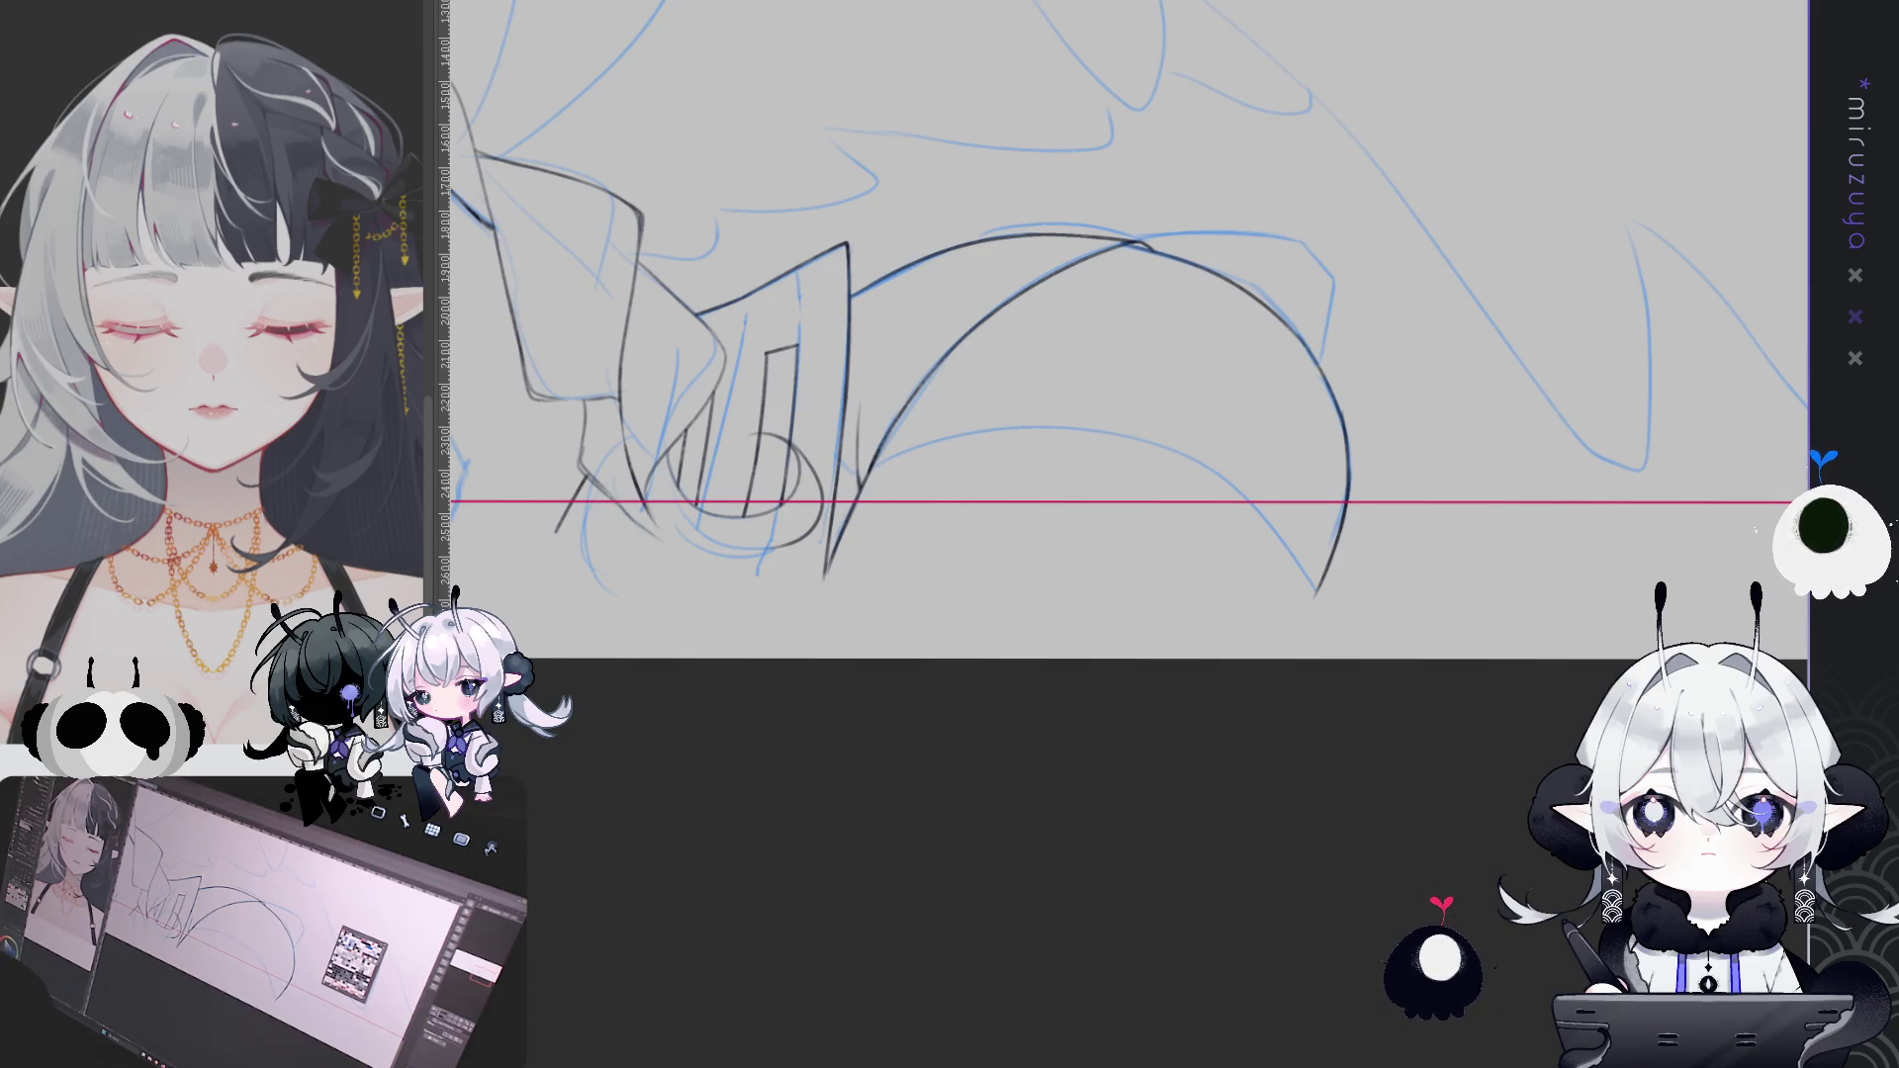
pyautogui.moveTo(646, 618)
pyautogui.mouseDown()
pyautogui.moveTo(1082, 854)
pyautogui.moveTo(1231, 688)
pyautogui.moveTo(1279, 690)
pyautogui.moveTo(1427, 770)
pyautogui.mouseUp()
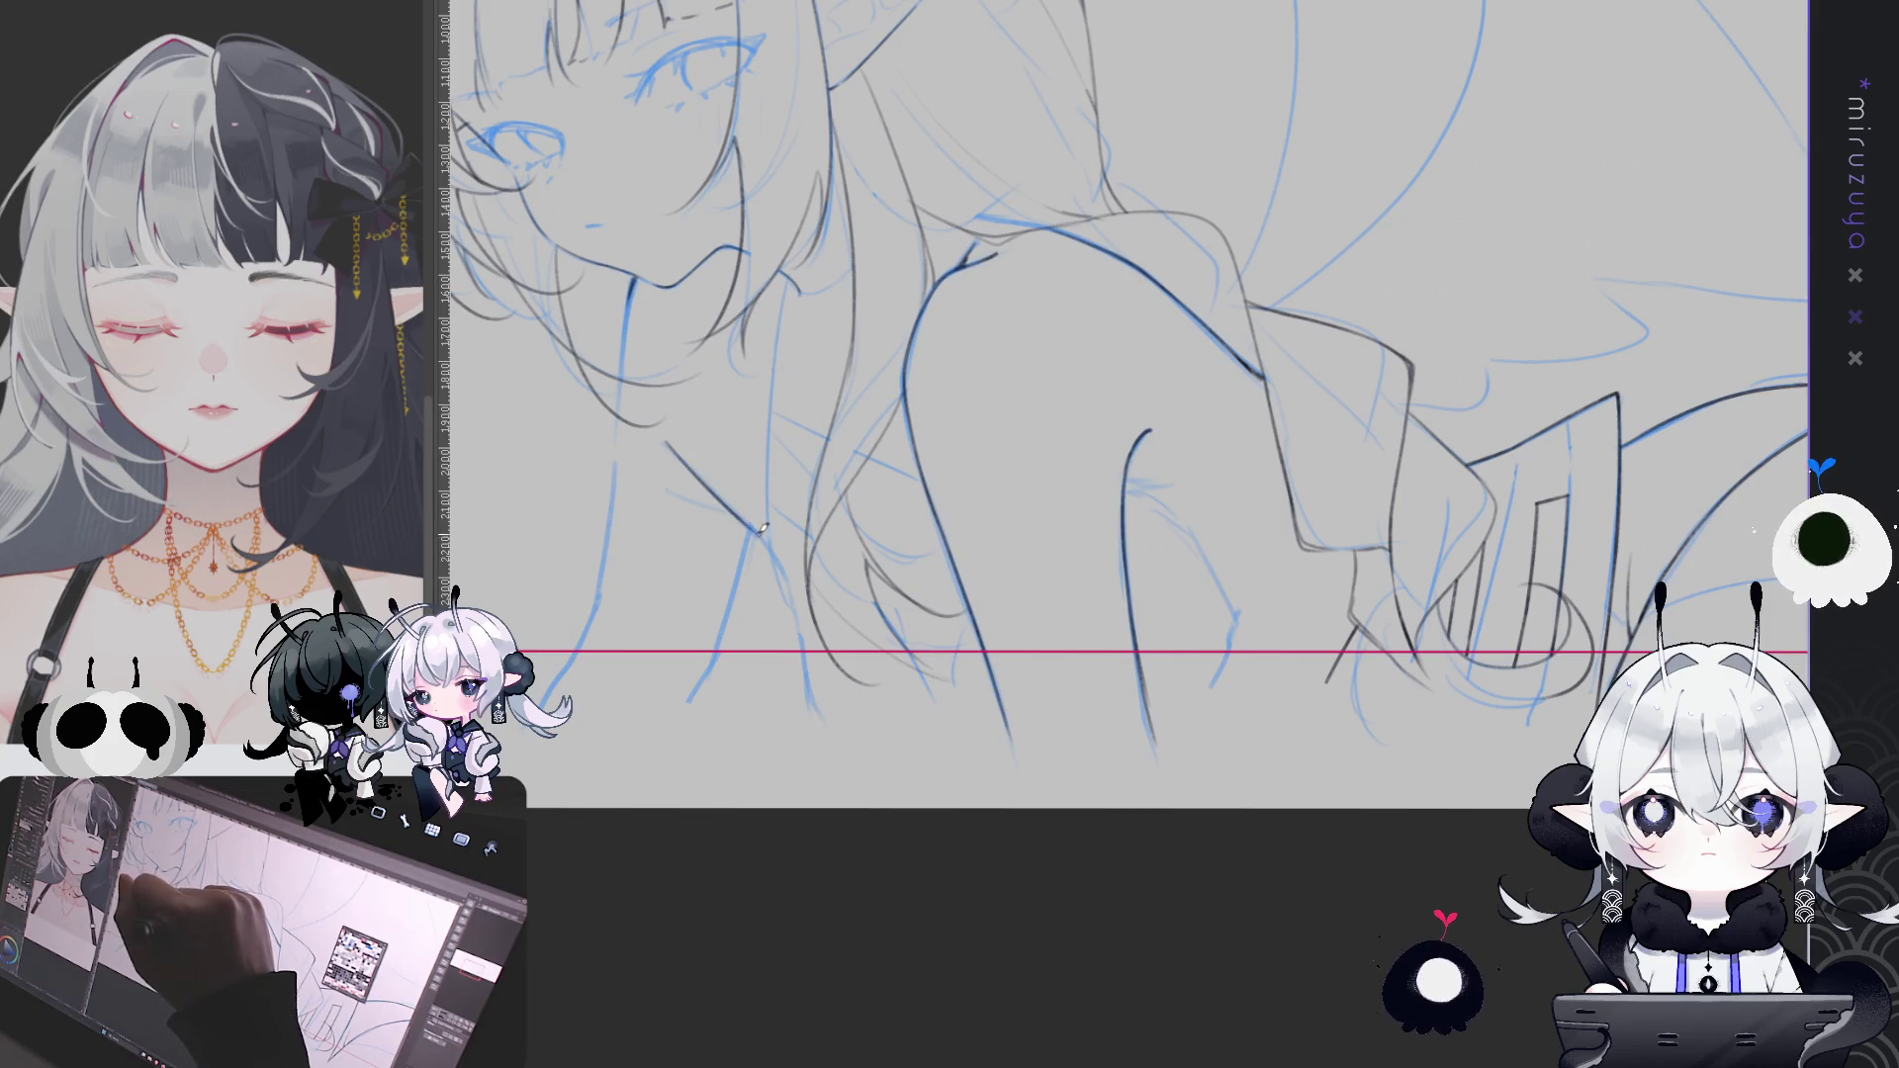
# Ink the upper arm's diagonal outline, extend it downward, and add a short sleeve stroke
pyautogui.moveTo(666, 444); pyautogui.dragTo(765, 532)
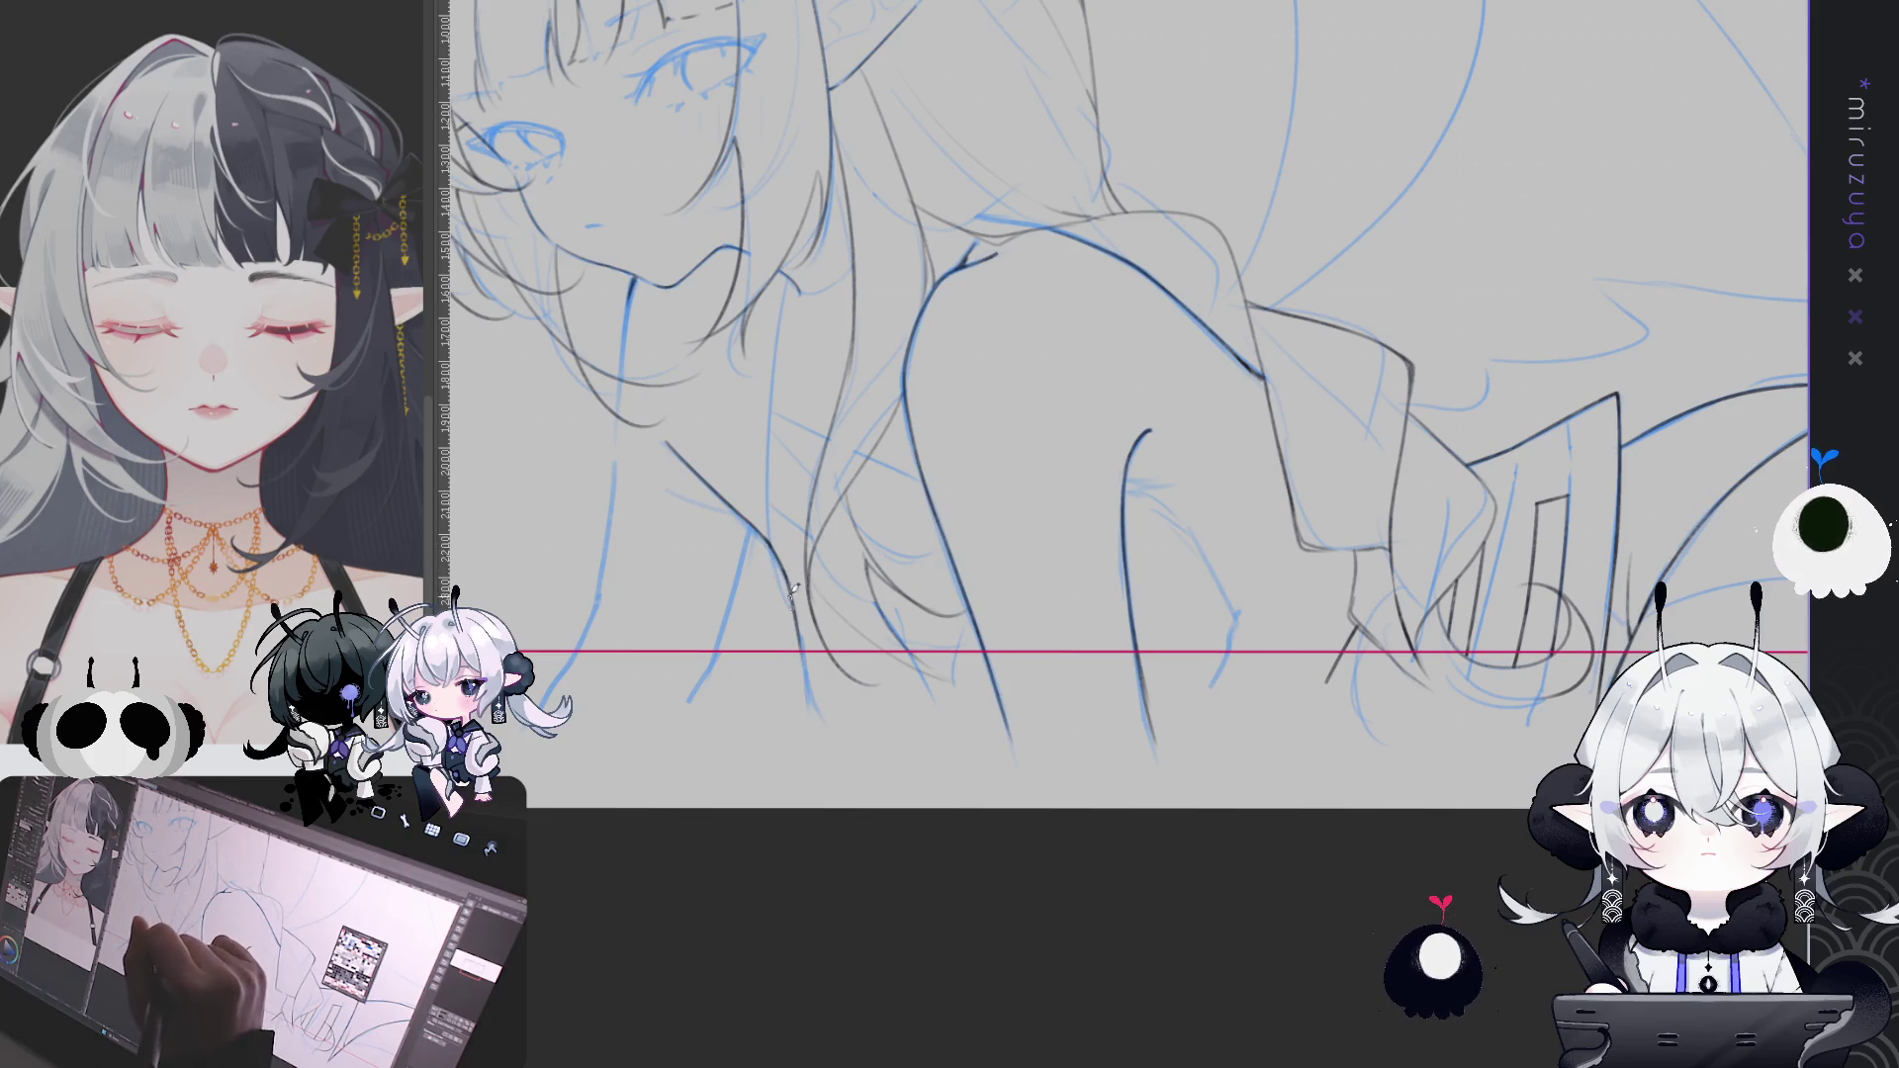
pyautogui.moveTo(791, 579); pyautogui.dragTo(817, 695)
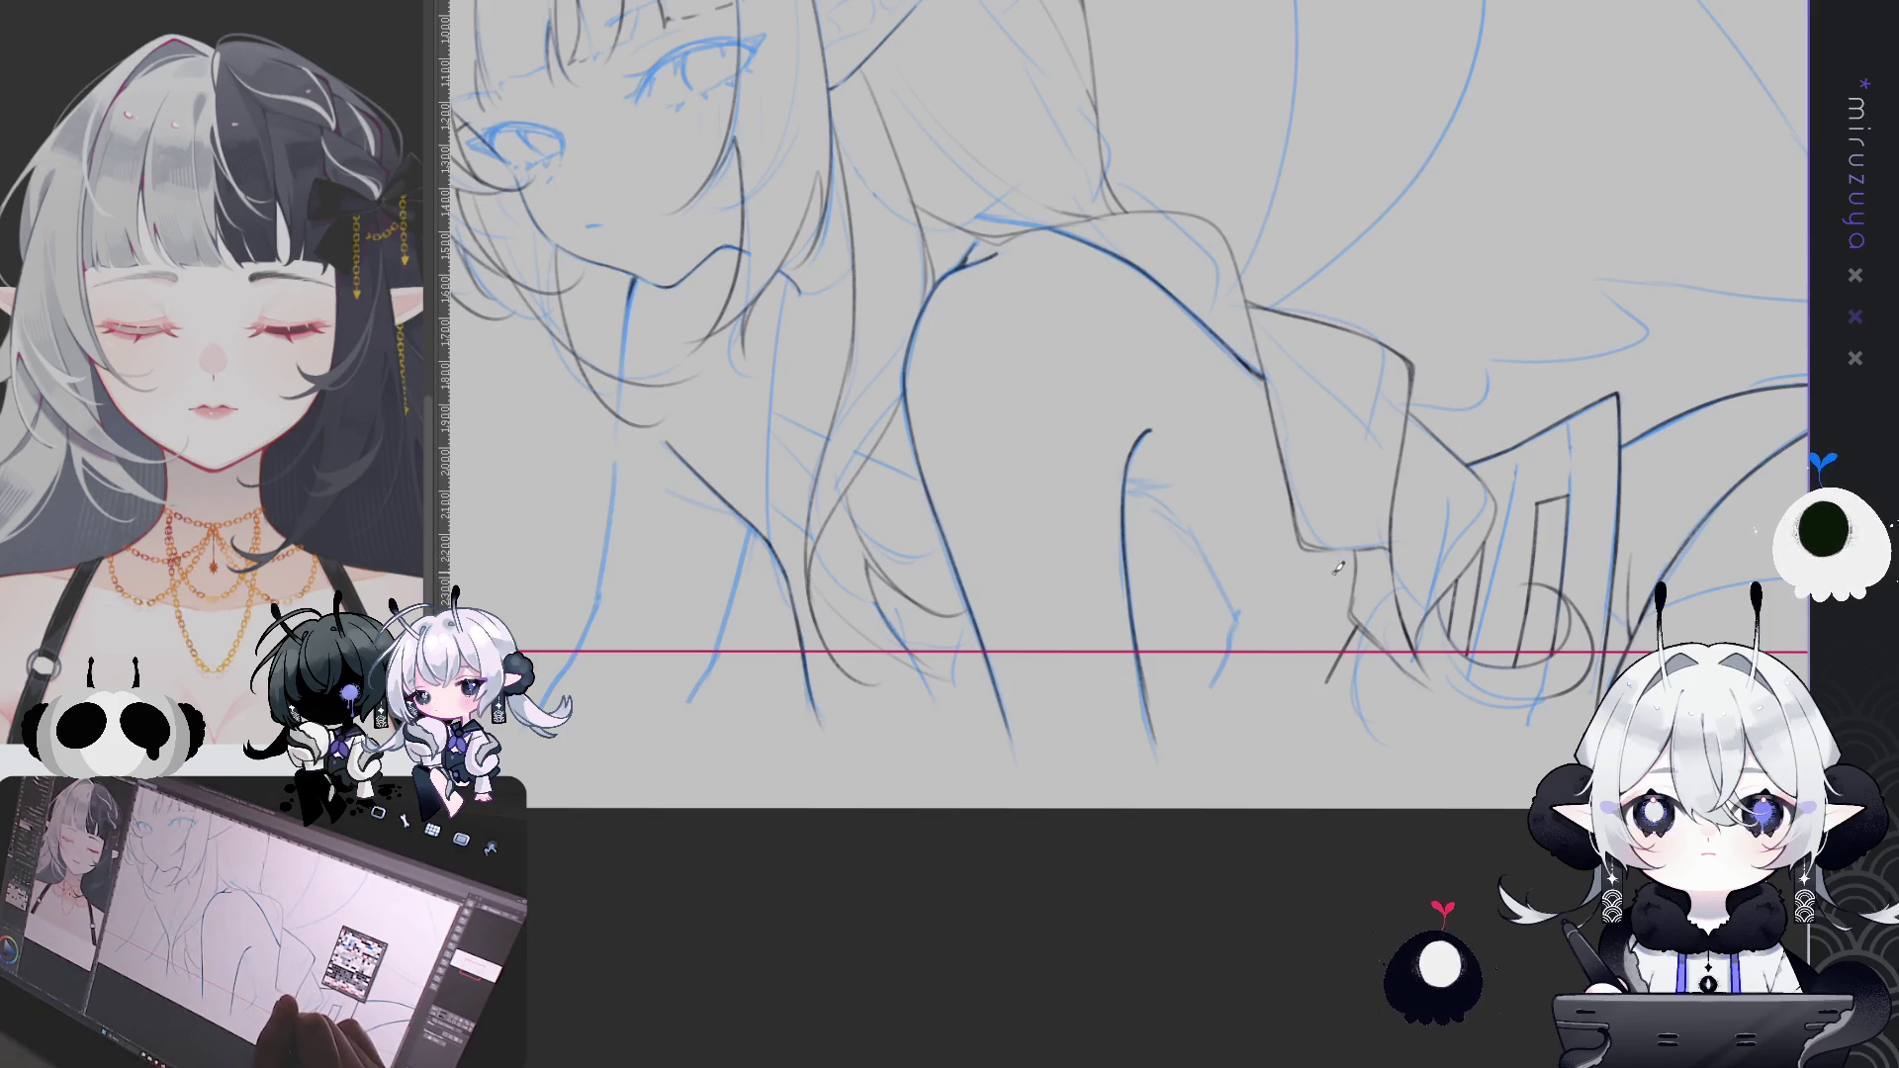
pyautogui.moveTo(1337, 567); pyautogui.dragTo(1249, 529)
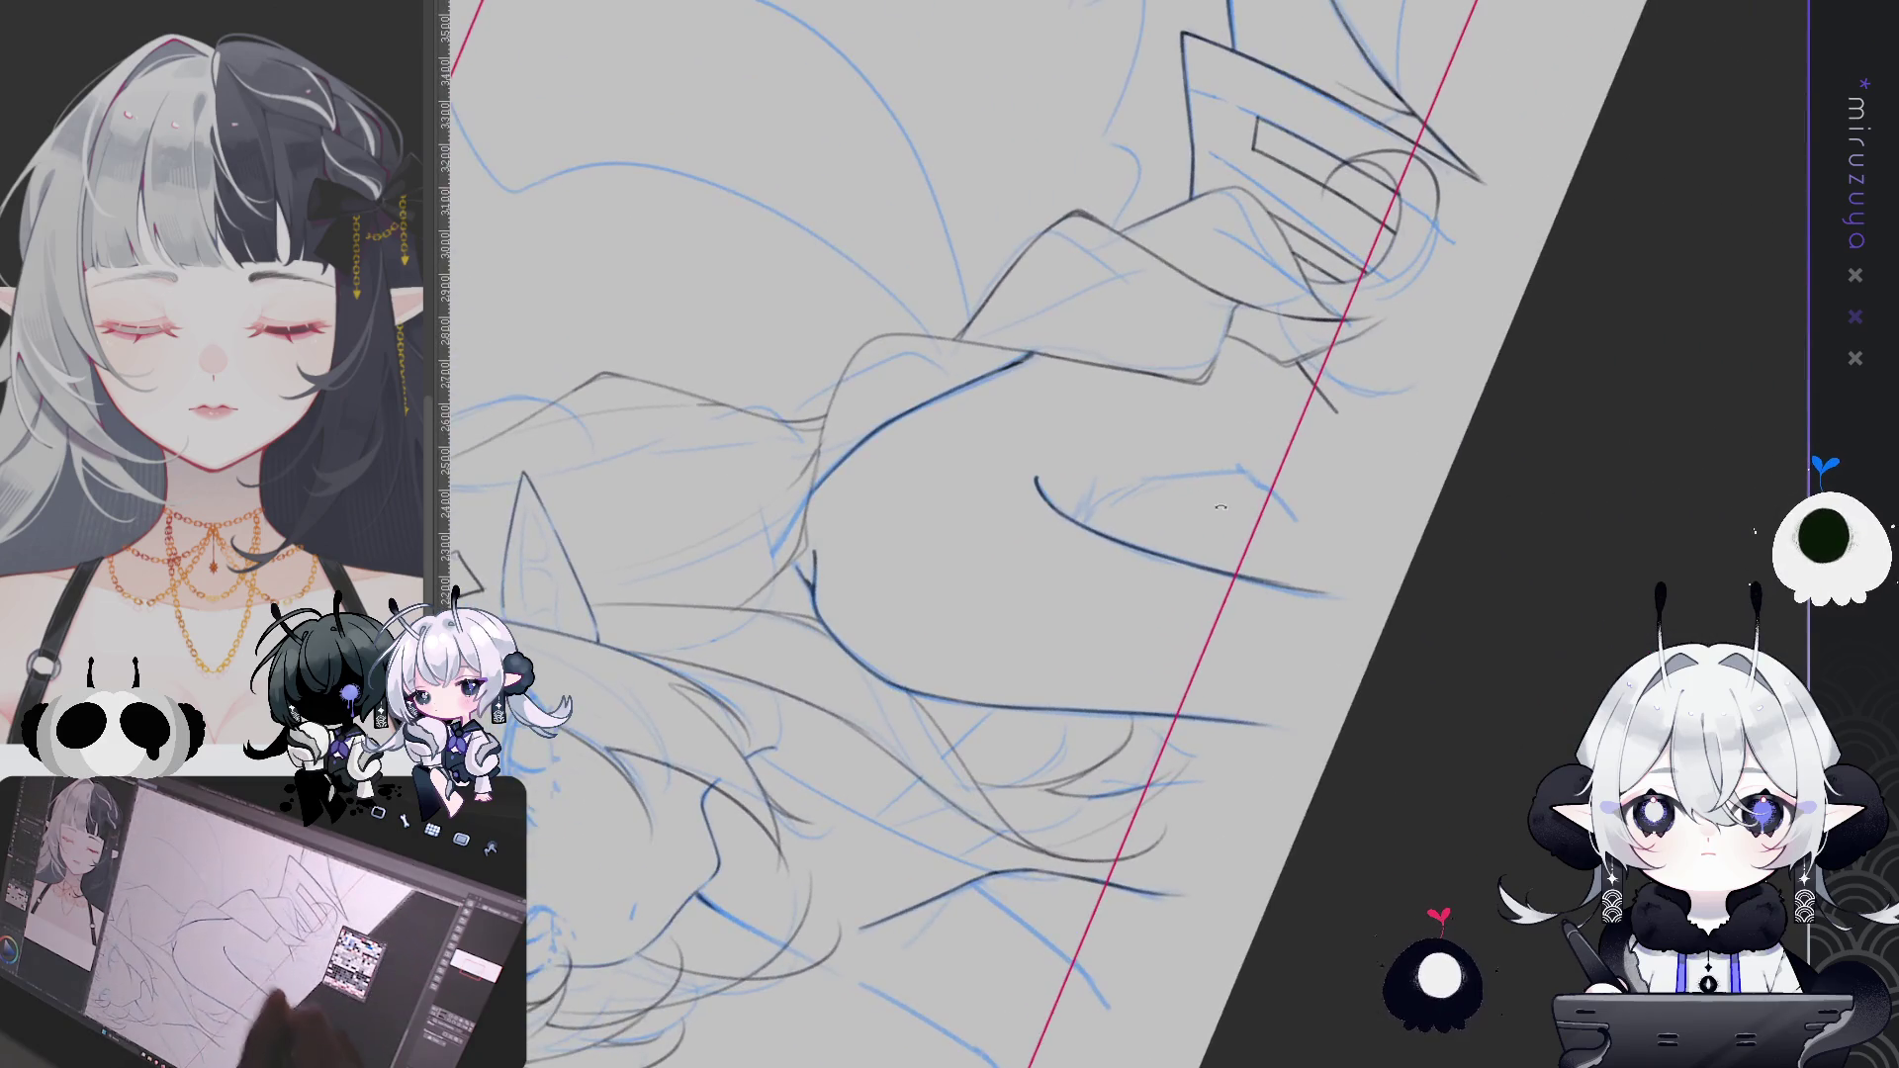
pyautogui.moveTo(1088, 482); pyautogui.dragTo(1077, 521)
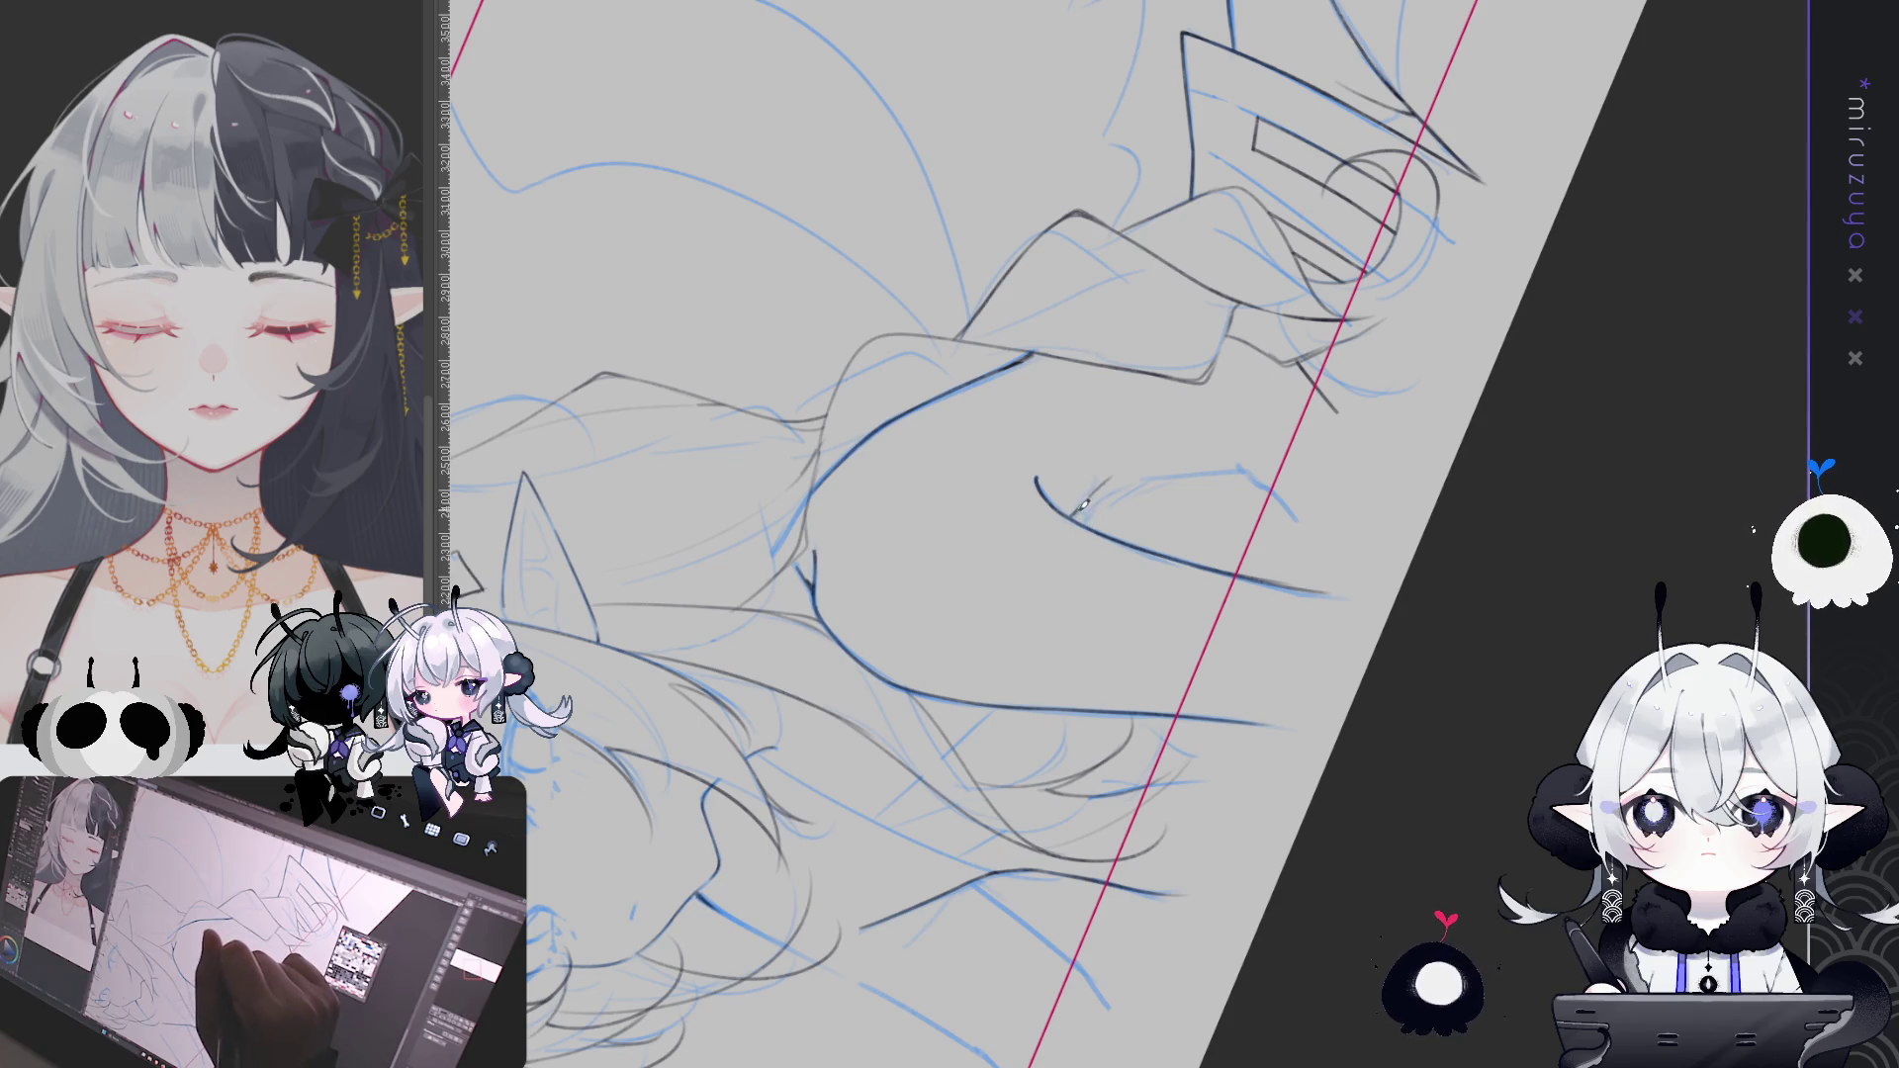
pyautogui.moveTo(1085, 503)
pyautogui.mouseDown()
pyautogui.moveTo(1181, 806)
pyautogui.moveTo(1160, 500)
pyautogui.mouseUp()
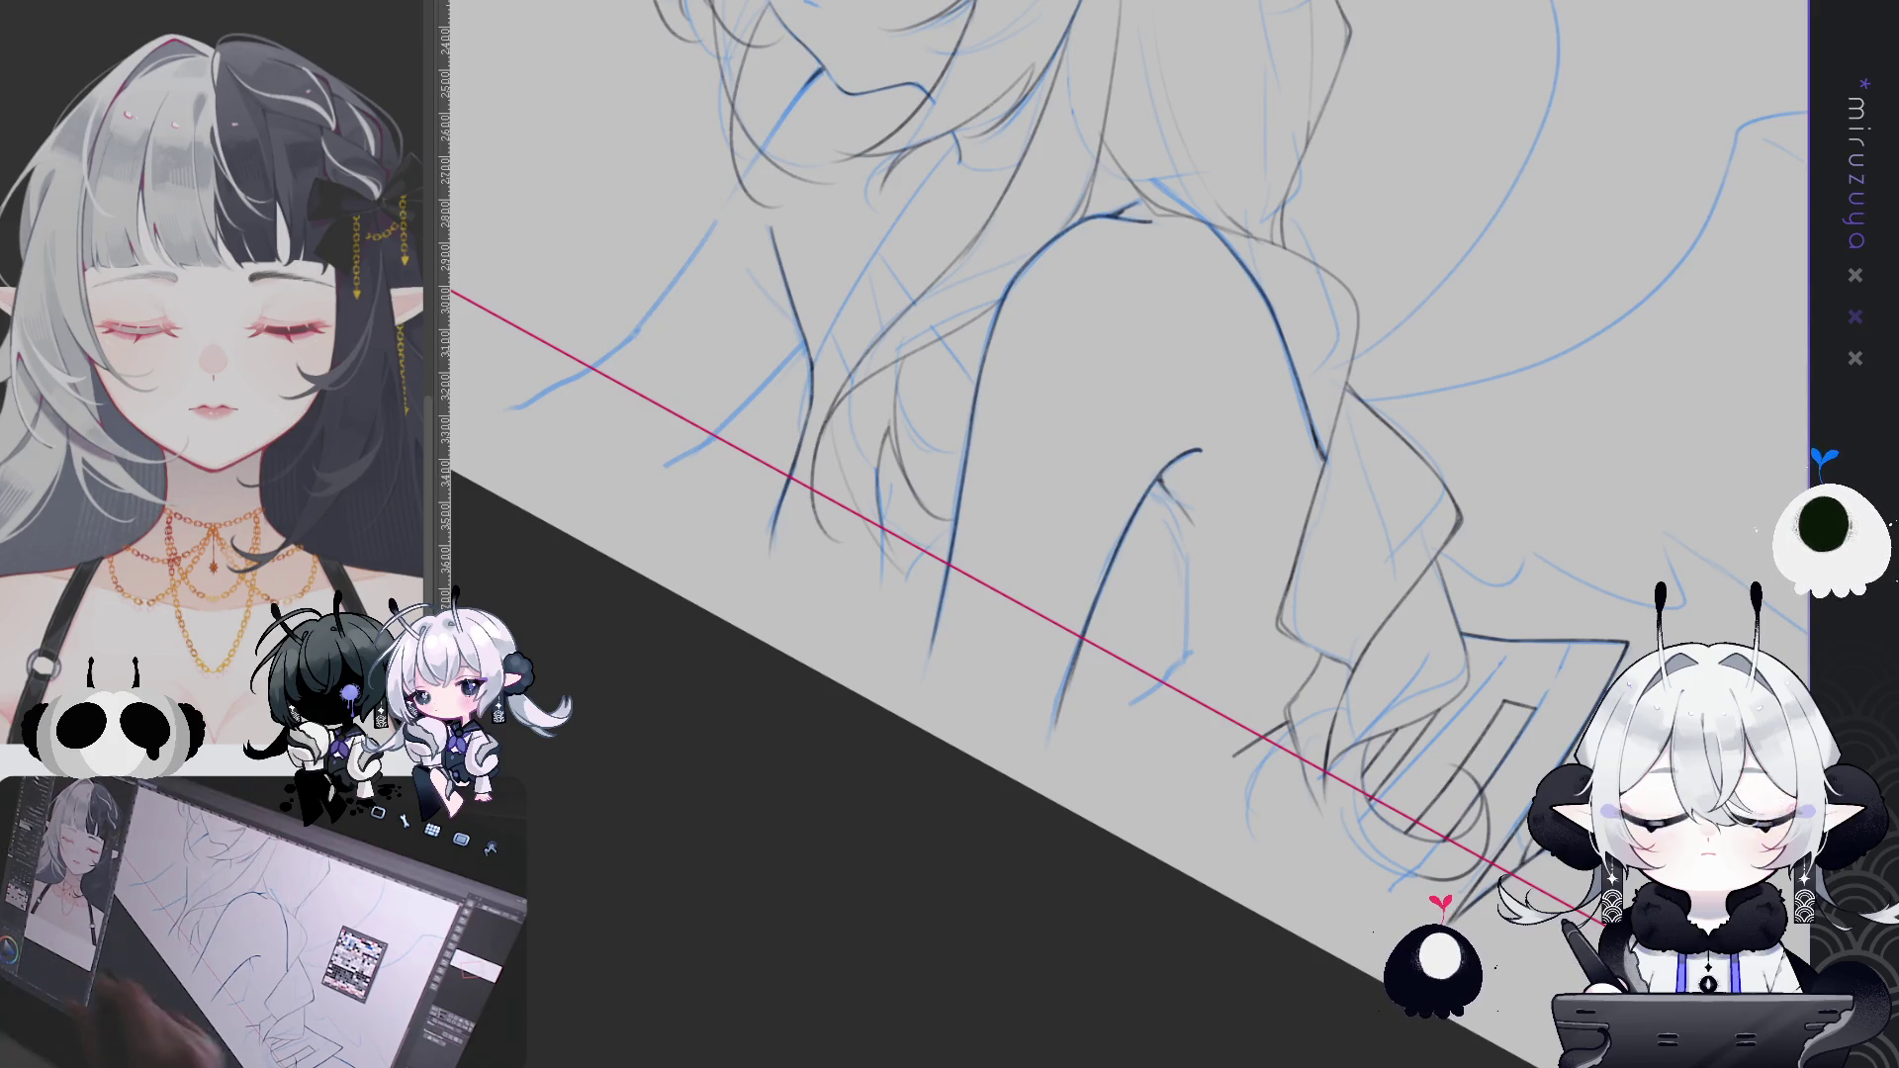
# Ink a long hair strand line falling beside the girl's face
pyautogui.moveTo(1338, 590)
pyautogui.mouseDown()
pyautogui.moveTo(1405, 676)
pyautogui.moveTo(1332, 762)
pyautogui.moveTo(1451, 707)
pyautogui.mouseUp()
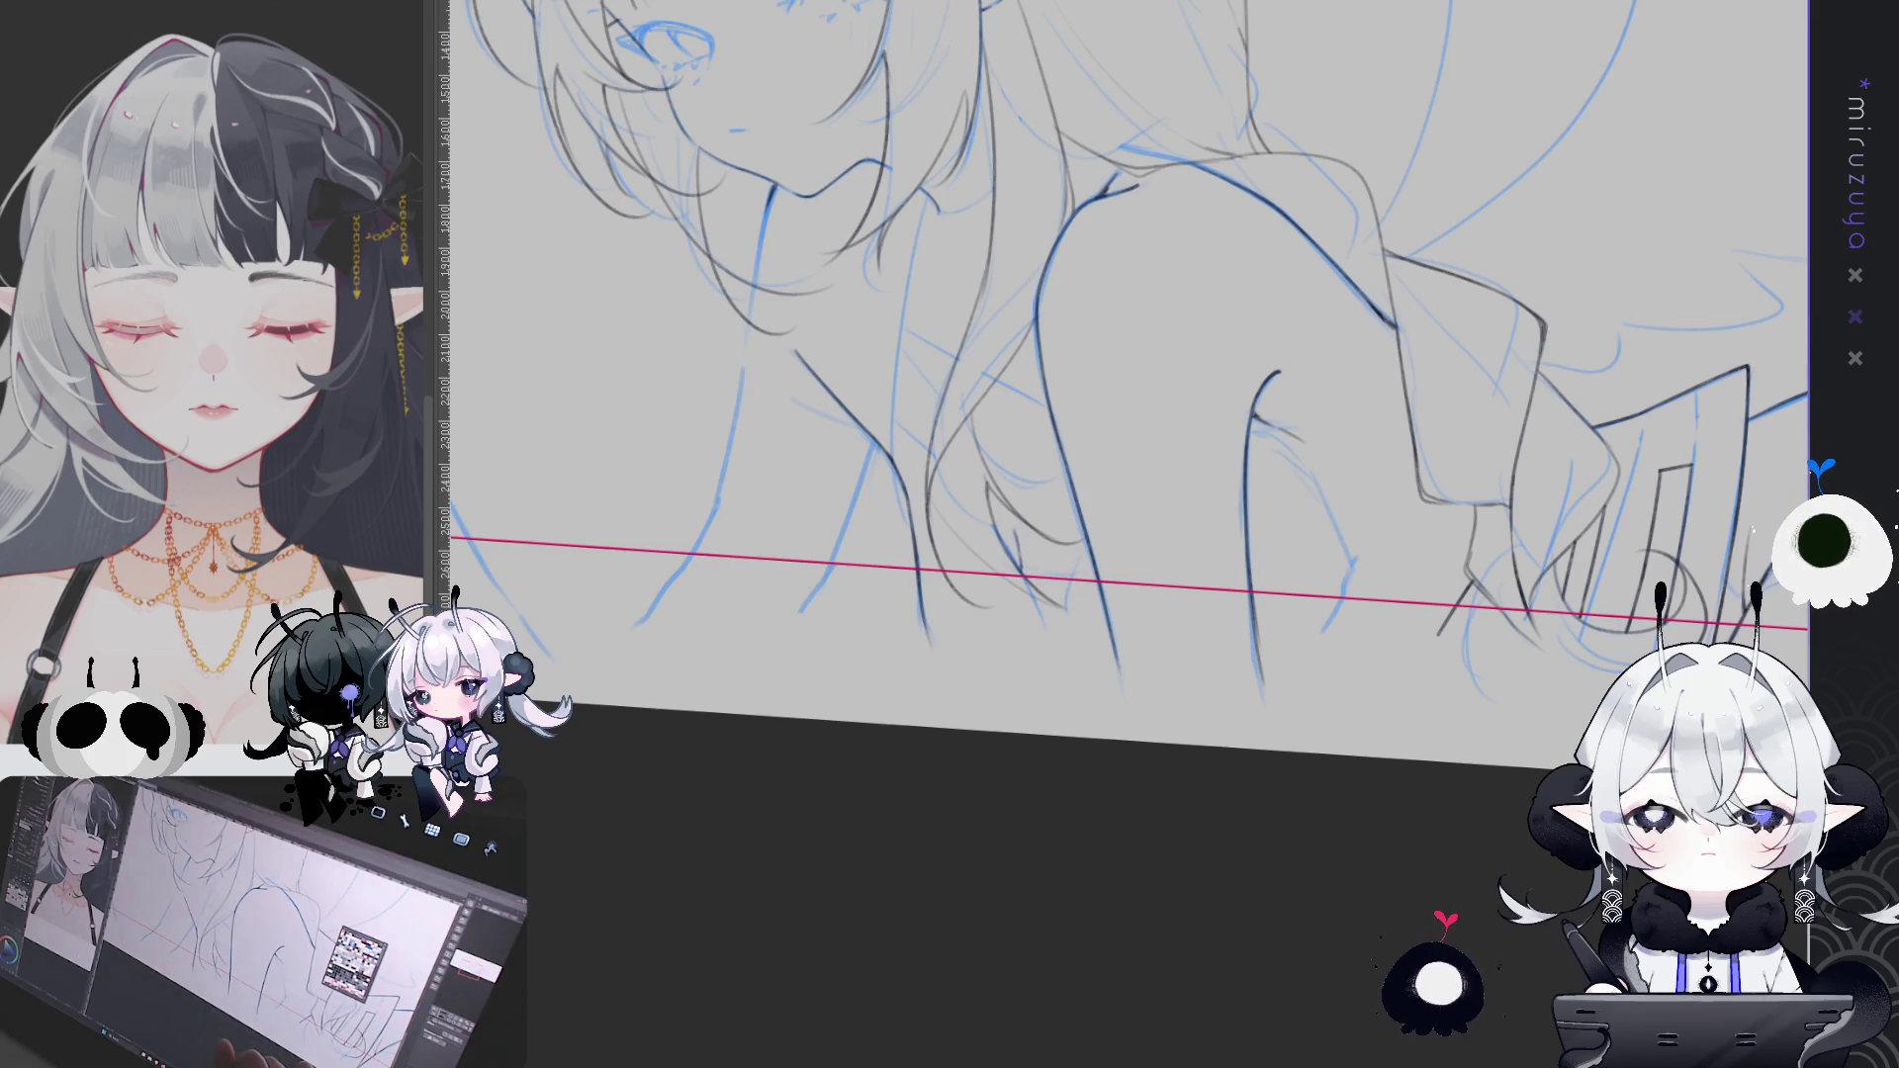
pyautogui.moveTo(1139, 536); pyautogui.dragTo(1128, 589)
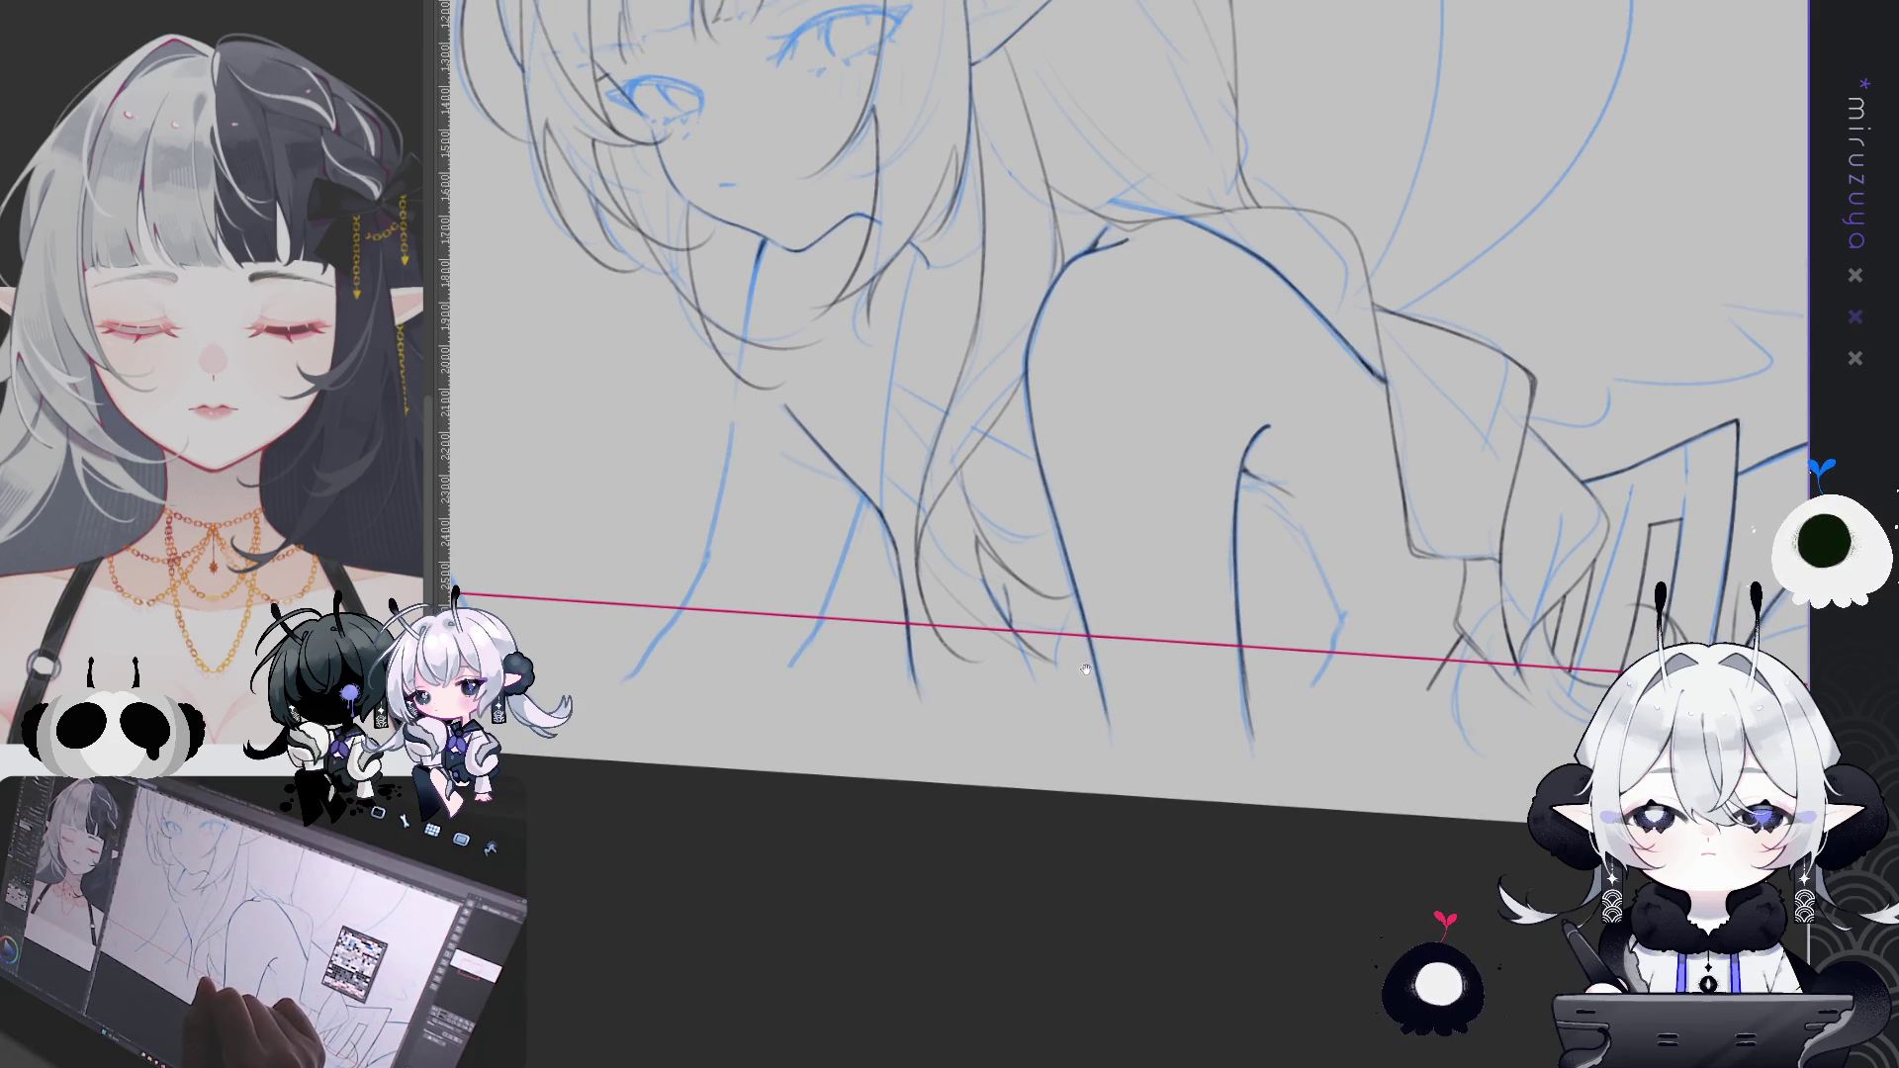
pyautogui.moveTo(1086, 669); pyautogui.dragTo(1100, 748)
pyautogui.moveTo(873, 904)
pyautogui.mouseDown()
pyautogui.moveTo(925, 925)
pyautogui.moveTo(979, 785)
pyautogui.mouseUp()
pyautogui.moveTo(912, 362)
pyautogui.mouseDown()
pyautogui.moveTo(893, 415)
pyautogui.moveTo(903, 616)
pyautogui.mouseUp()
pyautogui.moveTo(893, 420); pyautogui.dragTo(902, 616)
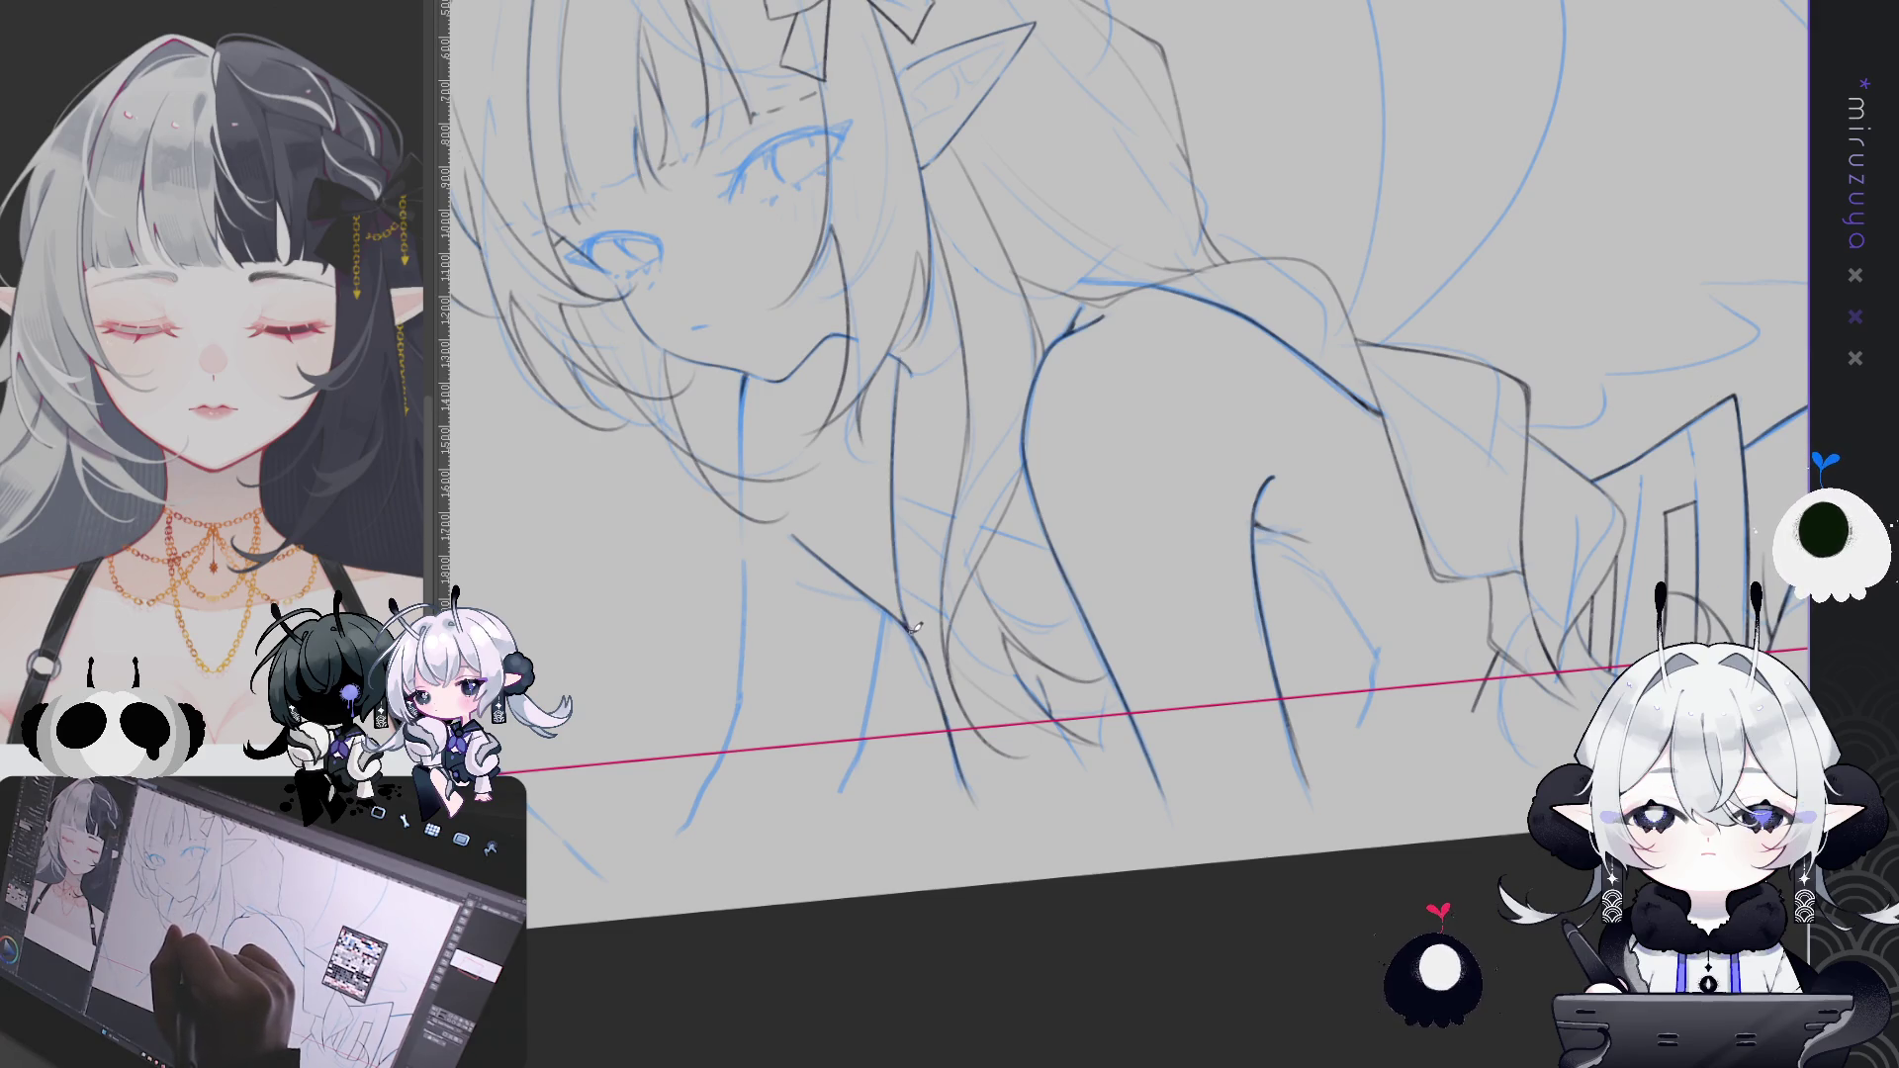
# With the view mirrored, redraw the neck line as one long stroke and add a strand beside it
pyautogui.hotkey('ctrl', '@')
pyautogui.press('h')
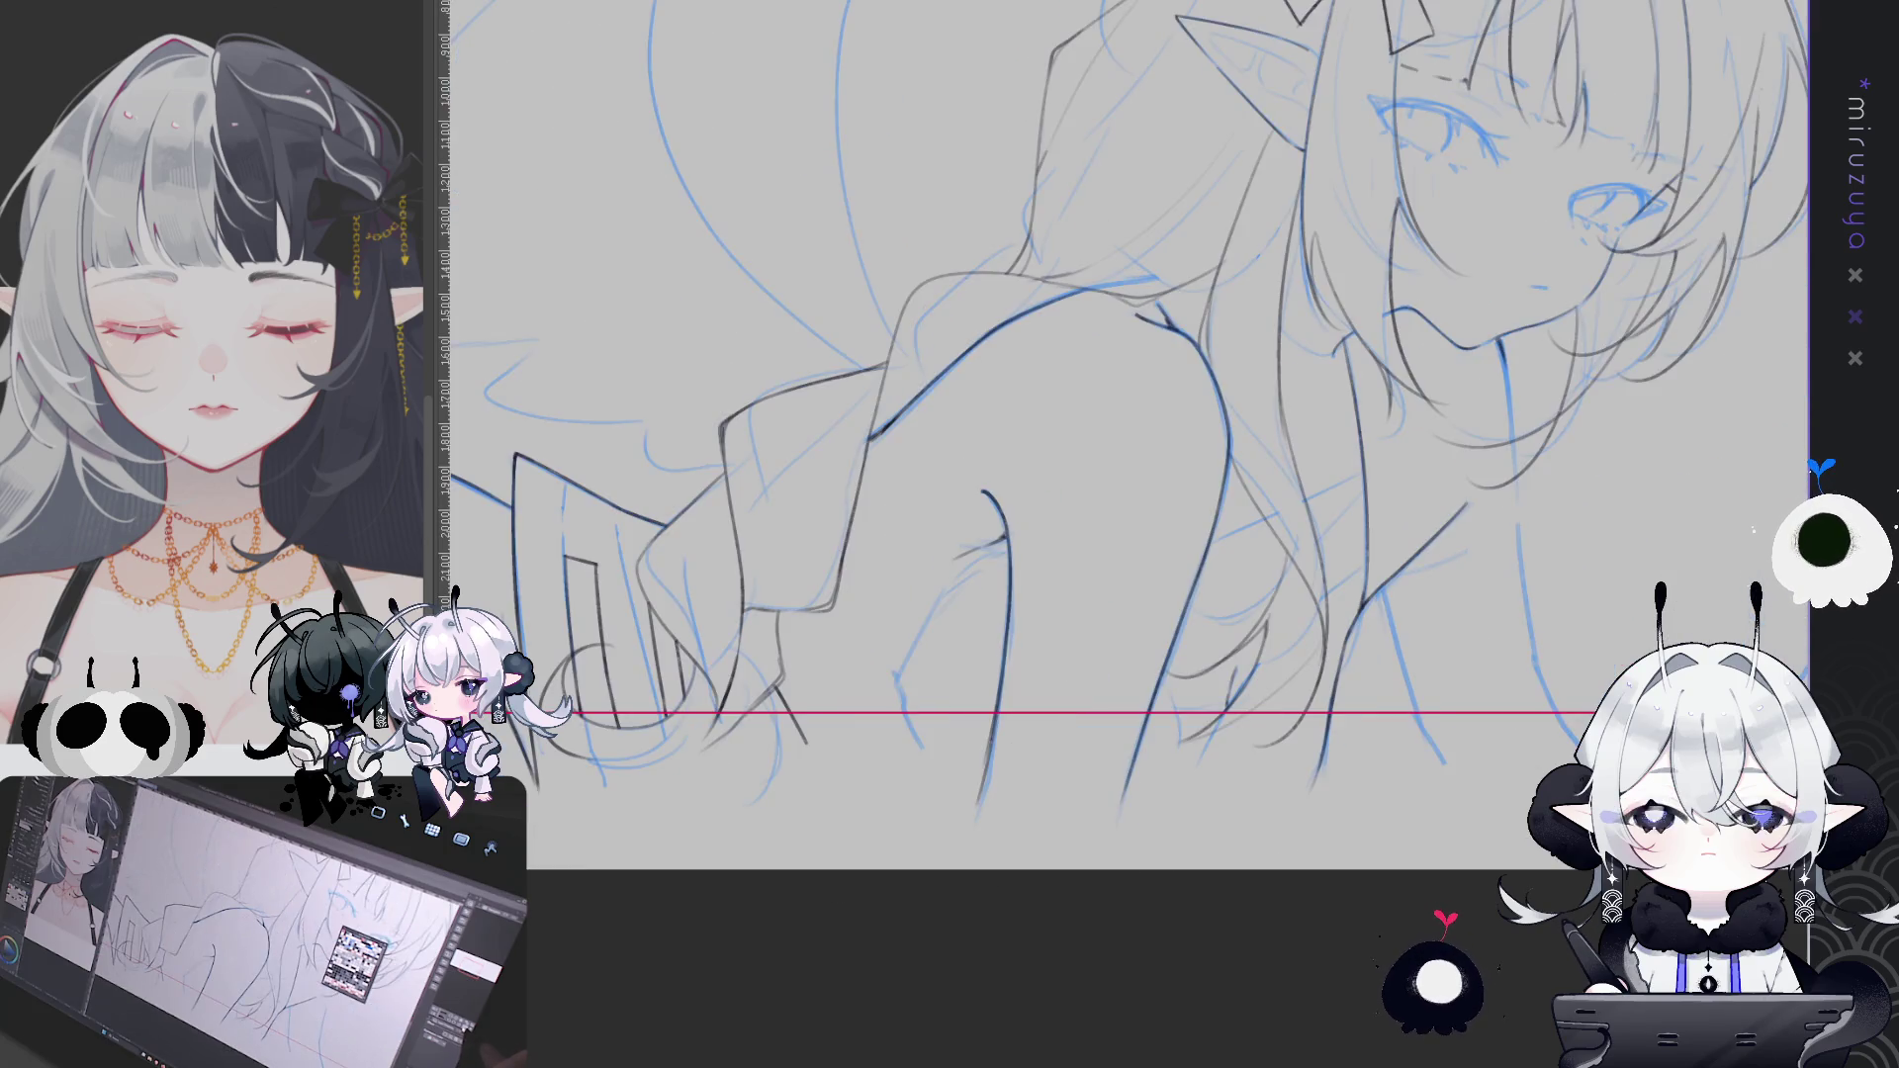
pyautogui.moveTo(1532, 551); pyautogui.dragTo(1167, 551)
pyautogui.hotkey('ctrl', 'z')
pyautogui.moveTo(1138, 356); pyautogui.dragTo(1163, 638)
pyautogui.moveTo(1153, 554); pyautogui.dragTo(1177, 698)
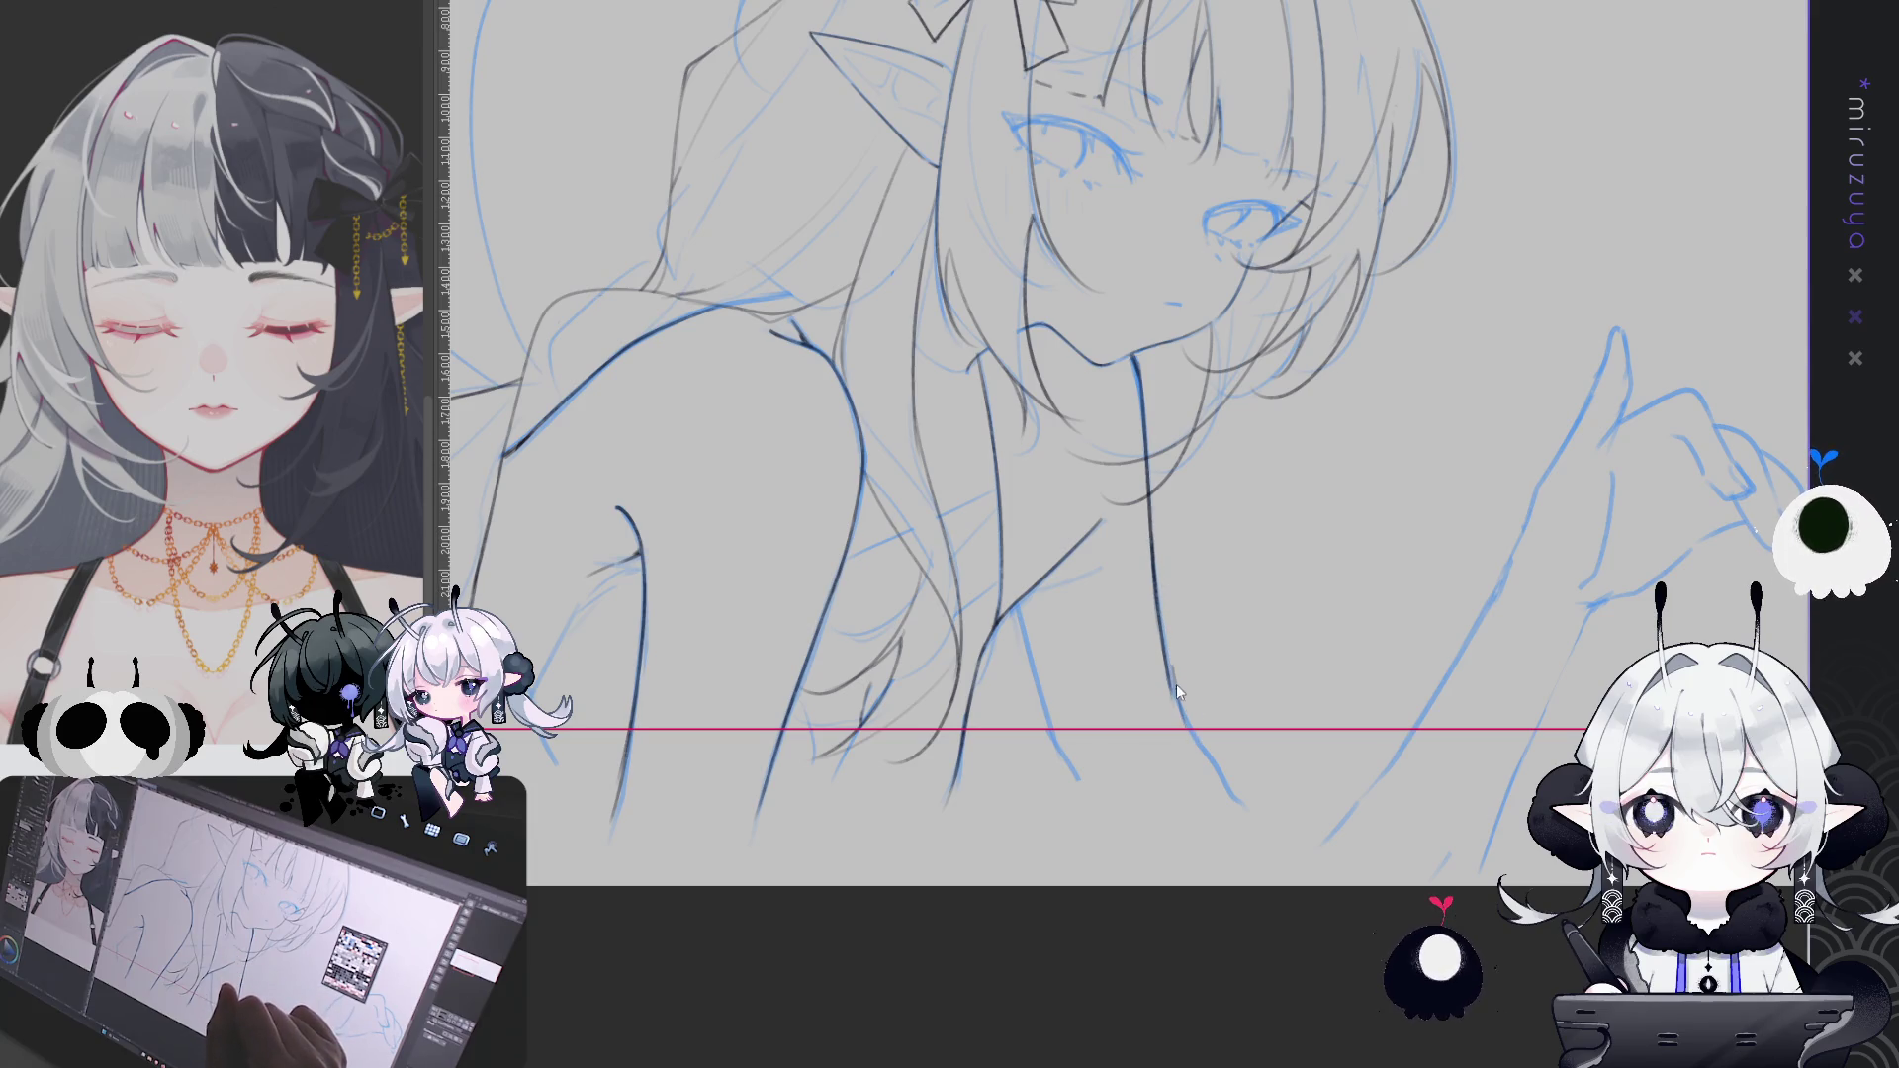
pyautogui.moveTo(1175, 672); pyautogui.dragTo(1201, 761)
pyautogui.moveTo(1019, 600); pyautogui.dragTo(1078, 786)
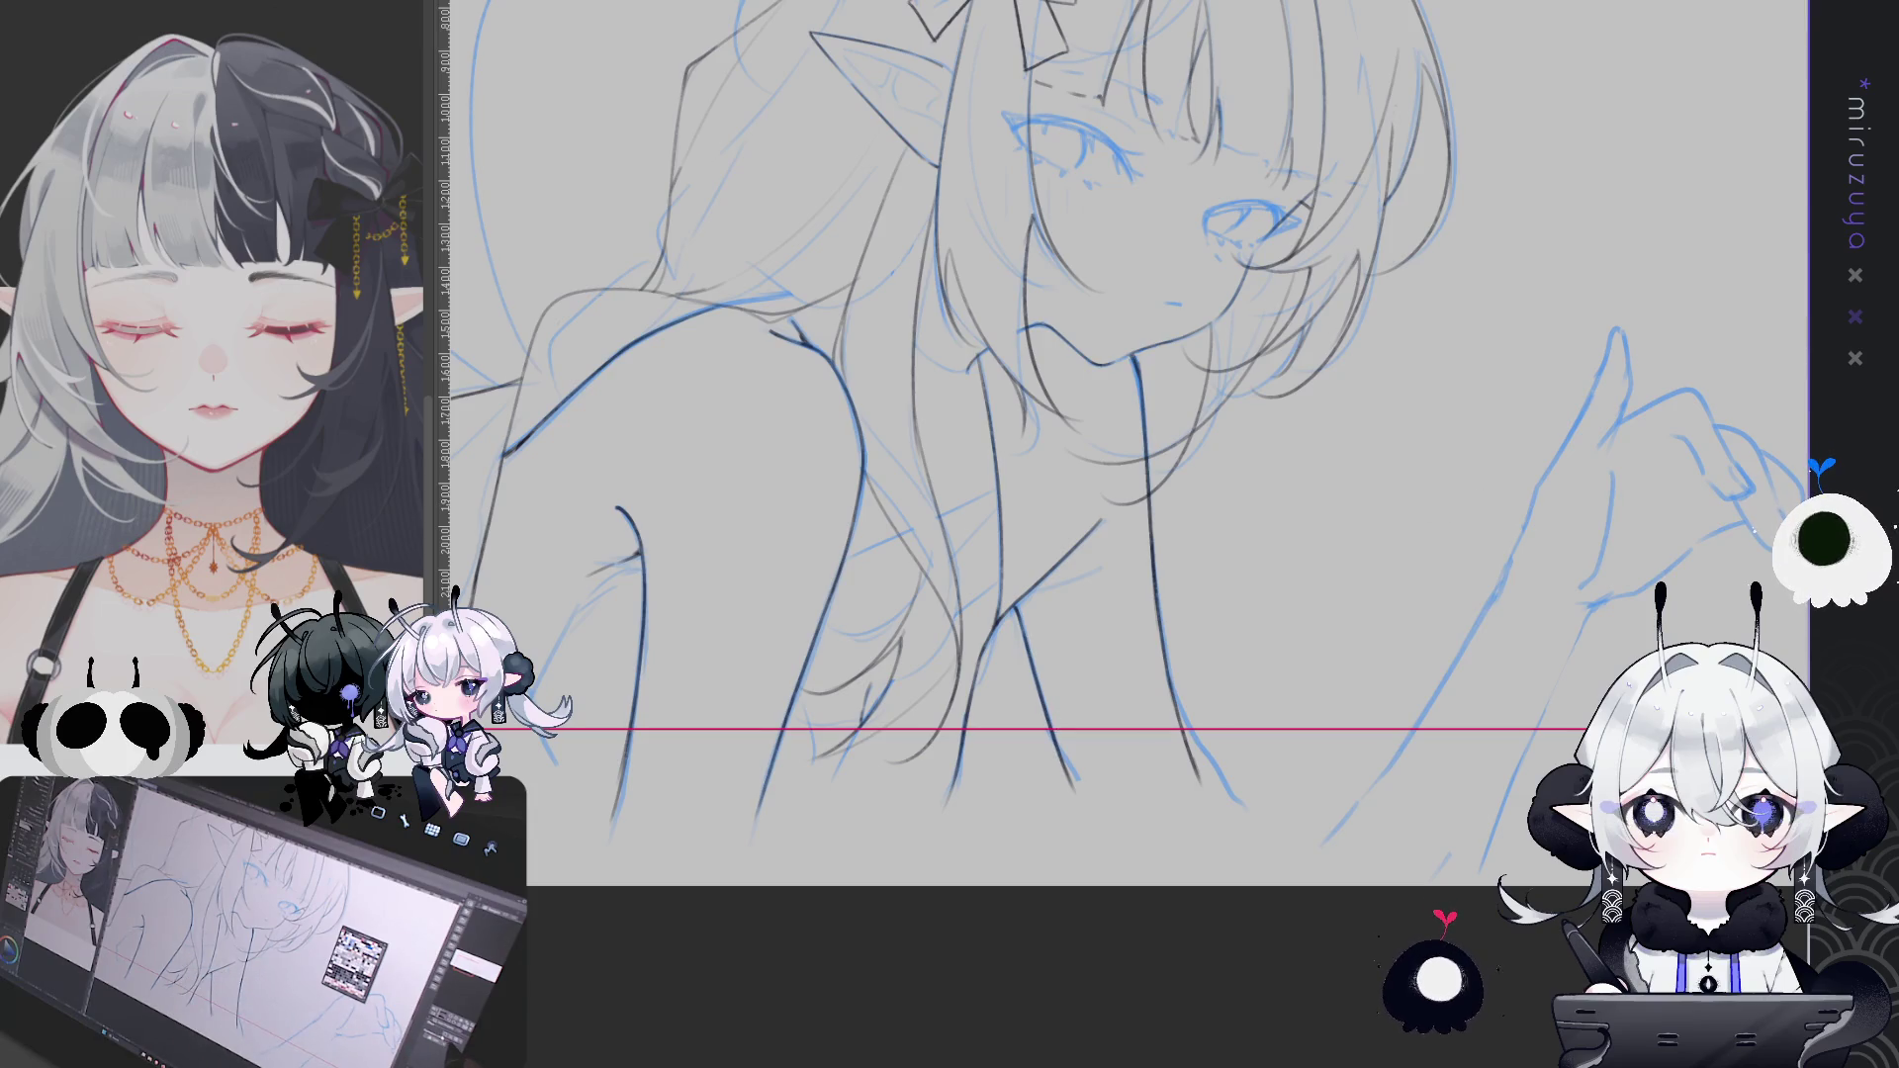
pyautogui.press('h')
pyautogui.moveTo(1137, 445)
pyautogui.mouseDown()
pyautogui.moveTo(1086, 575)
pyautogui.moveTo(1113, 654)
pyautogui.mouseUp()
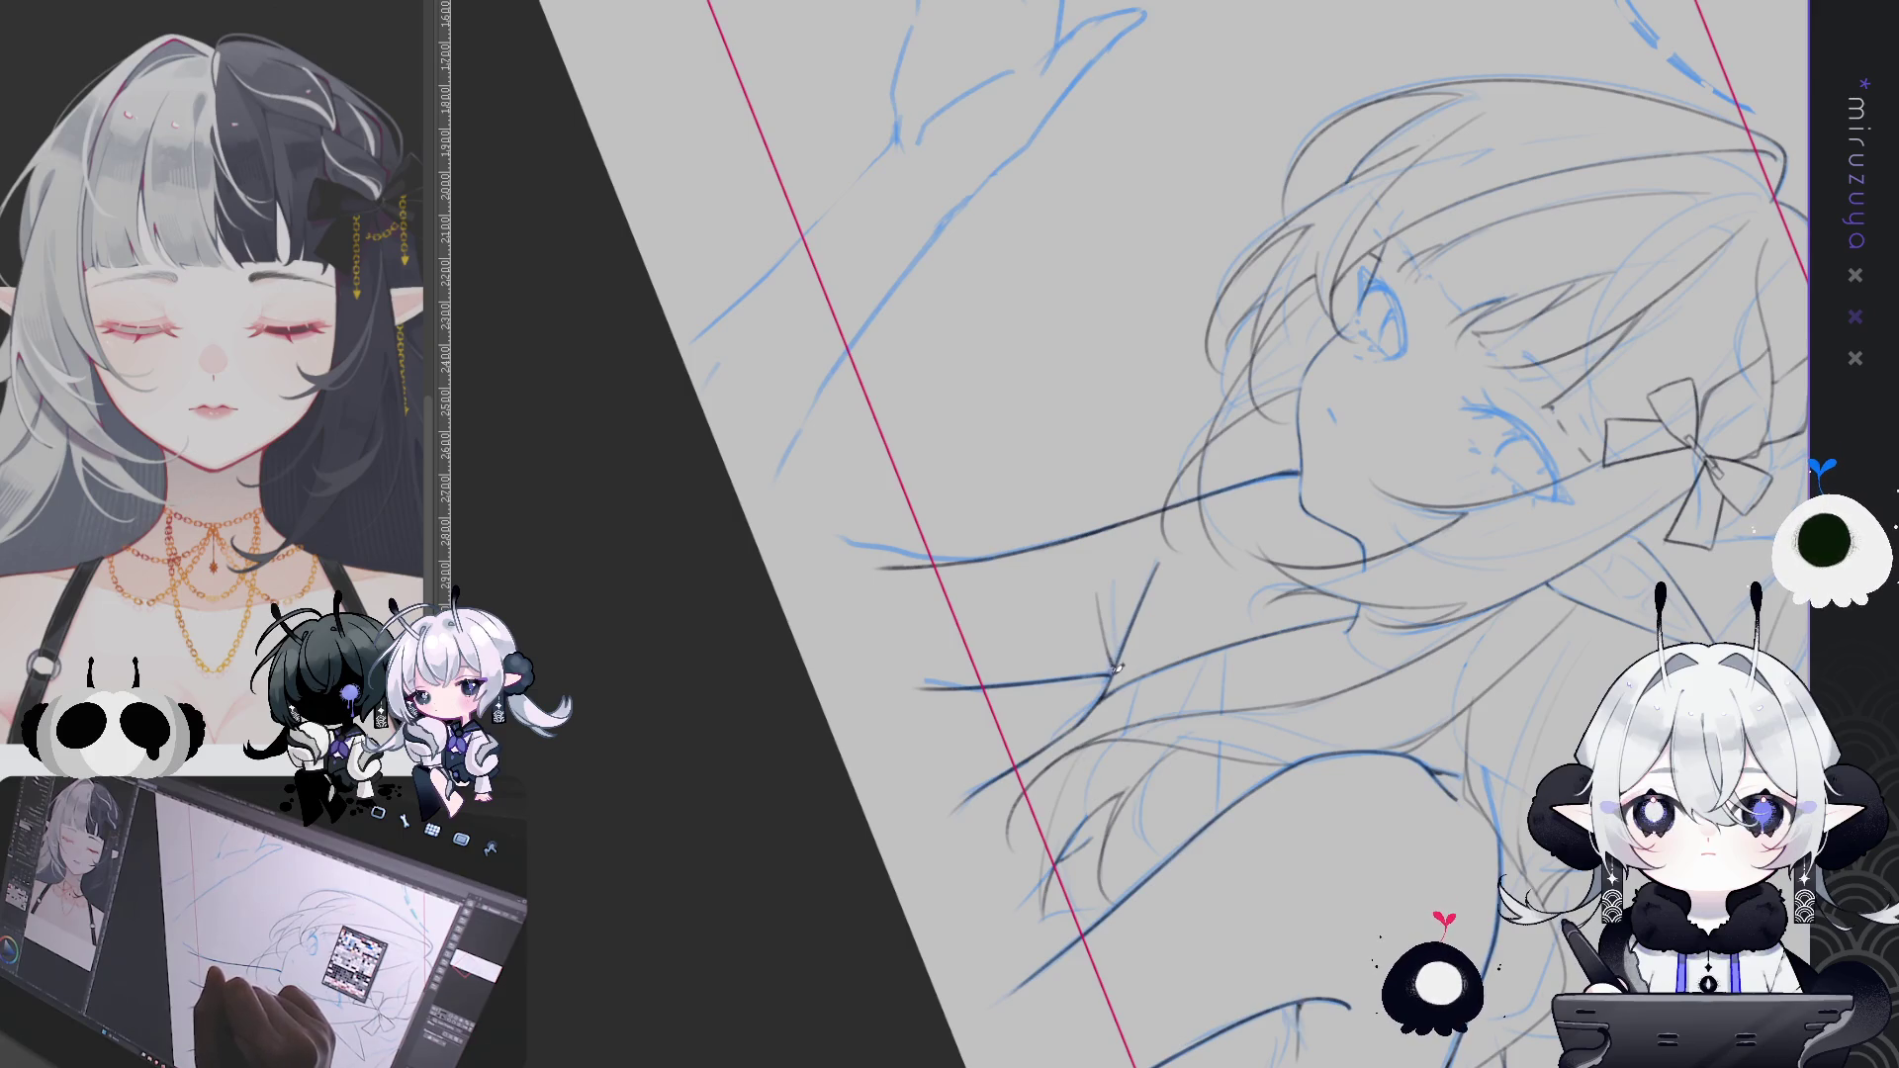
# Level the rotated view, zoom in, and centre the girl's face, bow and pointed ear
pyautogui.moveTo(1116, 659); pyautogui.dragTo(1209, 940)
pyautogui.hotkey('ctrl', '@')
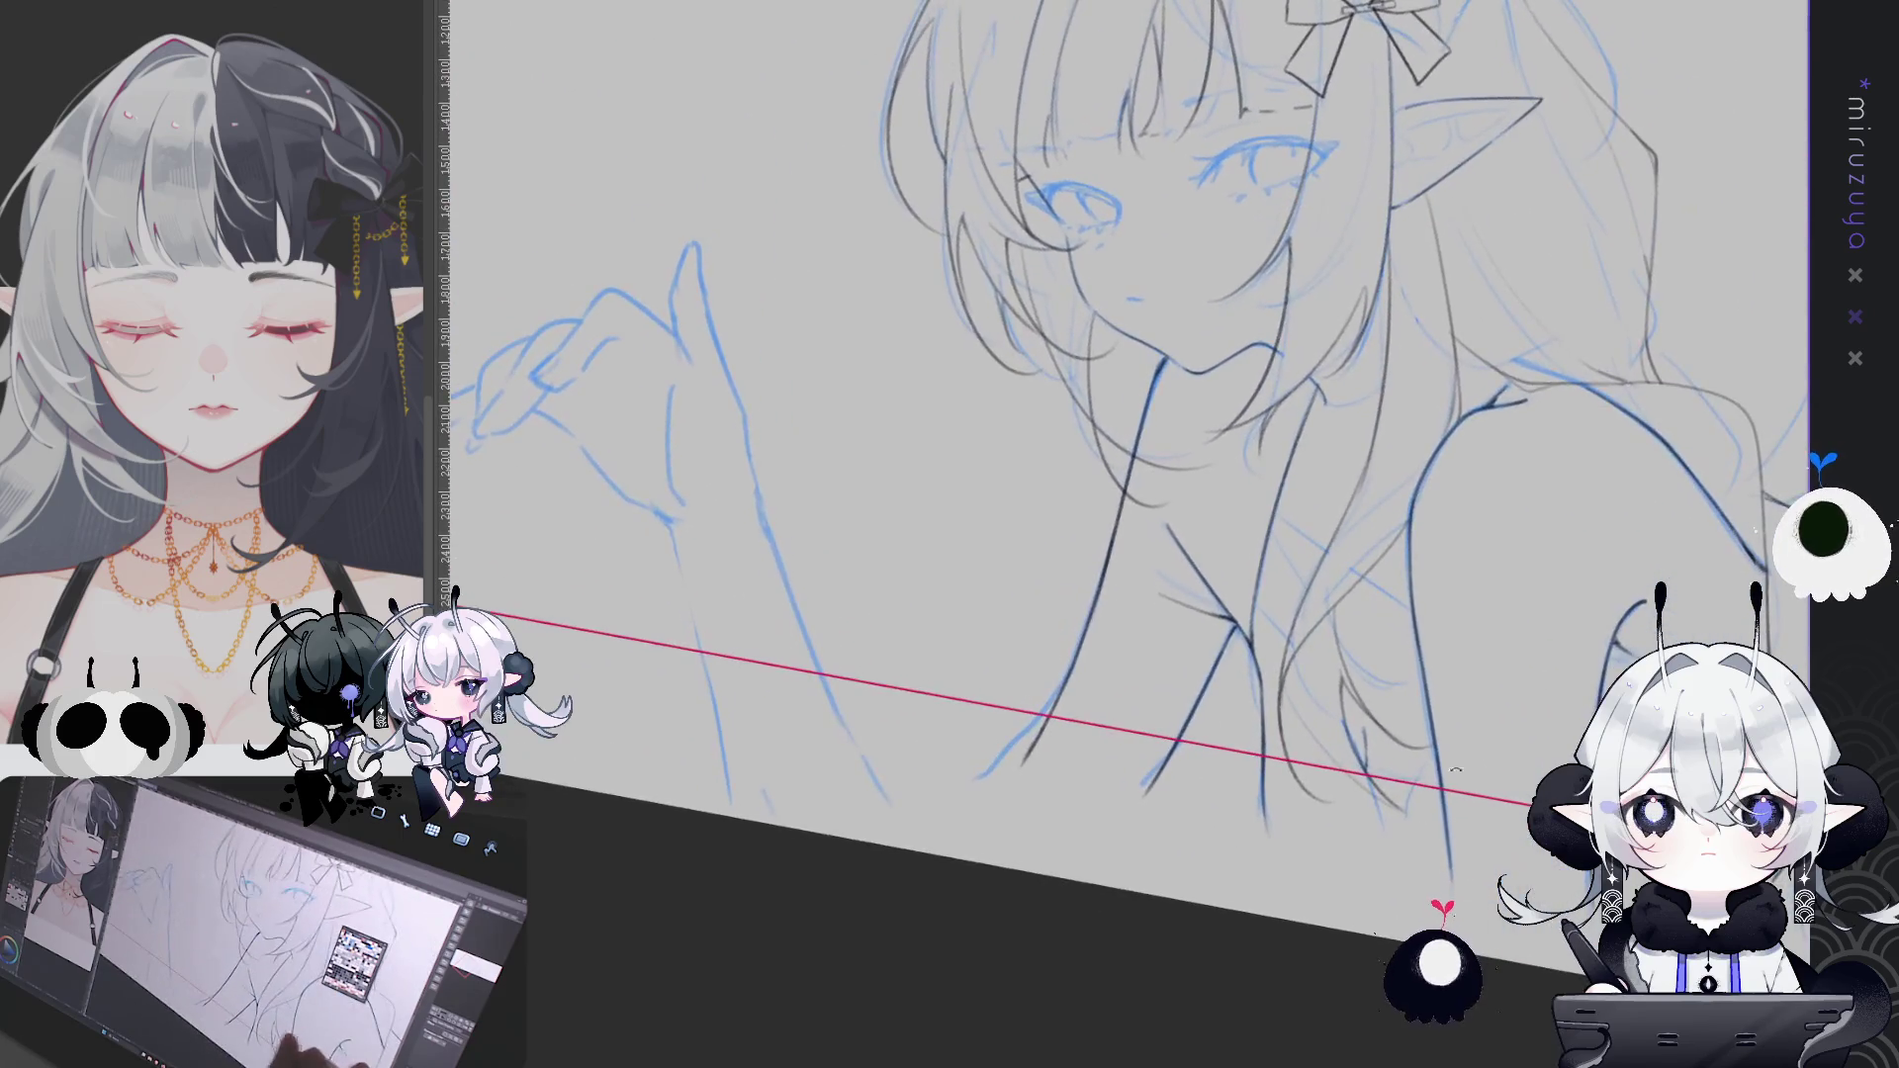
pyautogui.scroll(2, 1123, 444)
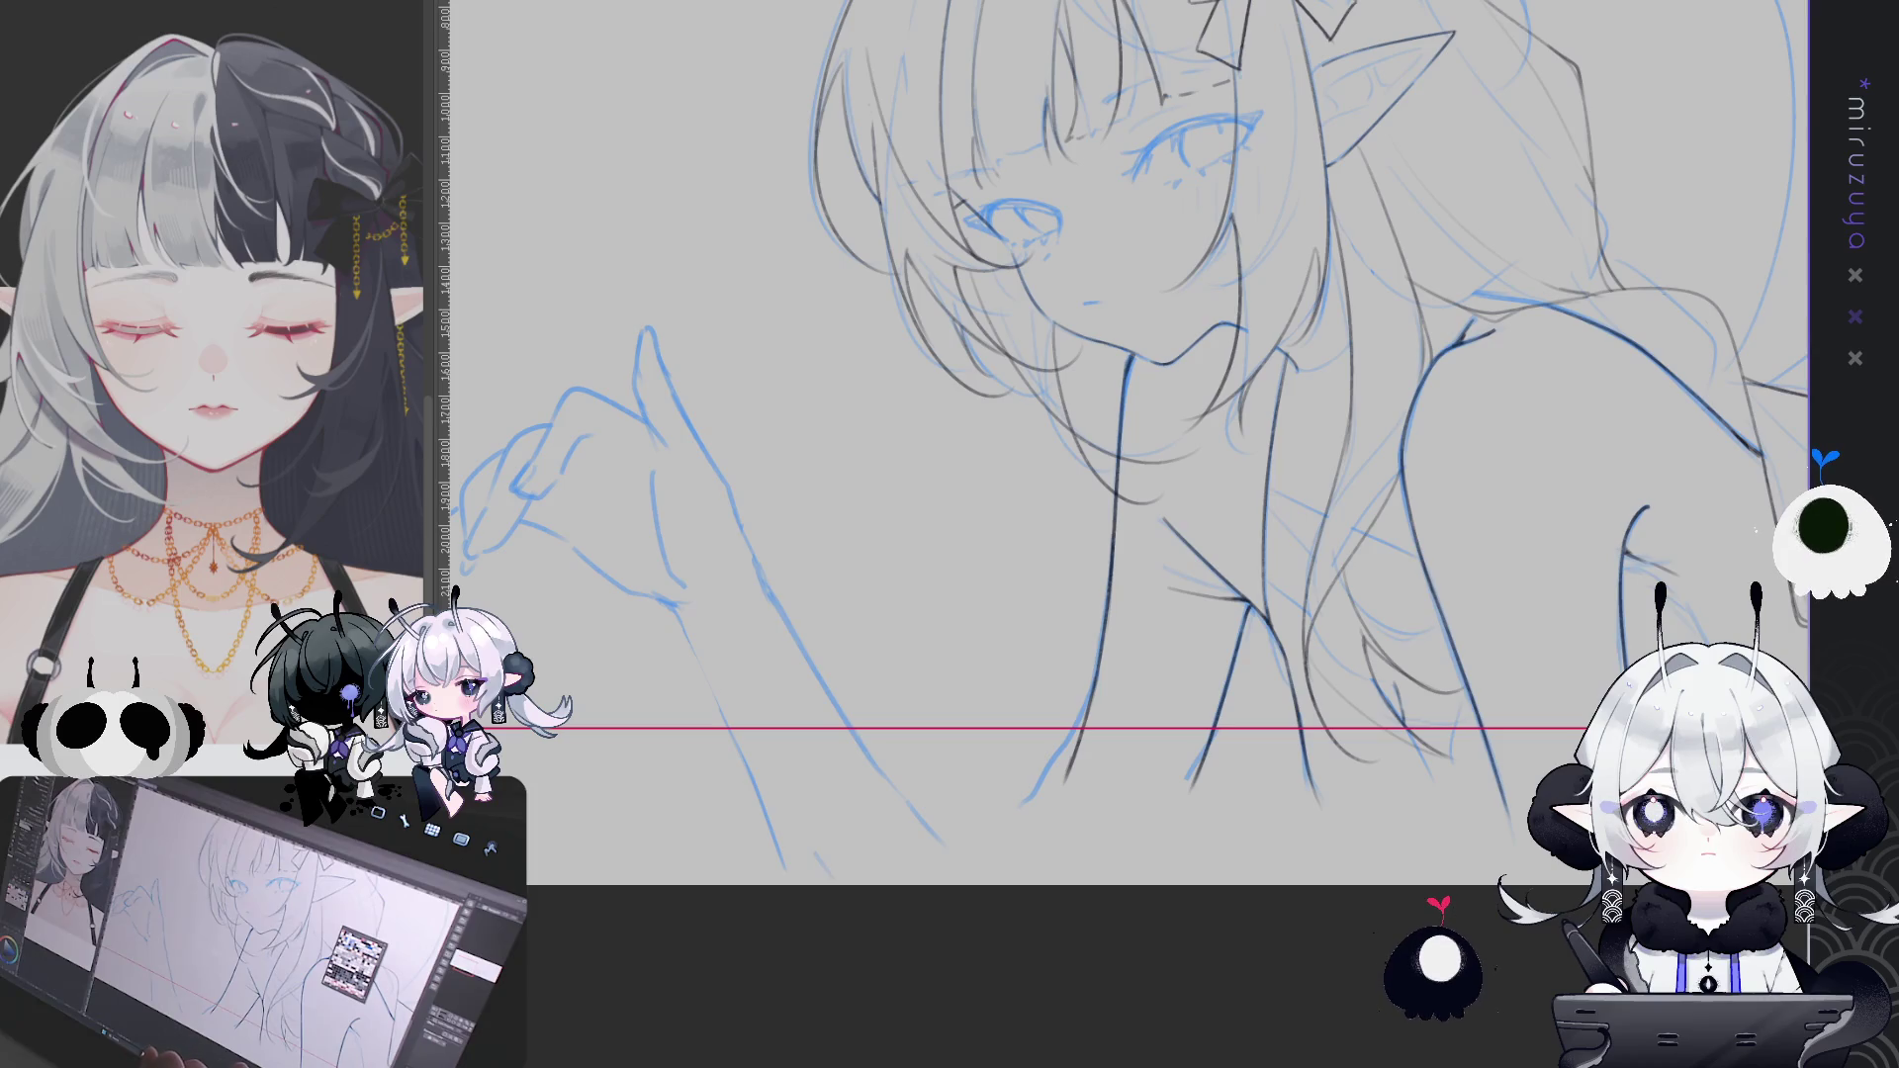
pyautogui.moveTo(1427, 755); pyautogui.dragTo(1218, 816)
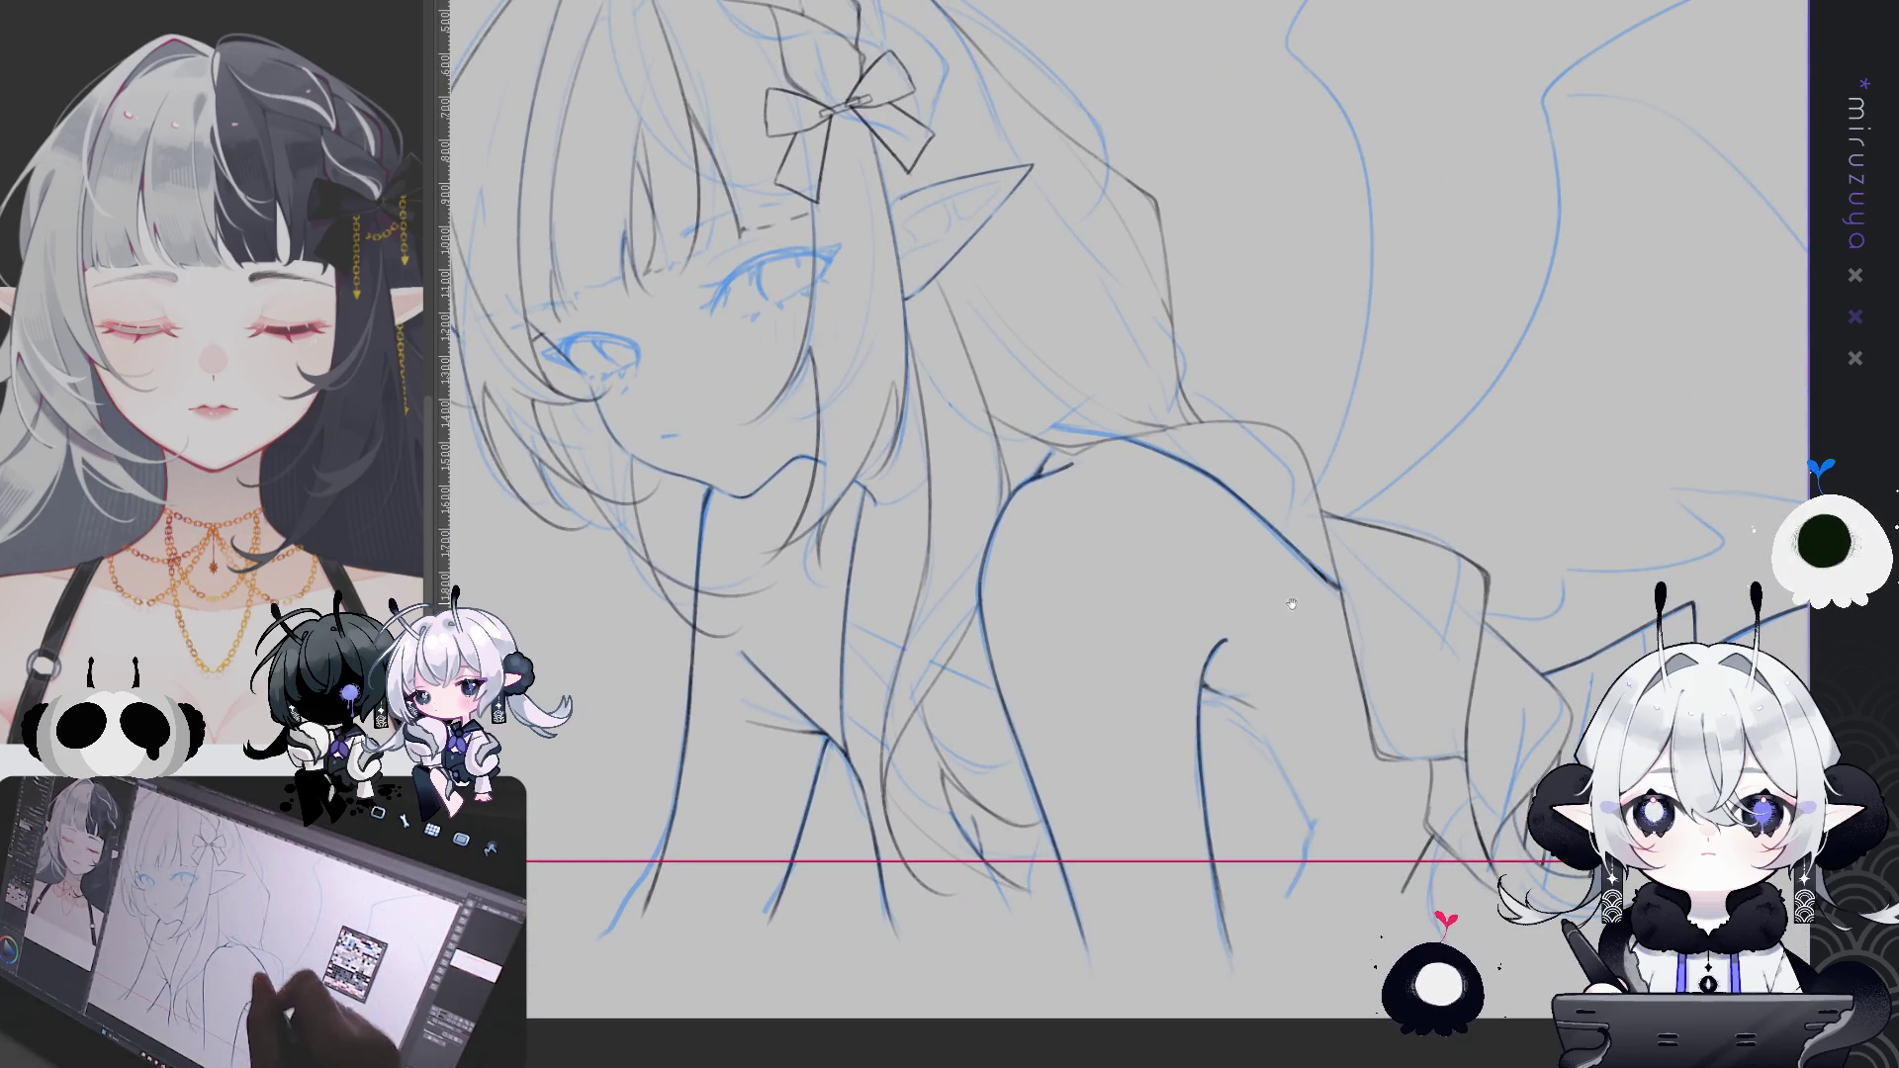
pyautogui.moveTo(1526, 381); pyautogui.dragTo(1604, 346)
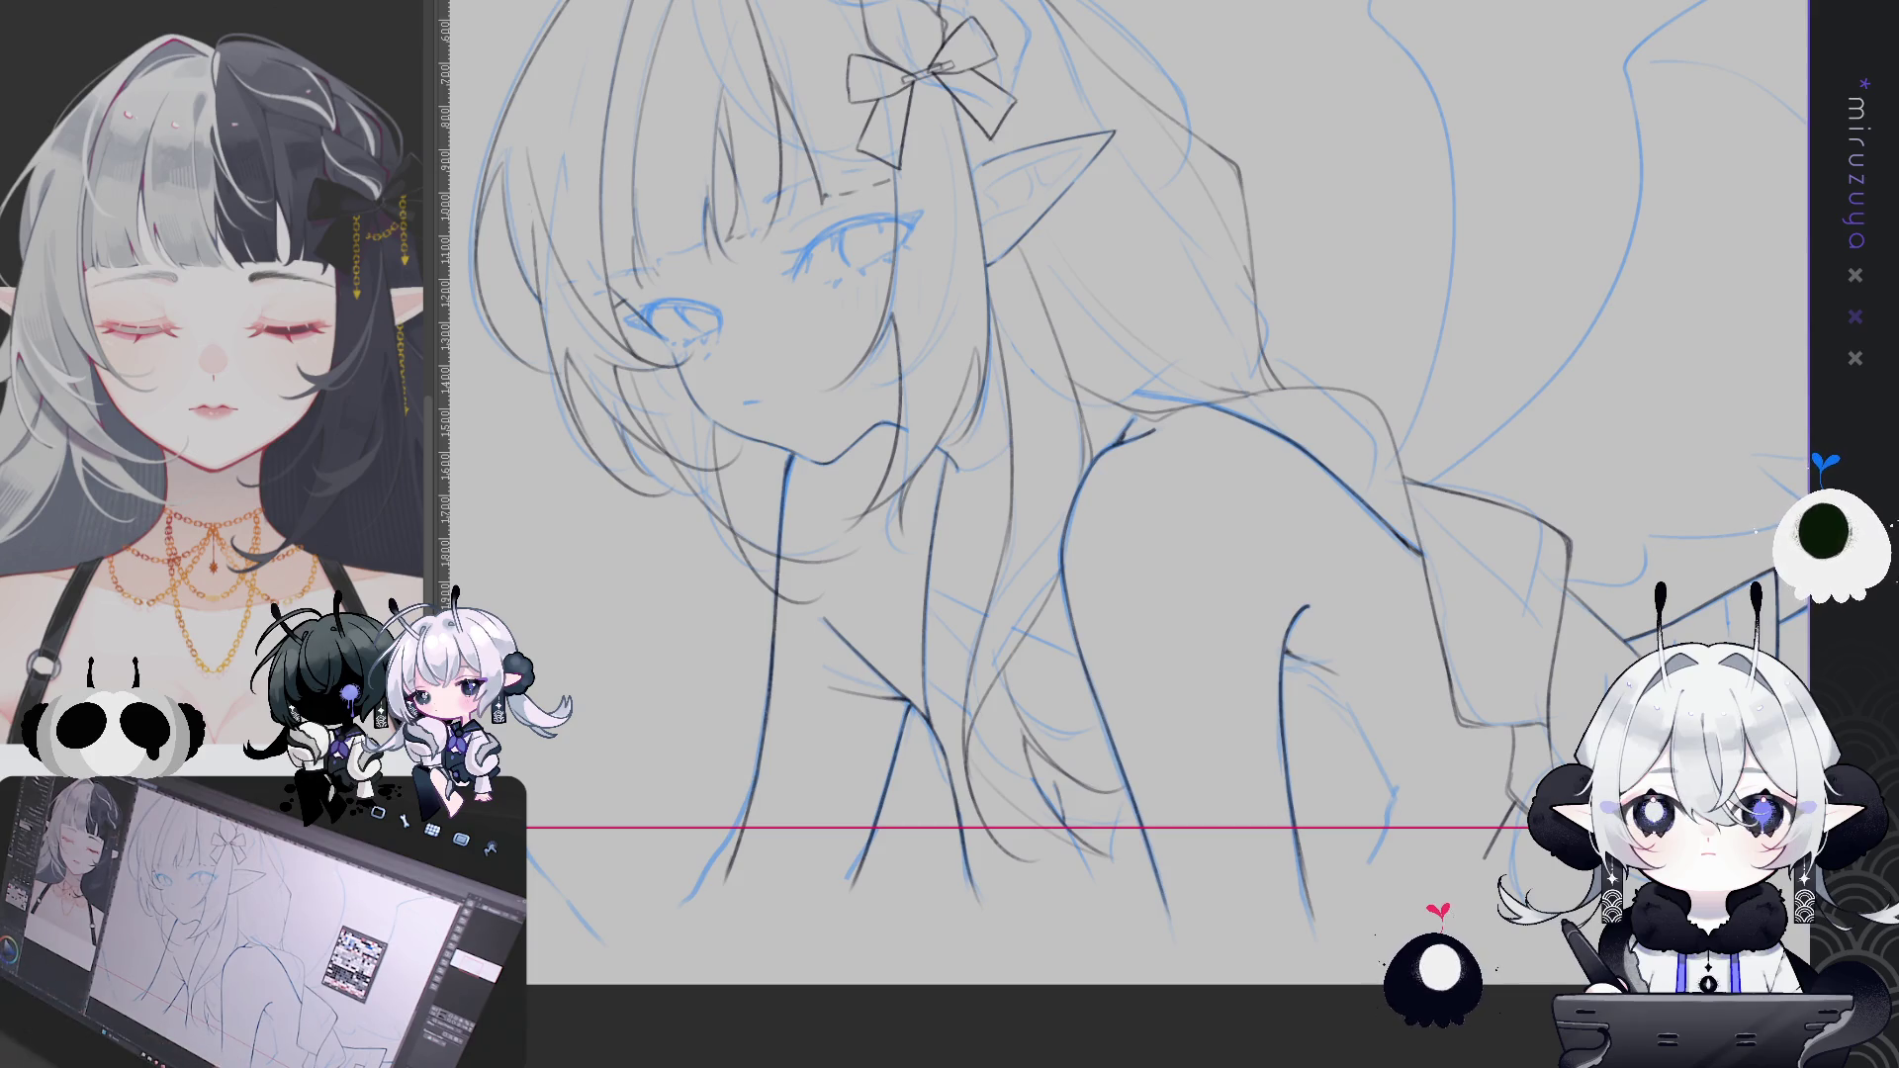
pyautogui.moveTo(1194, 410); pyautogui.dragTo(1259, 385)
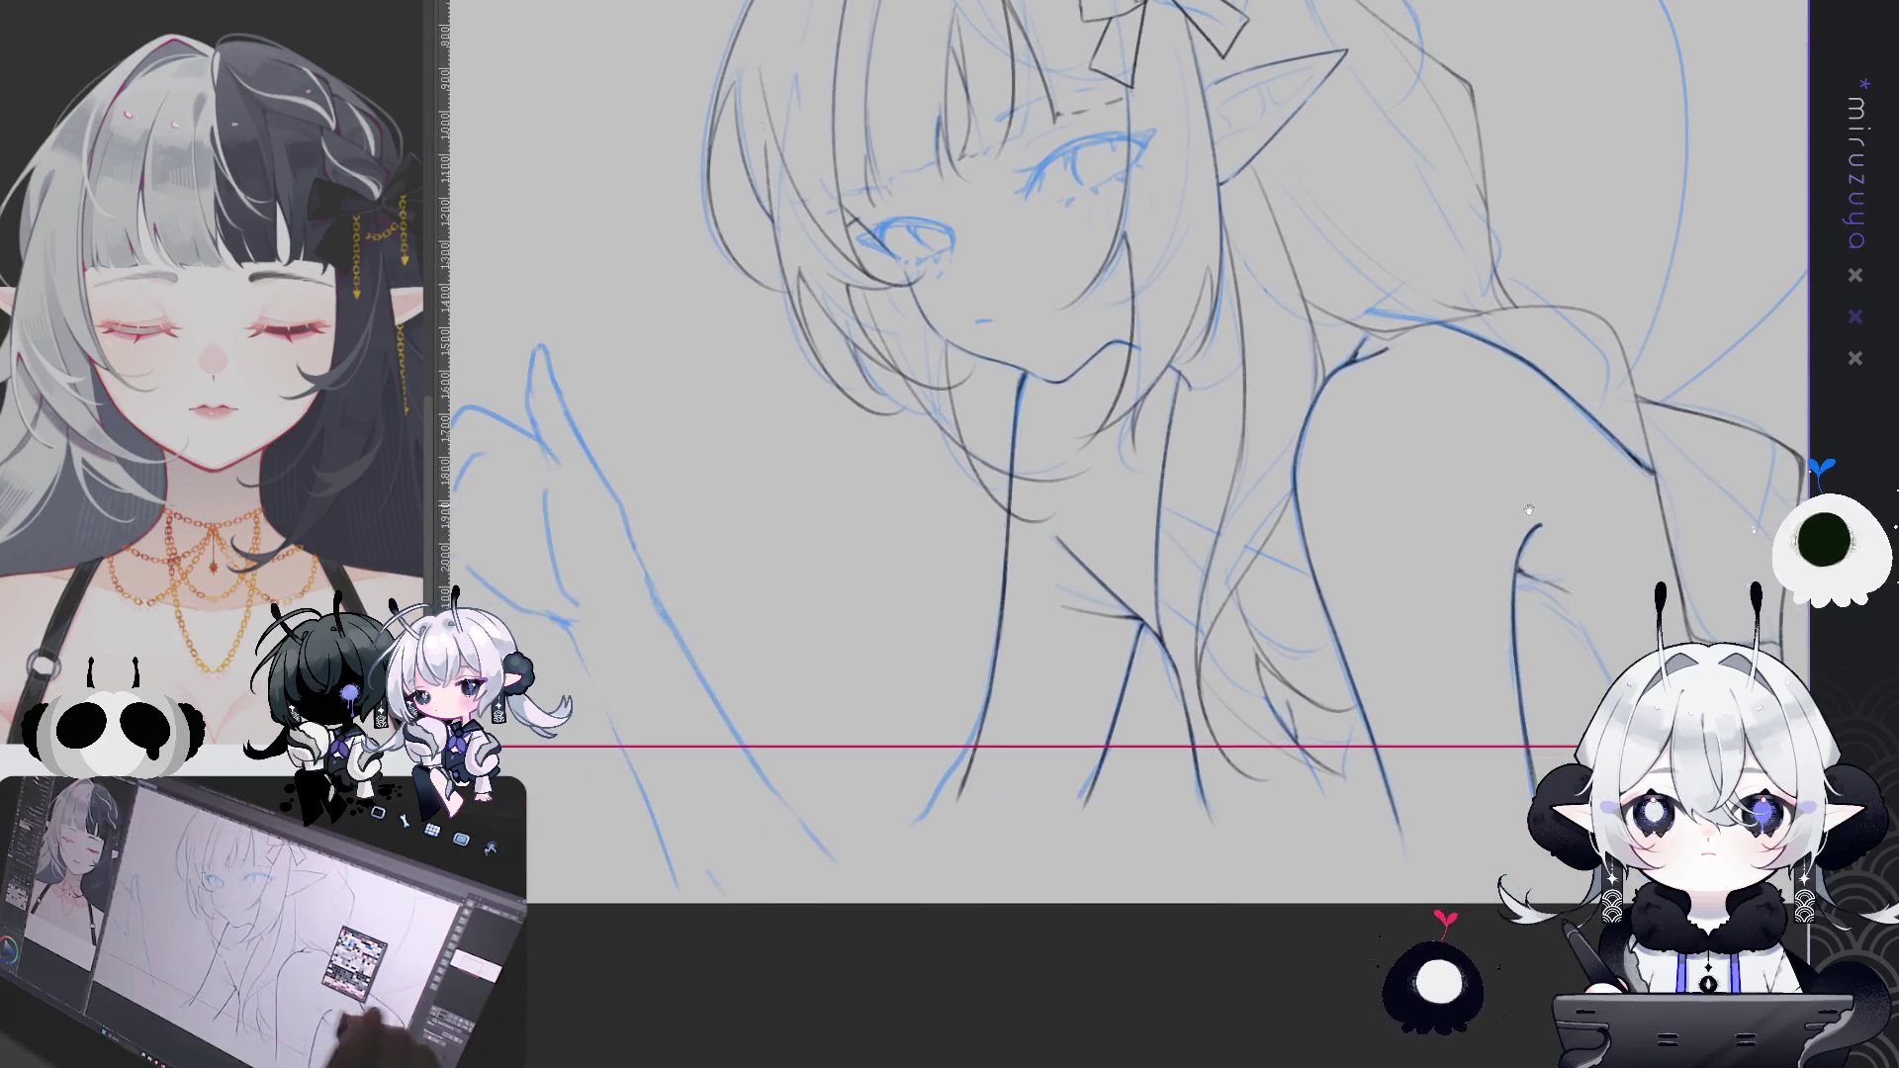
pyautogui.moveTo(1346, 642); pyautogui.dragTo(1212, 796)
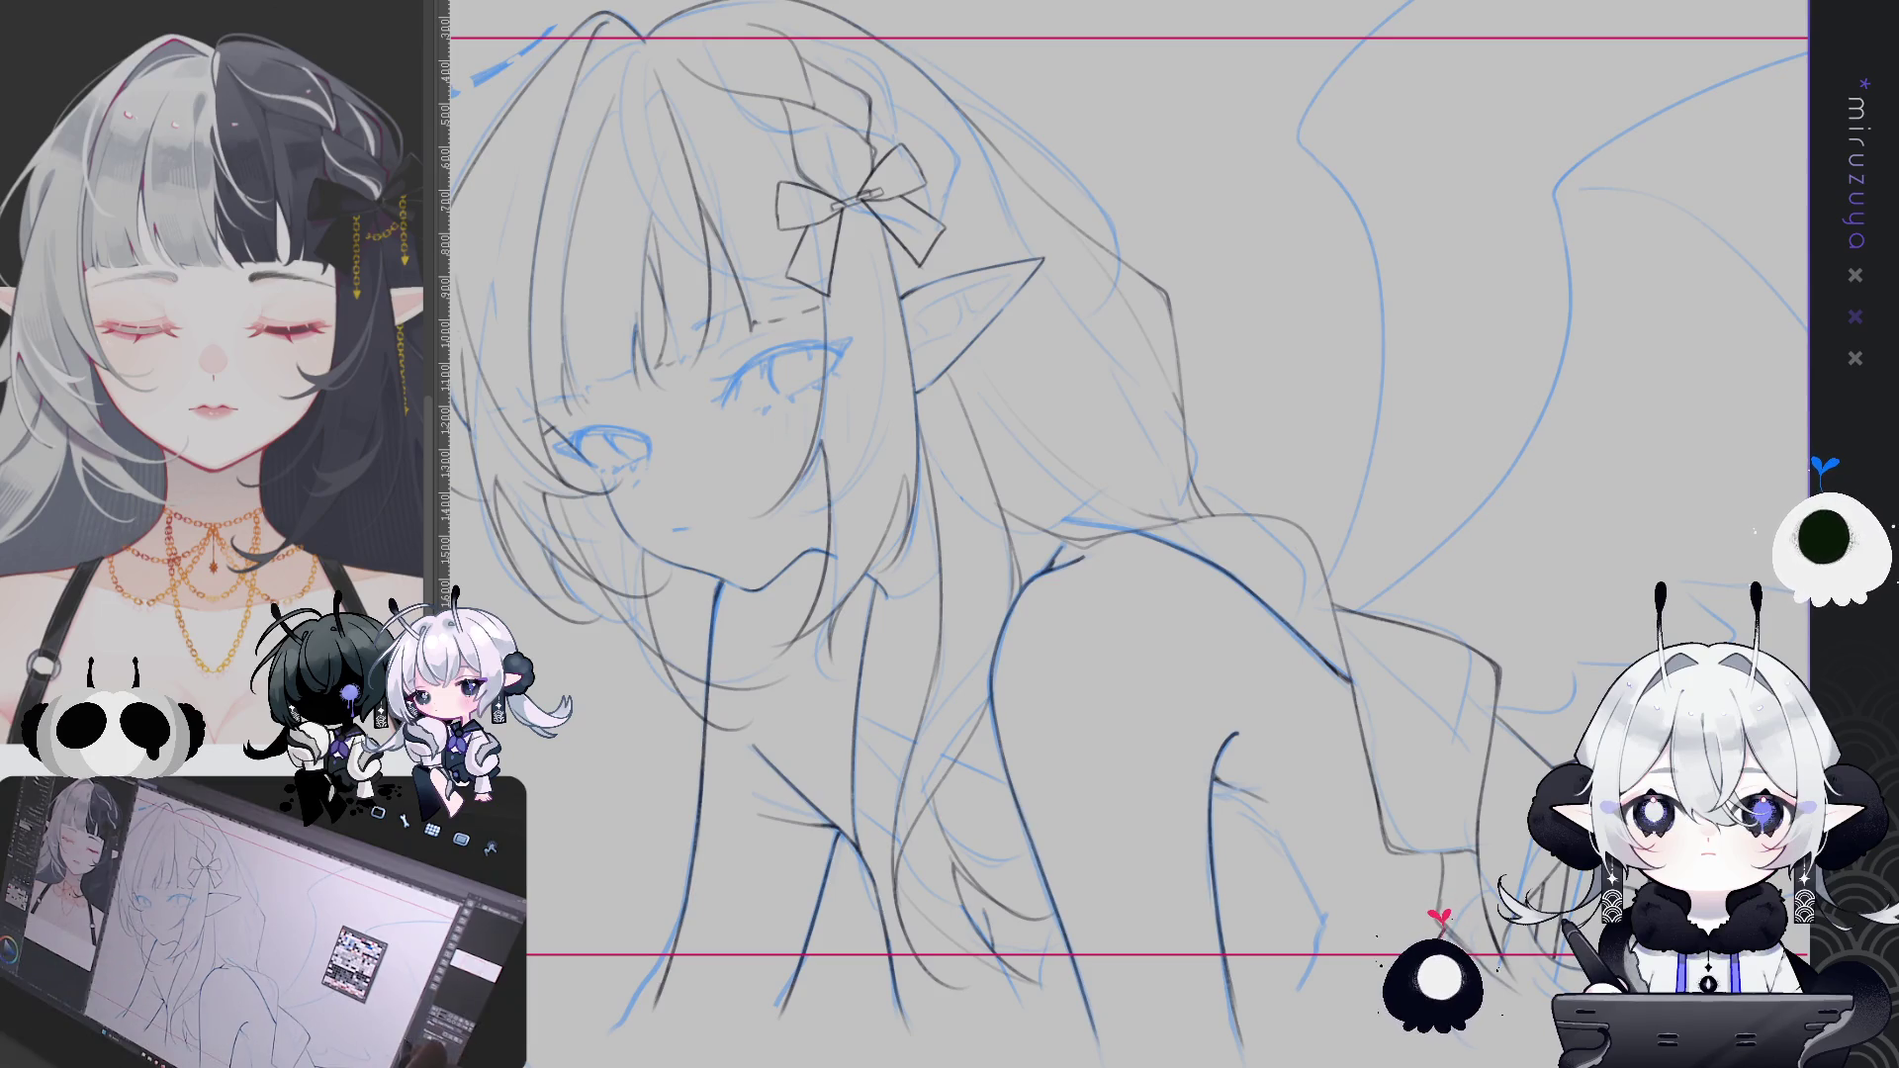
pyautogui.moveTo(954, 373); pyautogui.dragTo(960, 394)
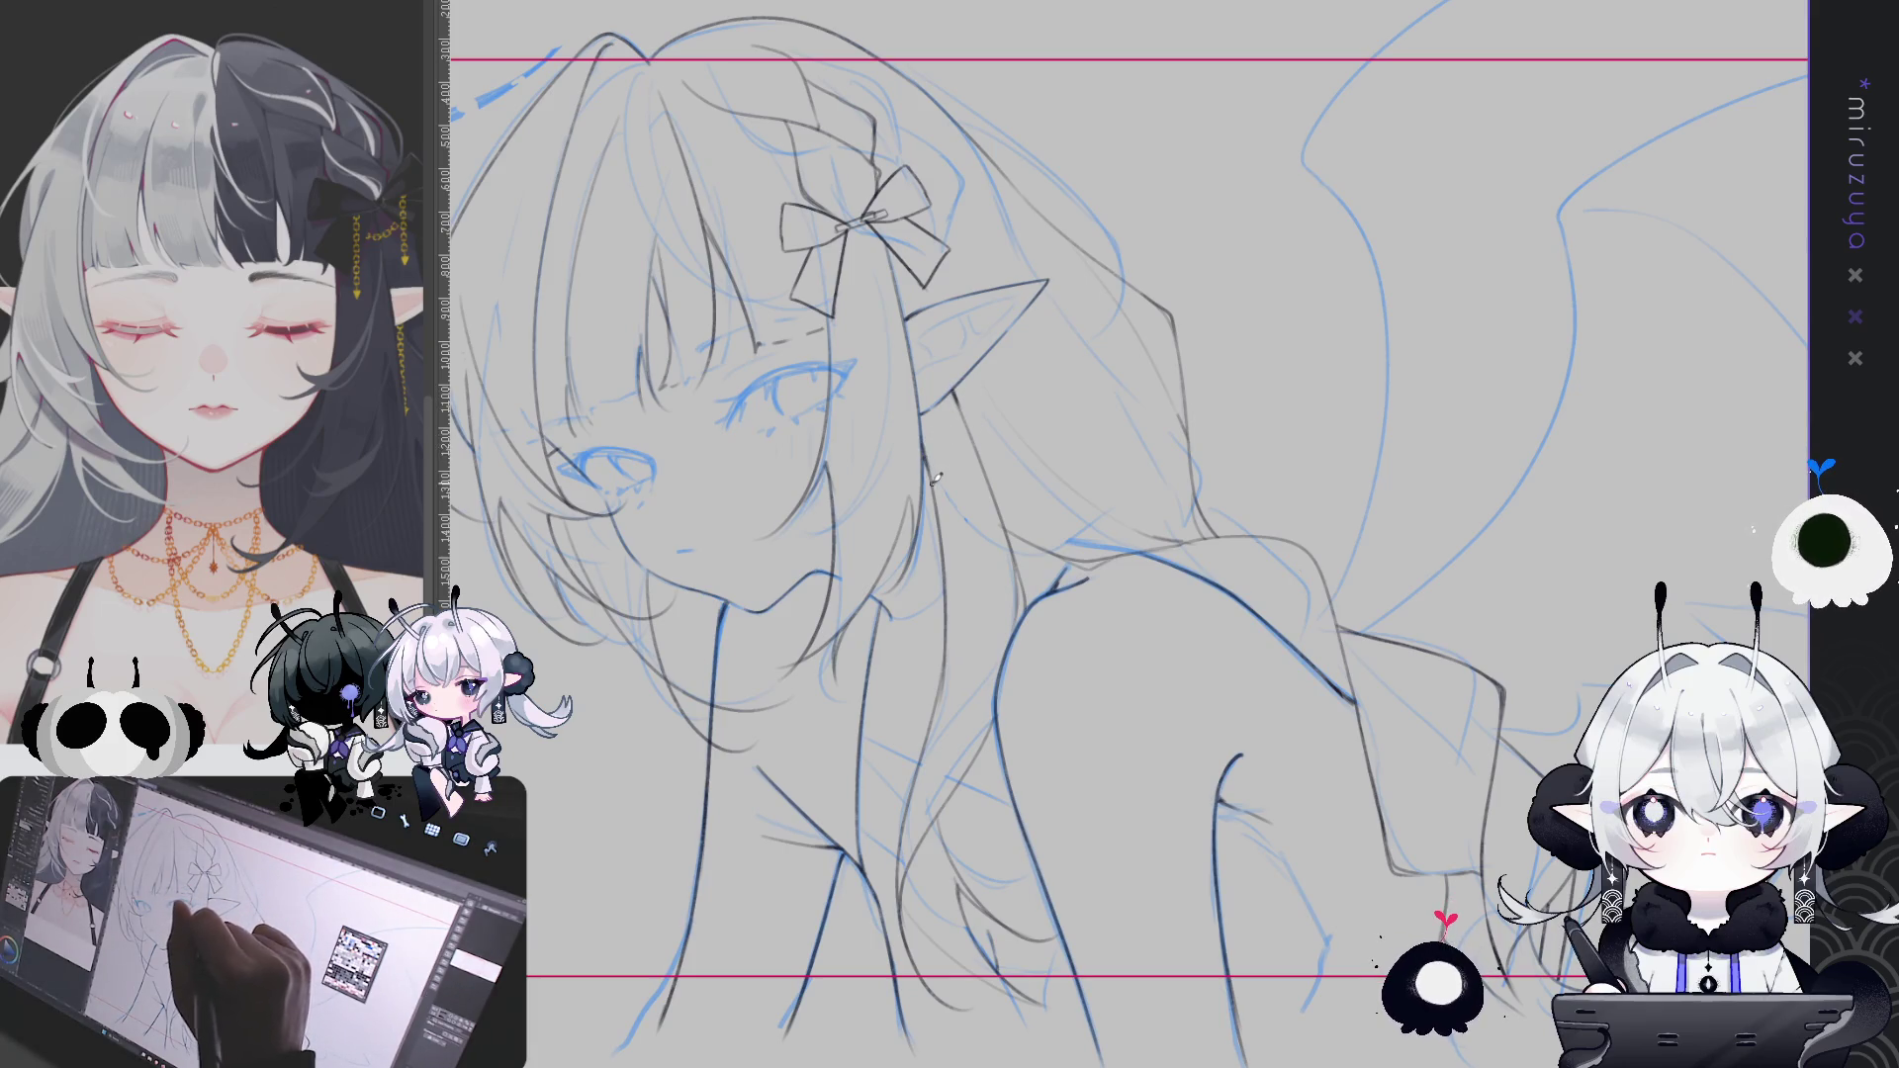
pyautogui.moveTo(974, 647); pyautogui.dragTo(1068, 575)
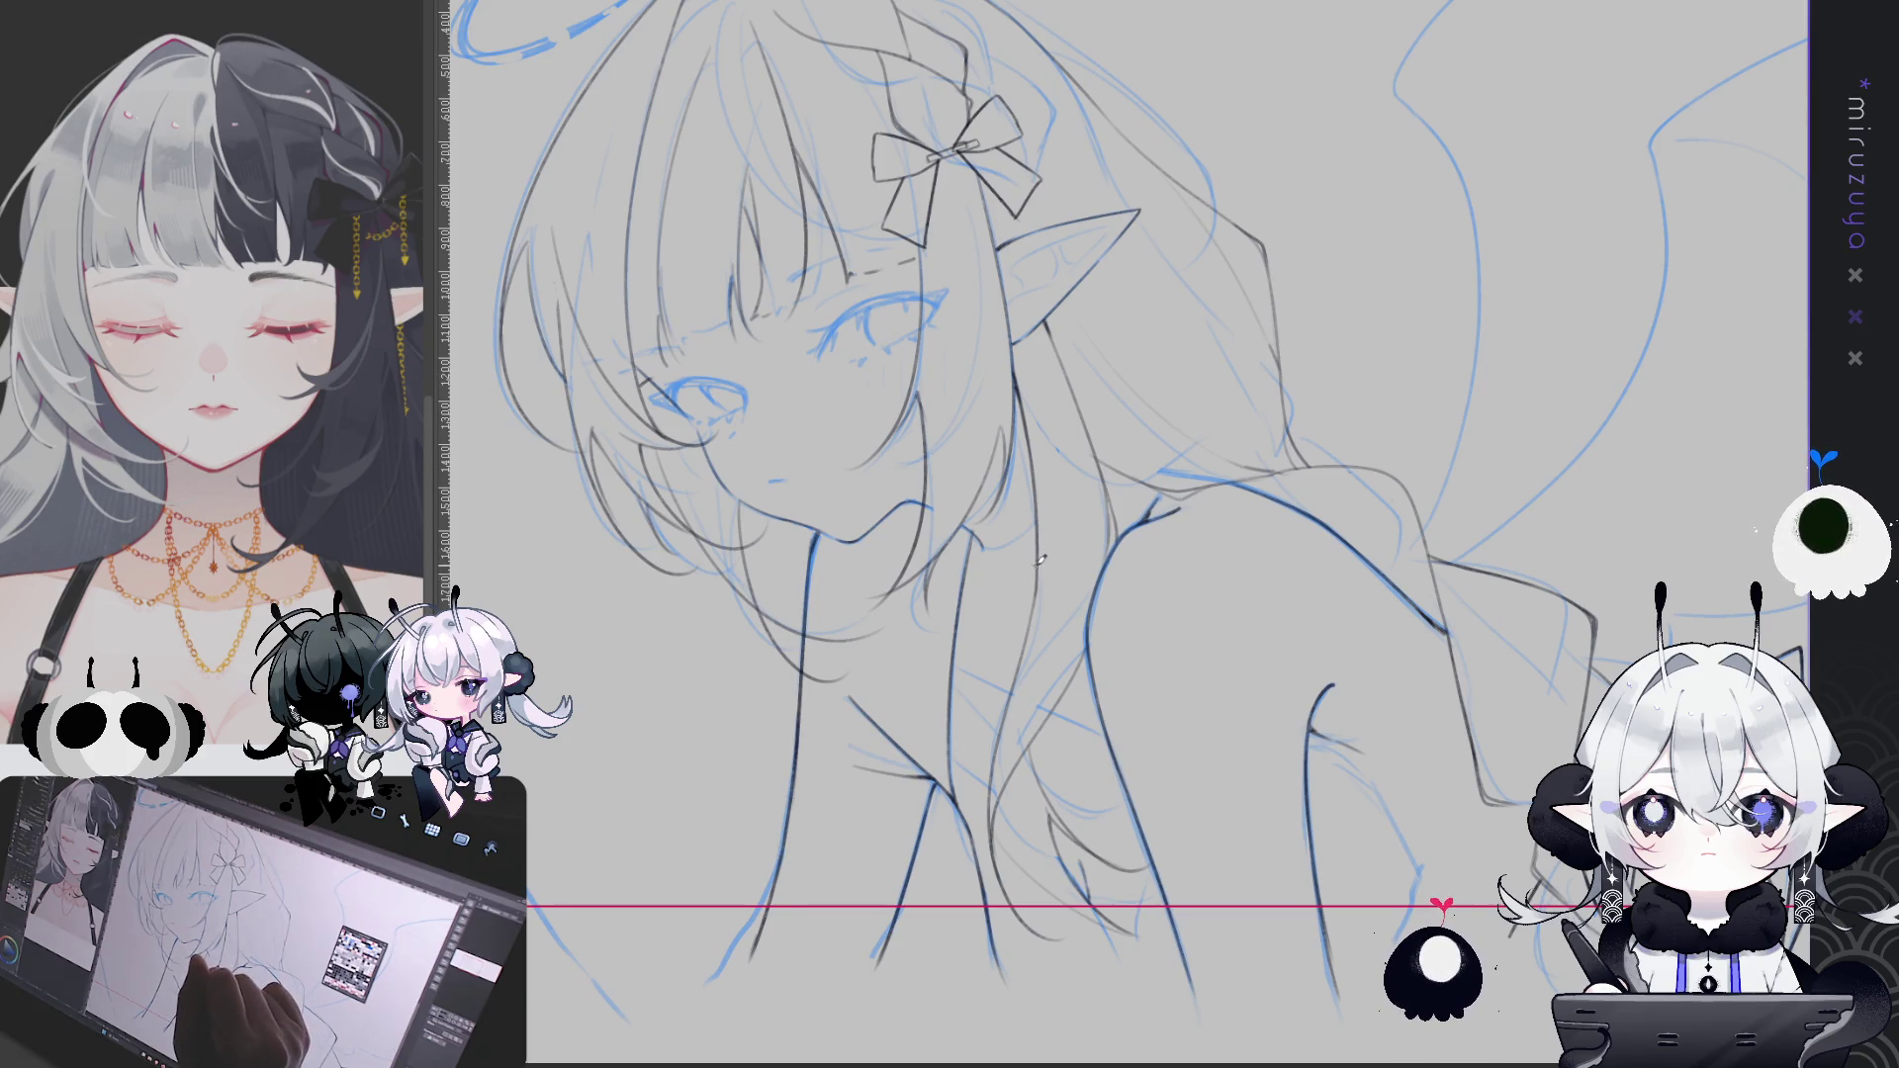
pyautogui.moveTo(1276, 763)
pyautogui.mouseDown()
pyautogui.moveTo(1400, 704)
pyautogui.moveTo(1231, 791)
pyautogui.mouseUp()
pyautogui.moveTo(1421, 657)
pyautogui.mouseDown()
pyautogui.moveTo(1506, 729)
pyautogui.moveTo(1464, 594)
pyautogui.moveTo(1039, 327)
pyautogui.moveTo(752, 357)
pyautogui.mouseUp()
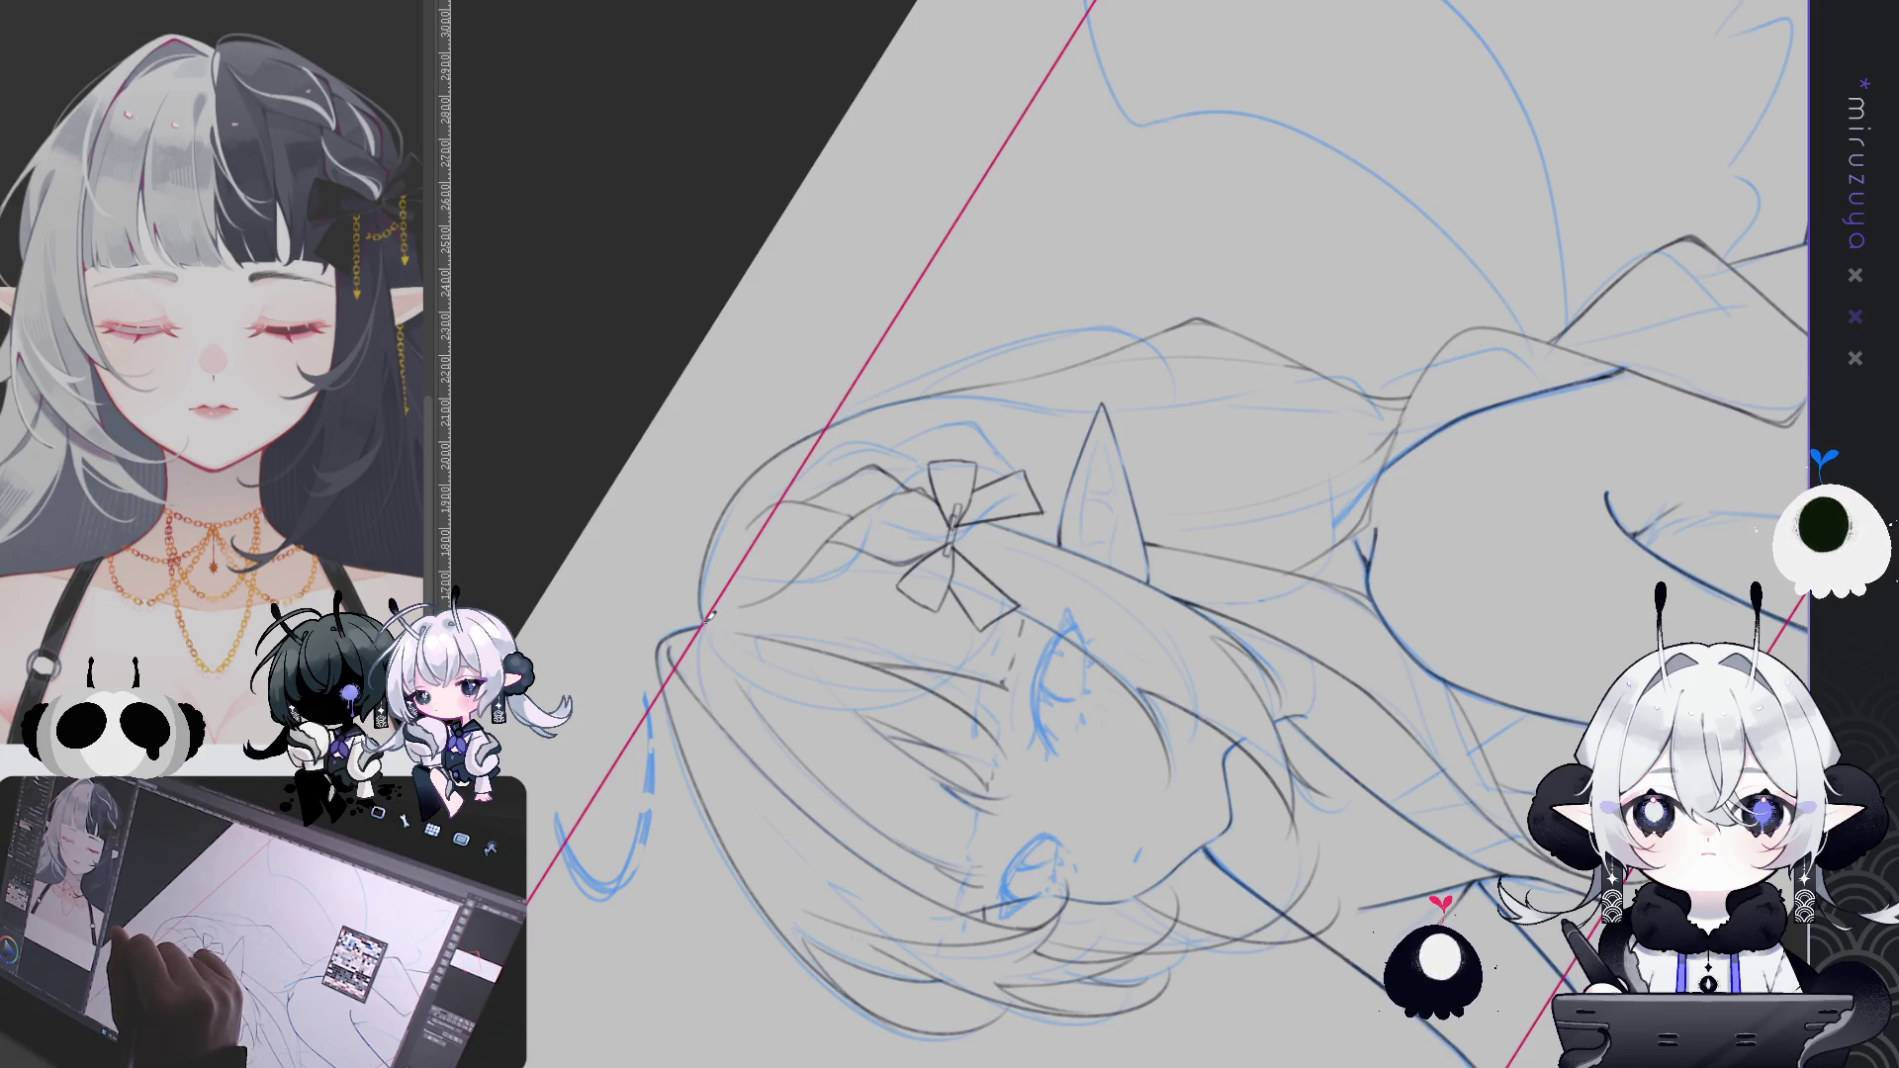
pyautogui.moveTo(712, 695); pyautogui.dragTo(1376, 715)
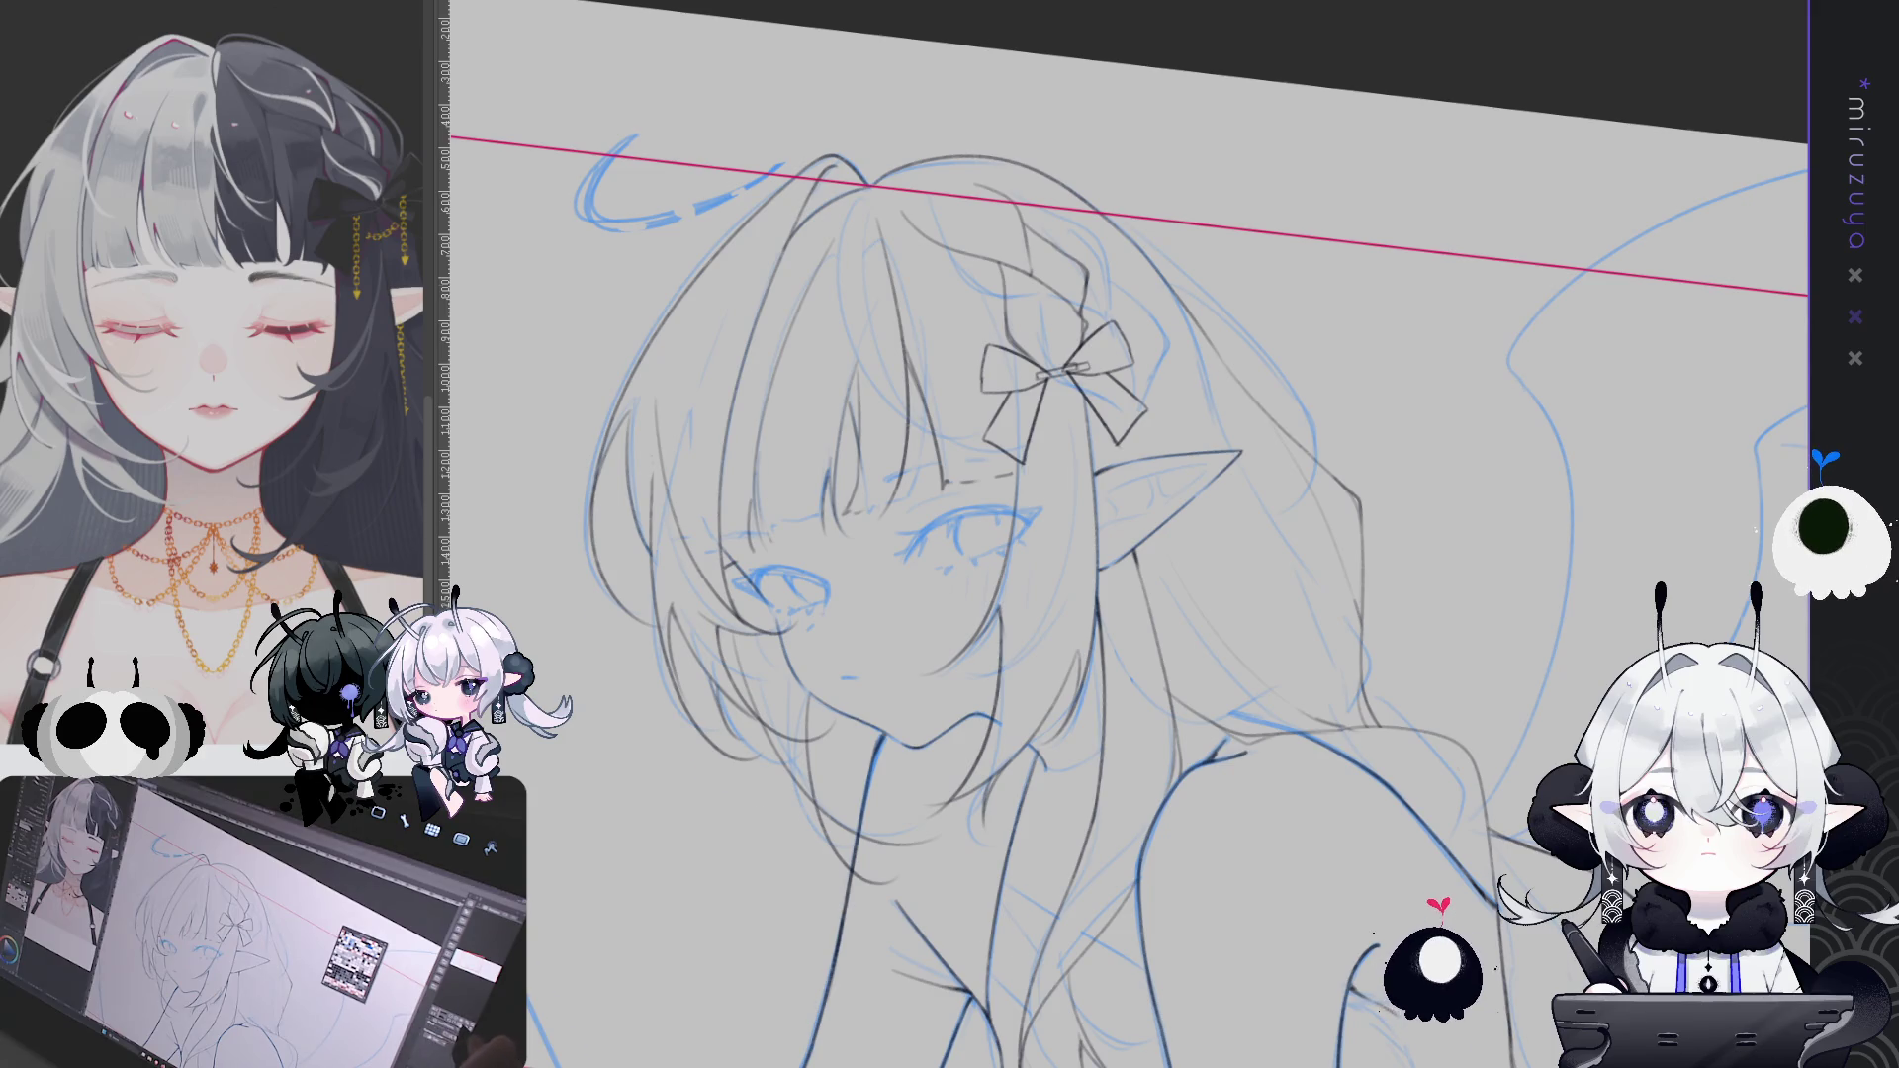
pyautogui.hotkey('ctrl', '0')
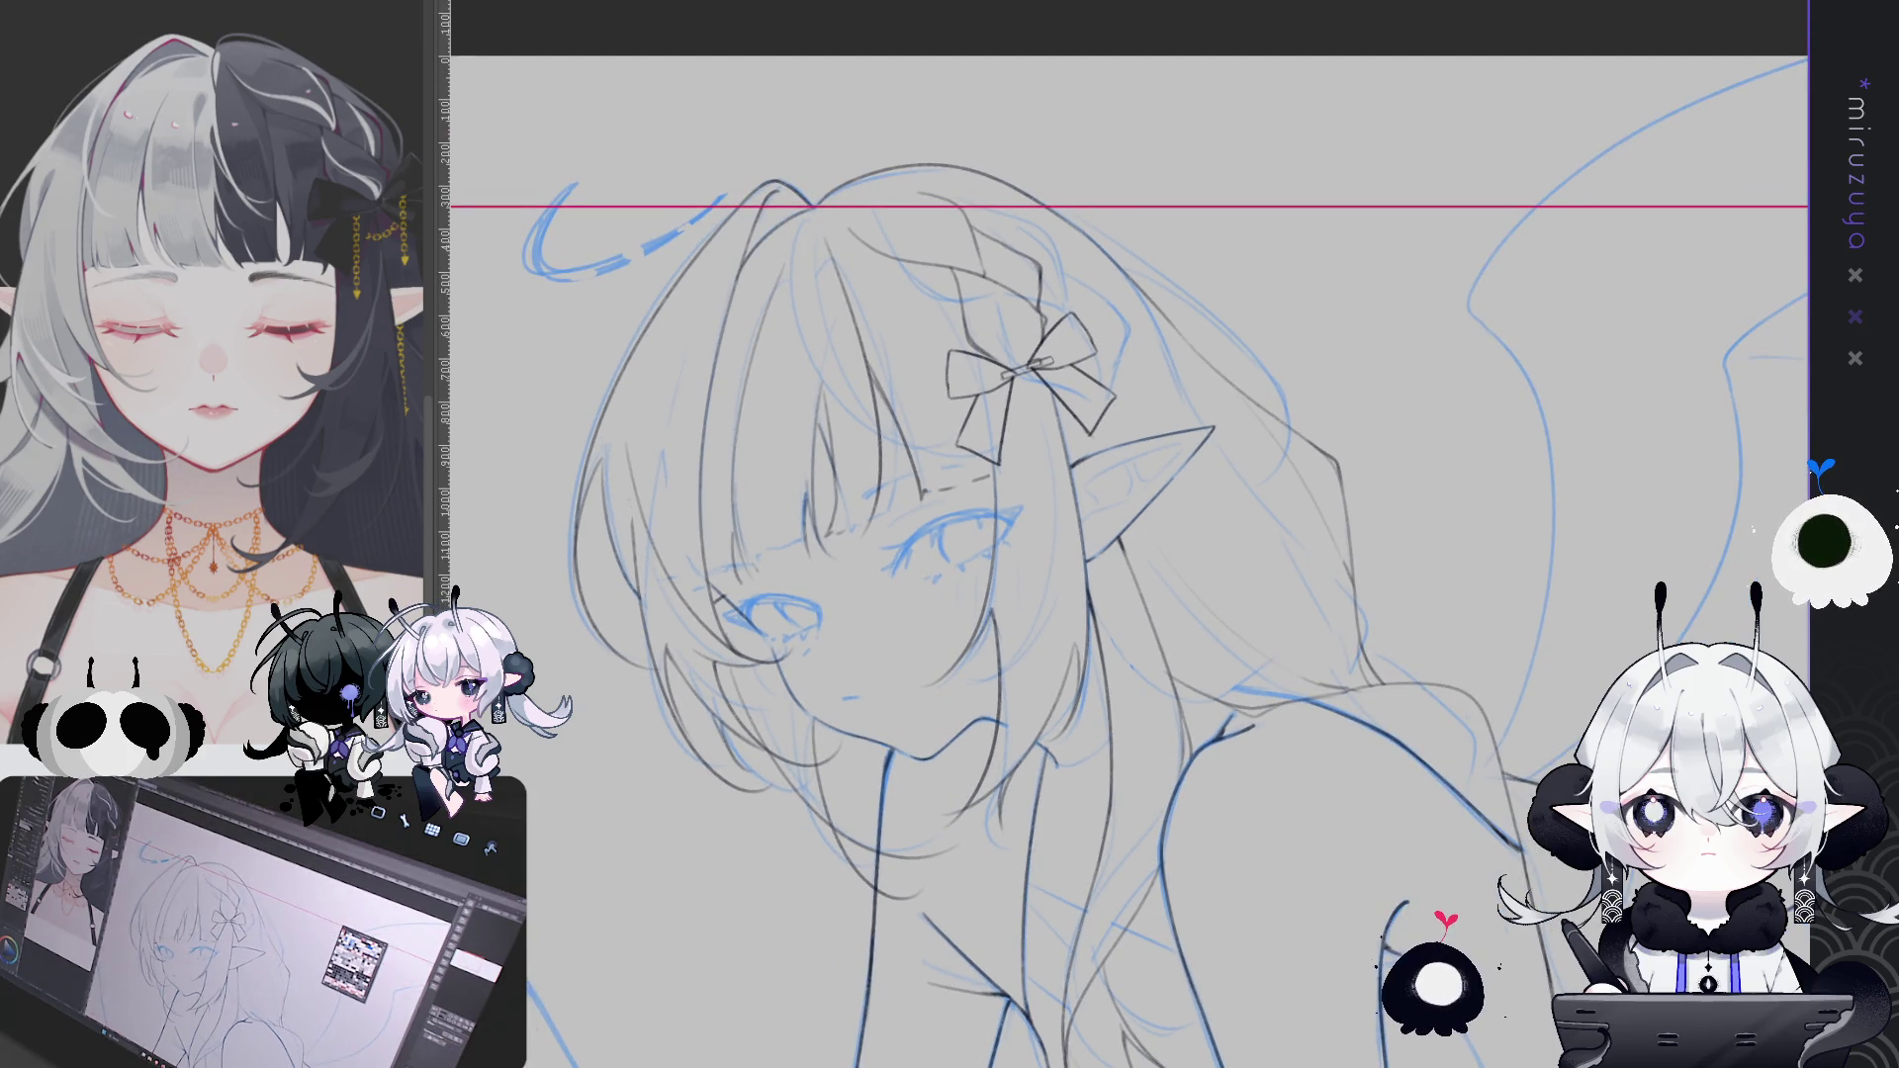
# Zoom out and shift the drawing higher so the full elf and her wings fit on screen
pyautogui.hotkey('ctrl', '-')
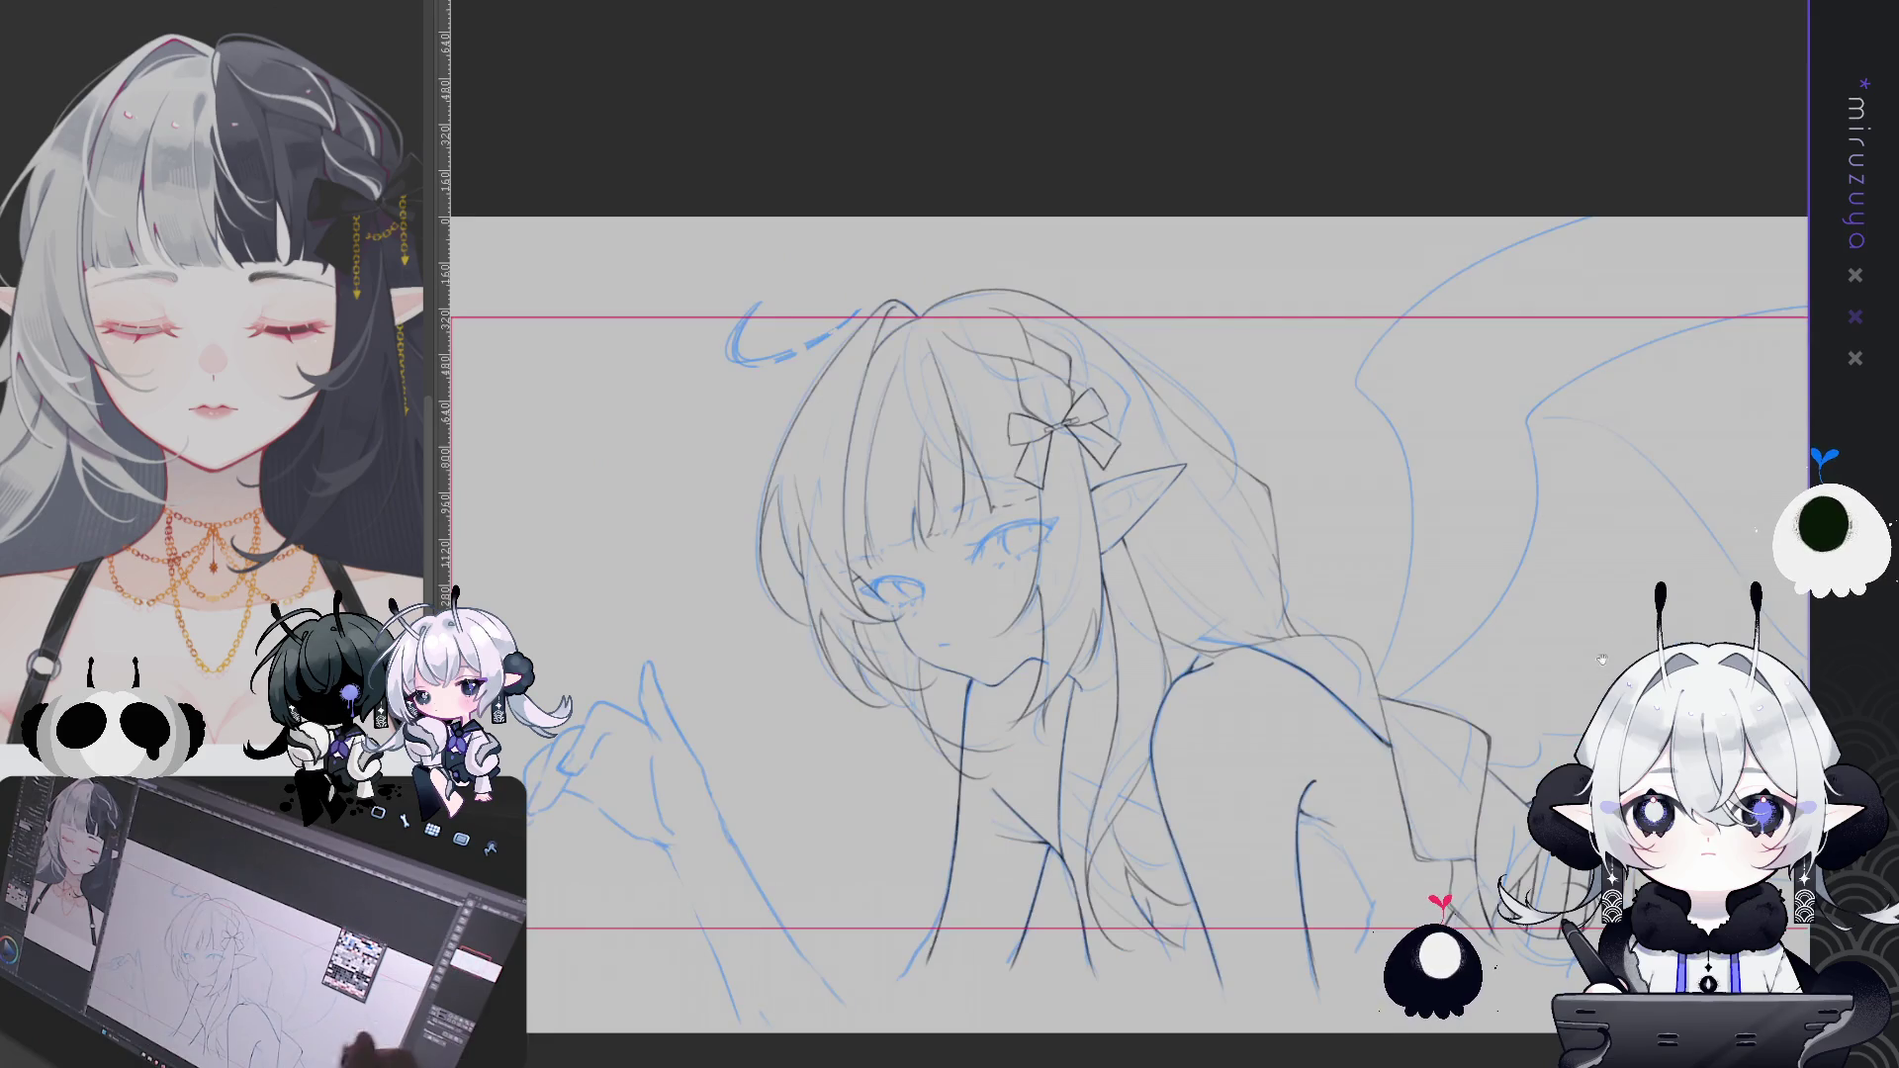
pyautogui.moveTo(1302, 504); pyautogui.dragTo(1302, 620)
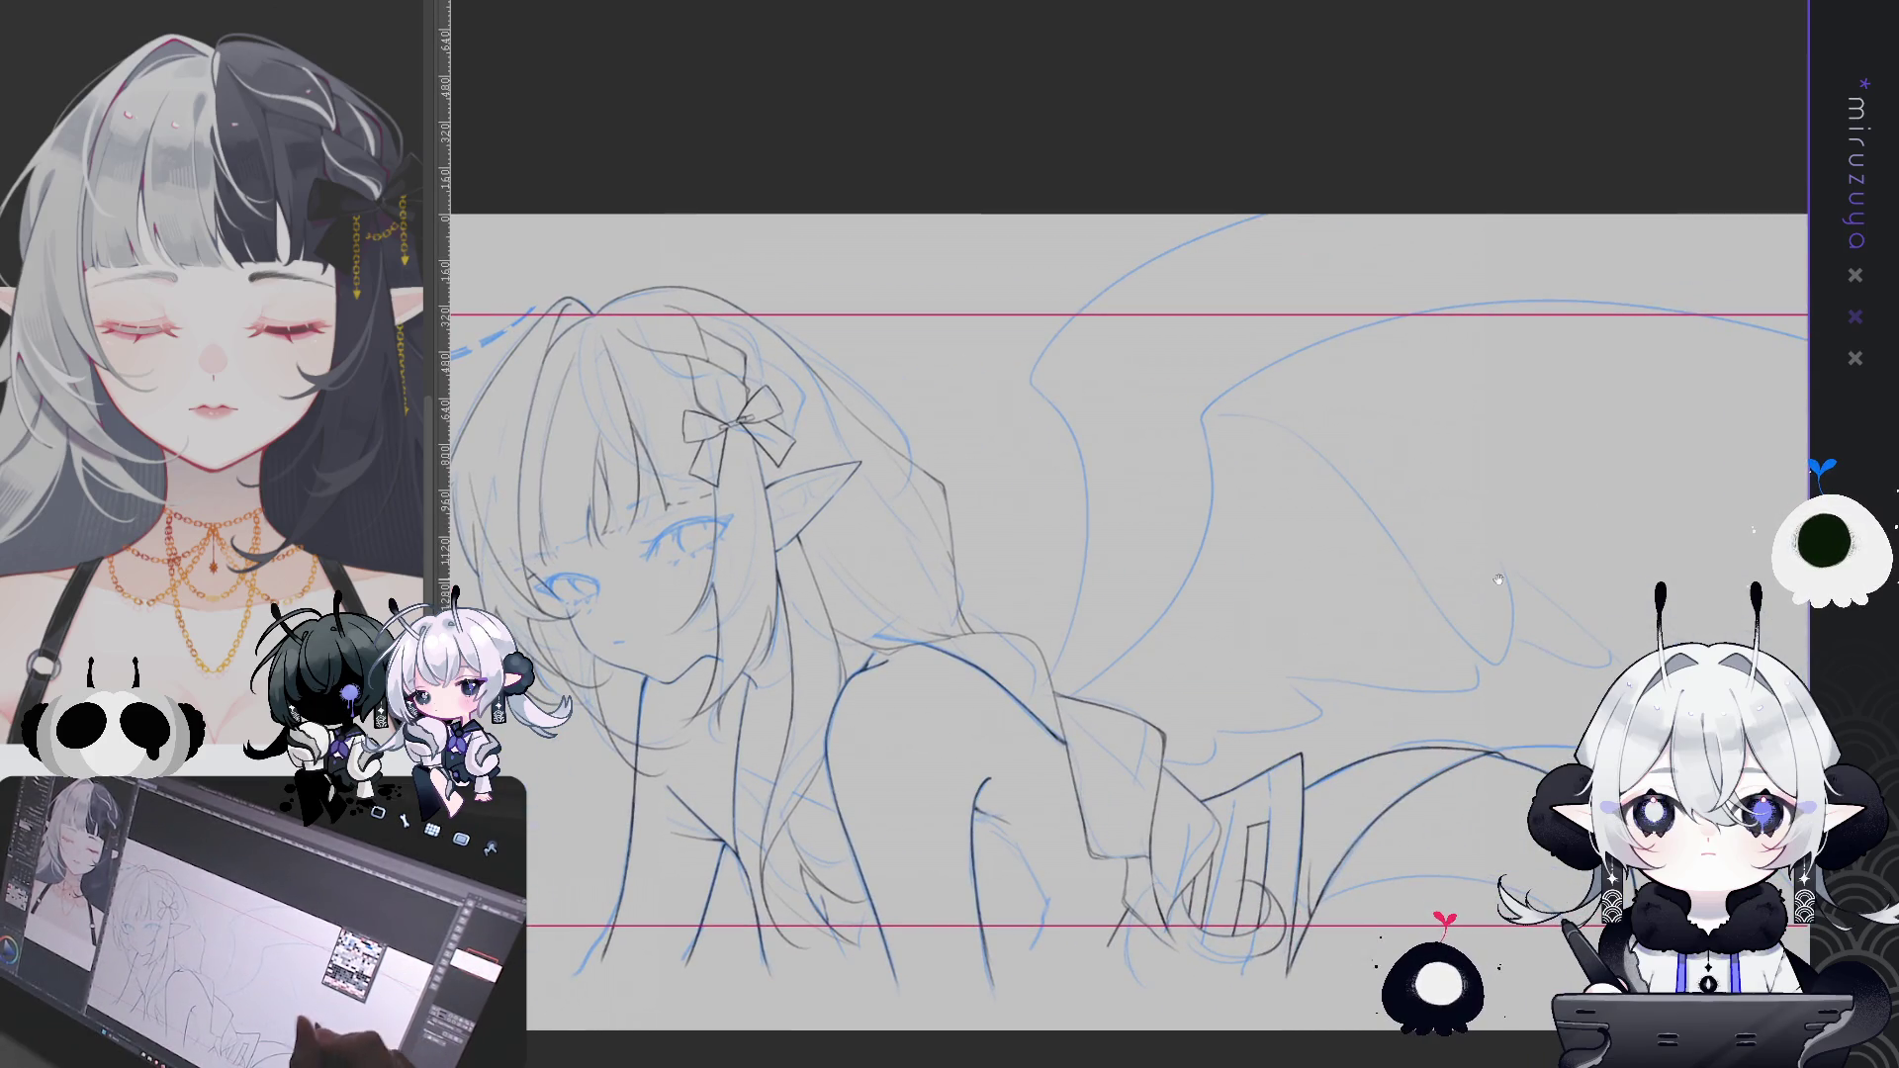
pyautogui.moveTo(1488, 643); pyautogui.dragTo(1478, 481)
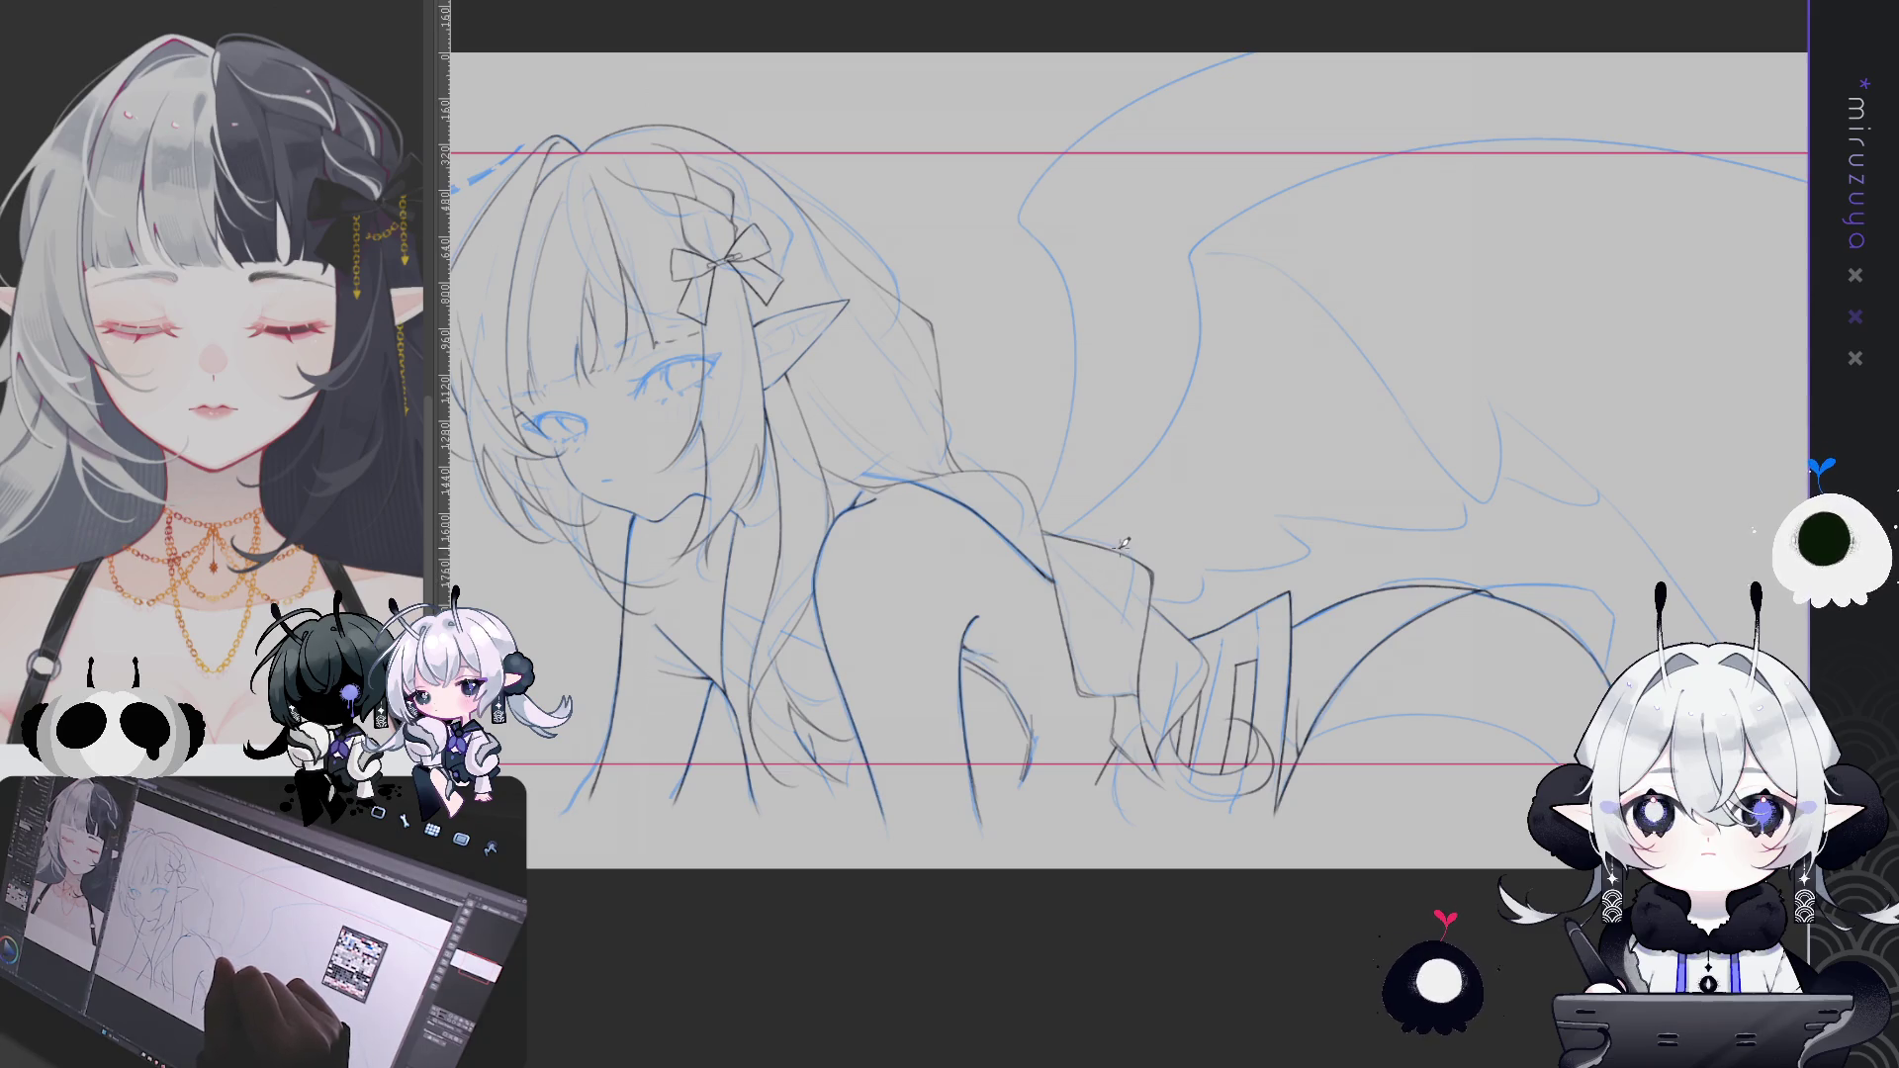
pyautogui.hscroll(-3, 1249, 465)
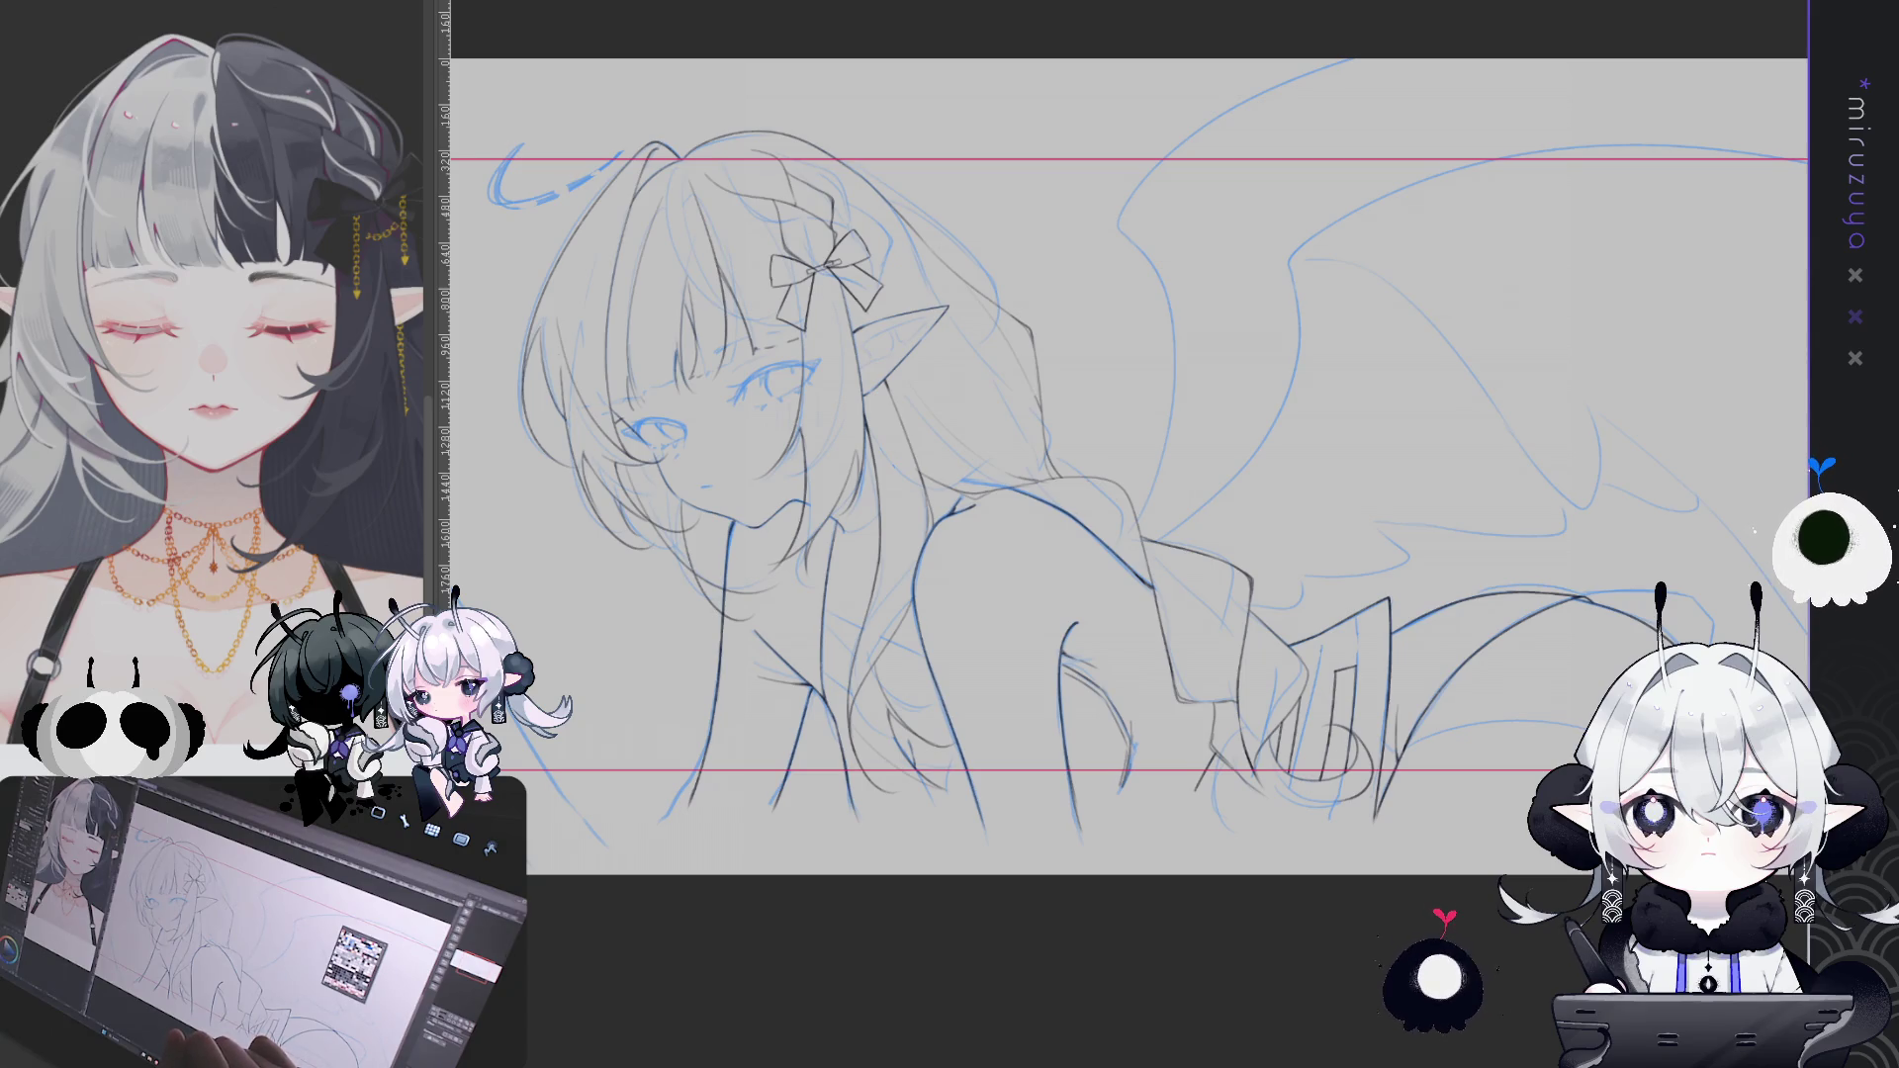
pyautogui.scroll(5, 876, 409)
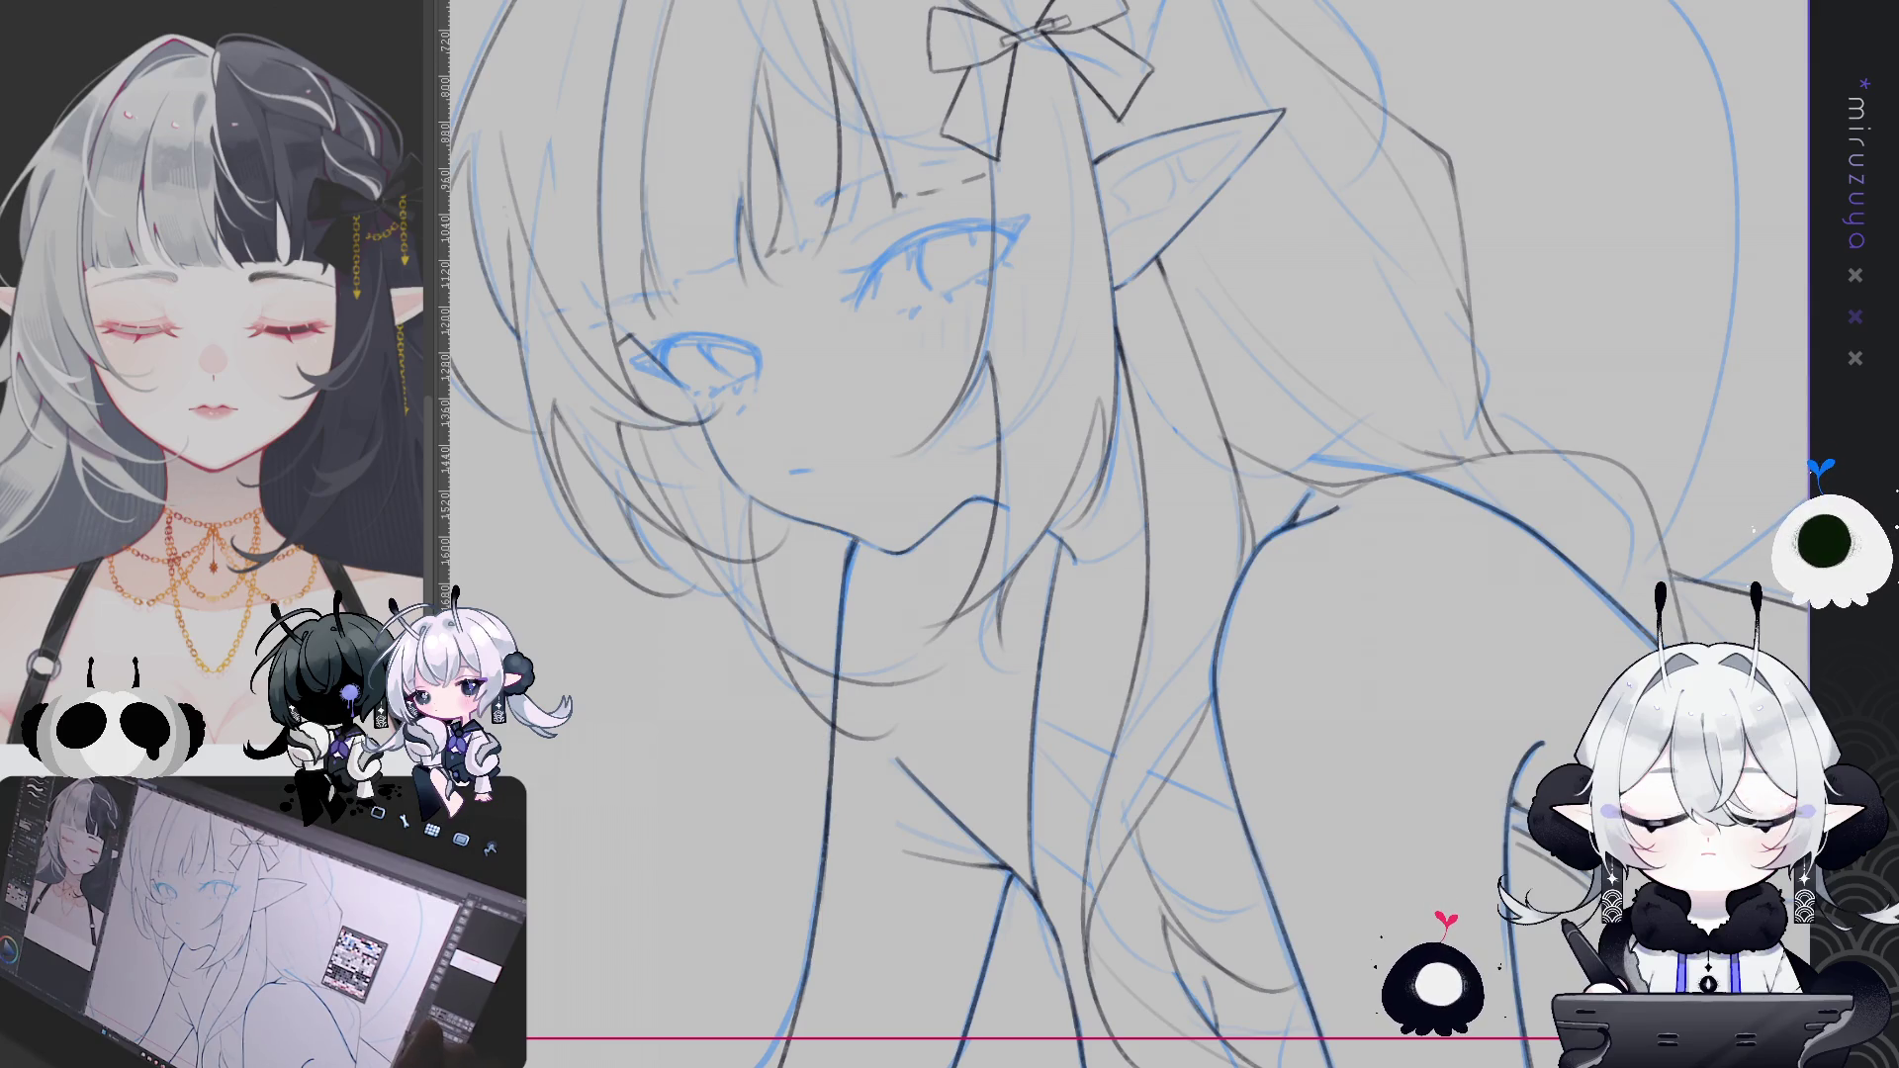
pyautogui.scroll(-5, 1619, 621)
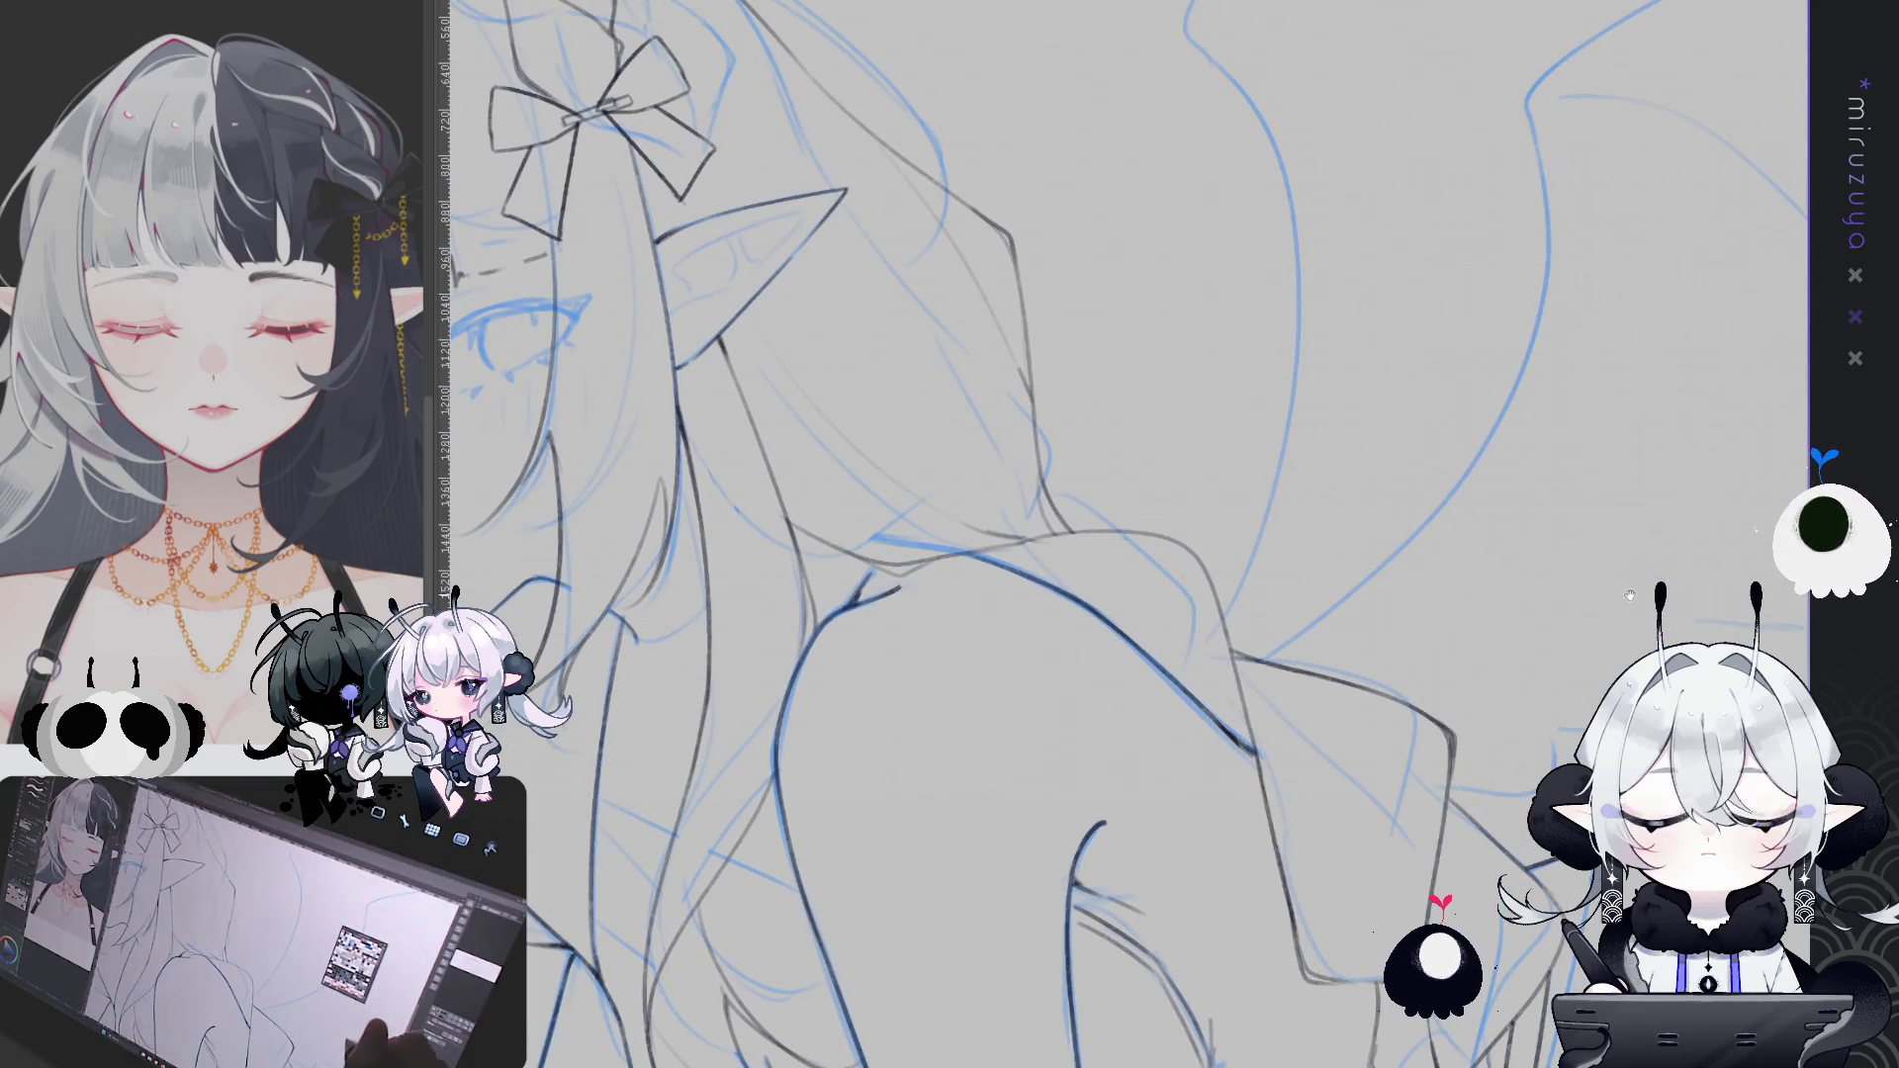
pyautogui.scroll(5, 1607, 608)
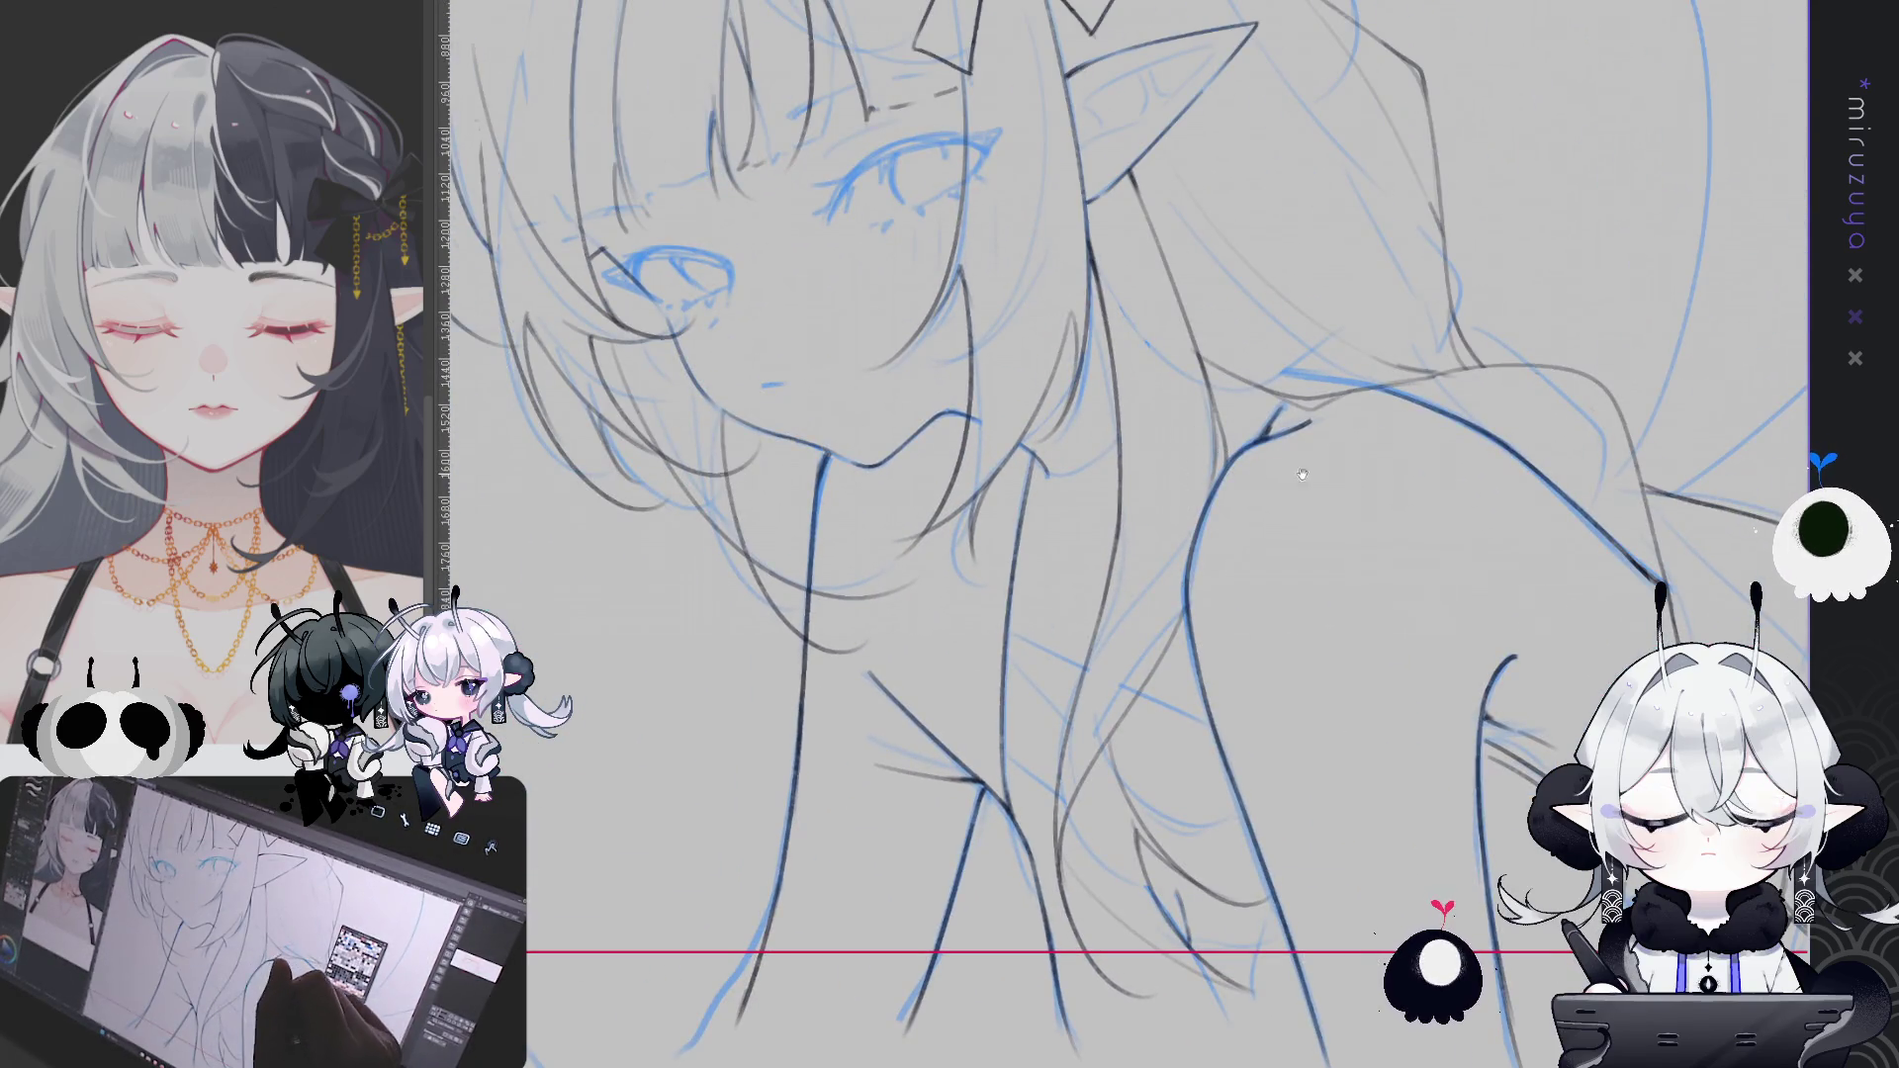
pyautogui.scroll(-1, 1346, 816)
pyautogui.scroll(1, 1306, 850)
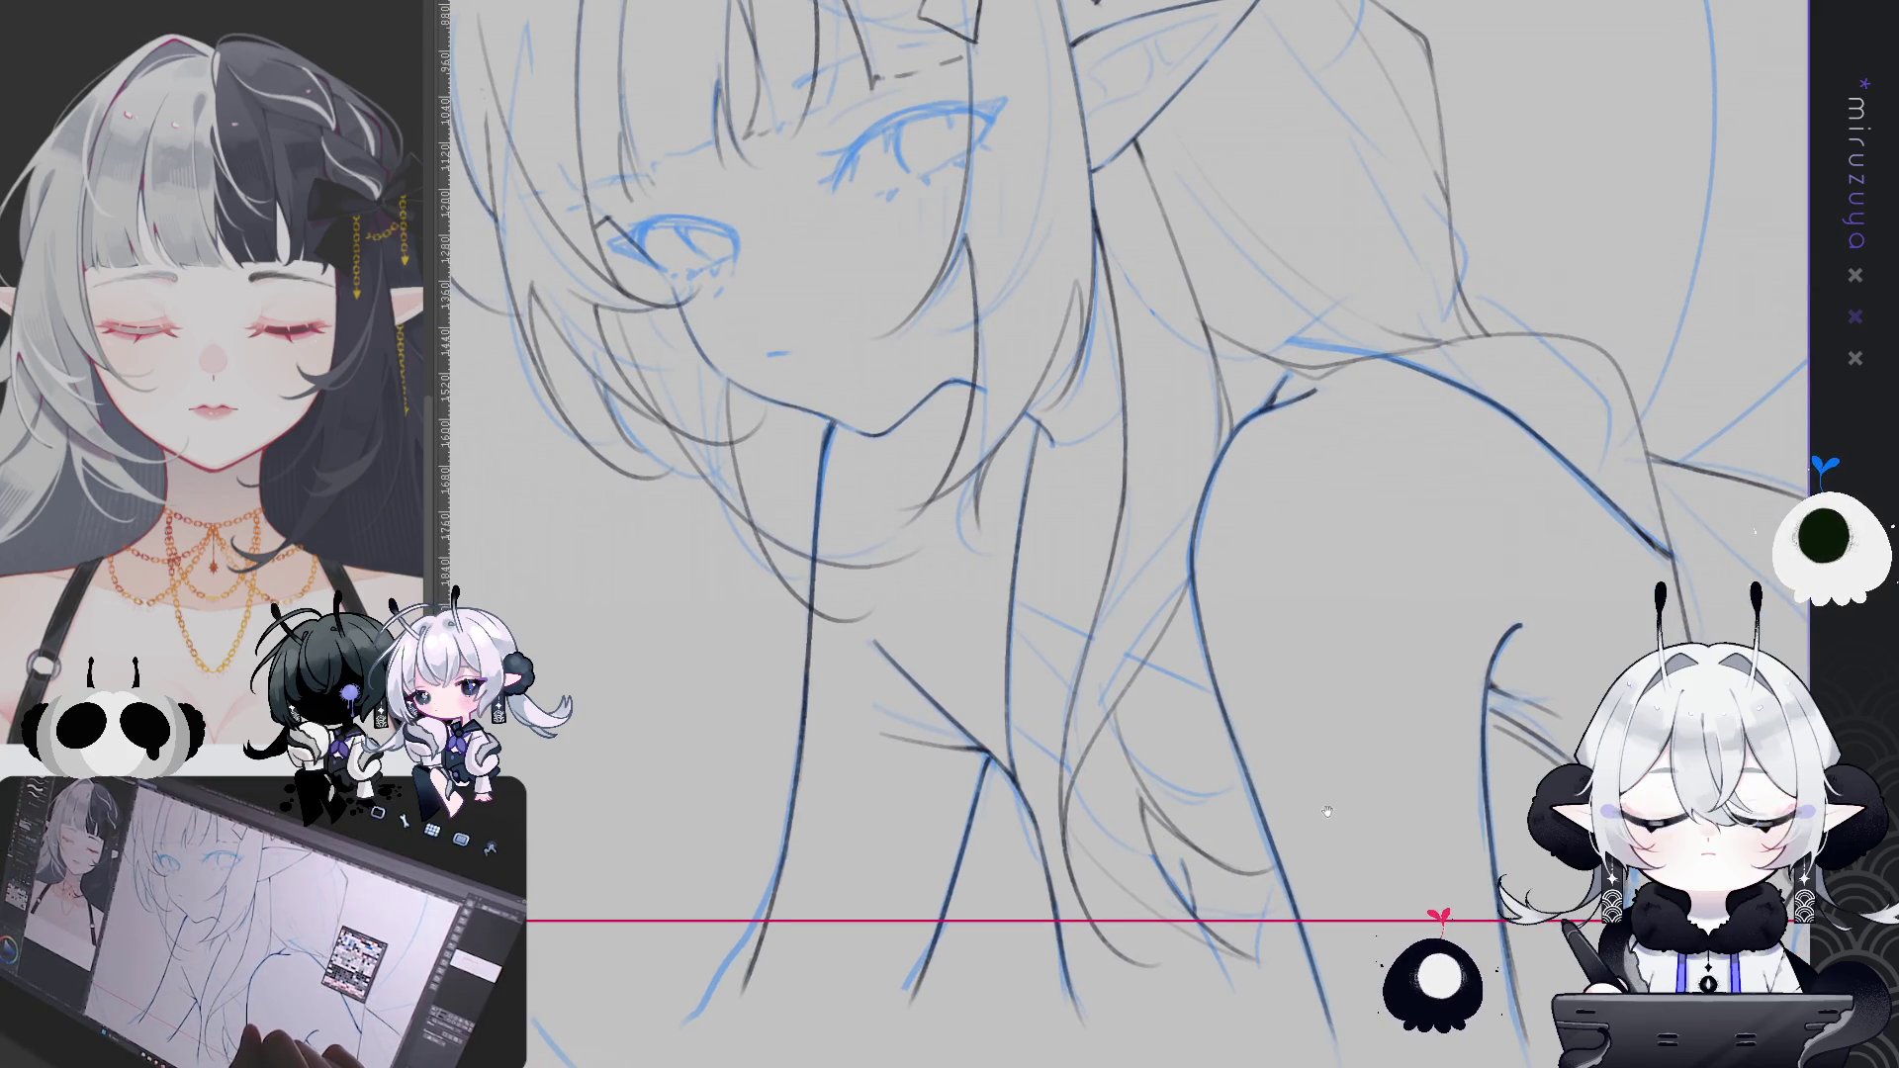
pyautogui.scroll(1, 1360, 791)
pyautogui.scroll(1, 1364, 789)
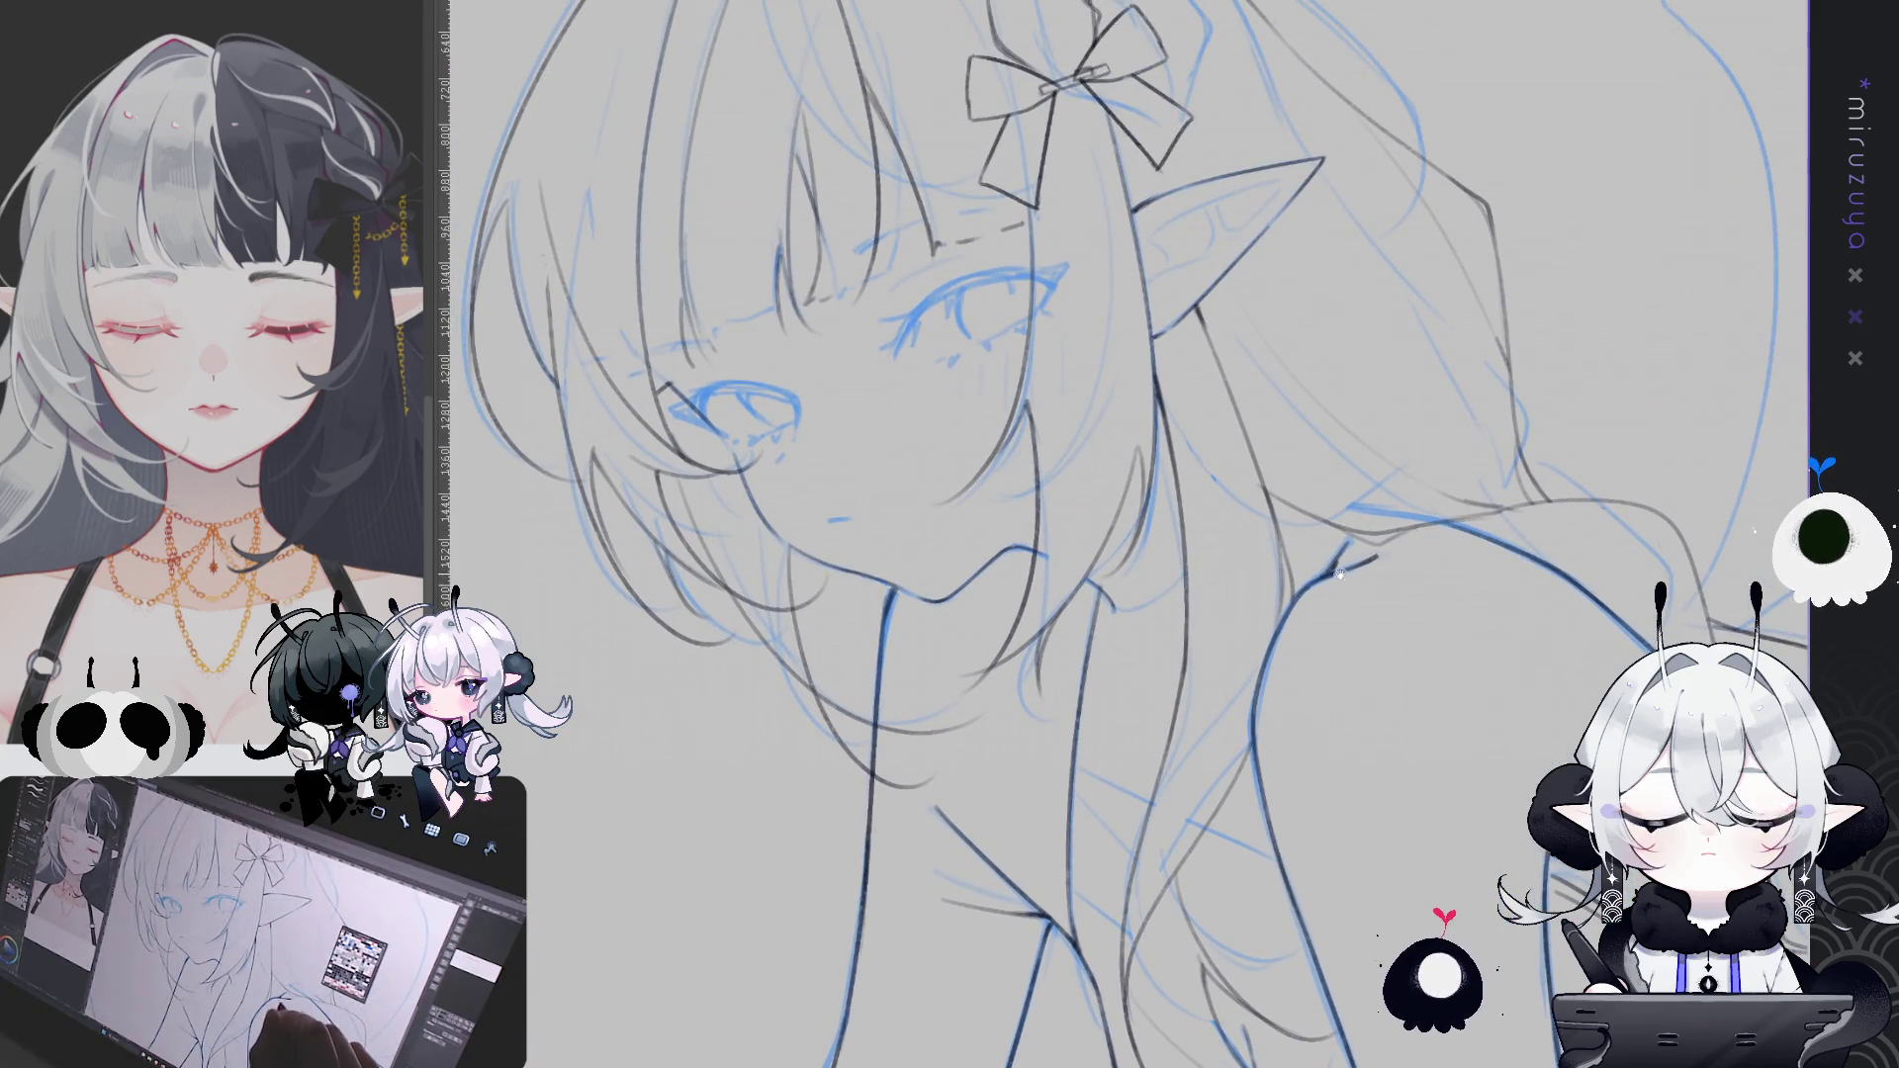
pyautogui.scroll(4, 843, 640)
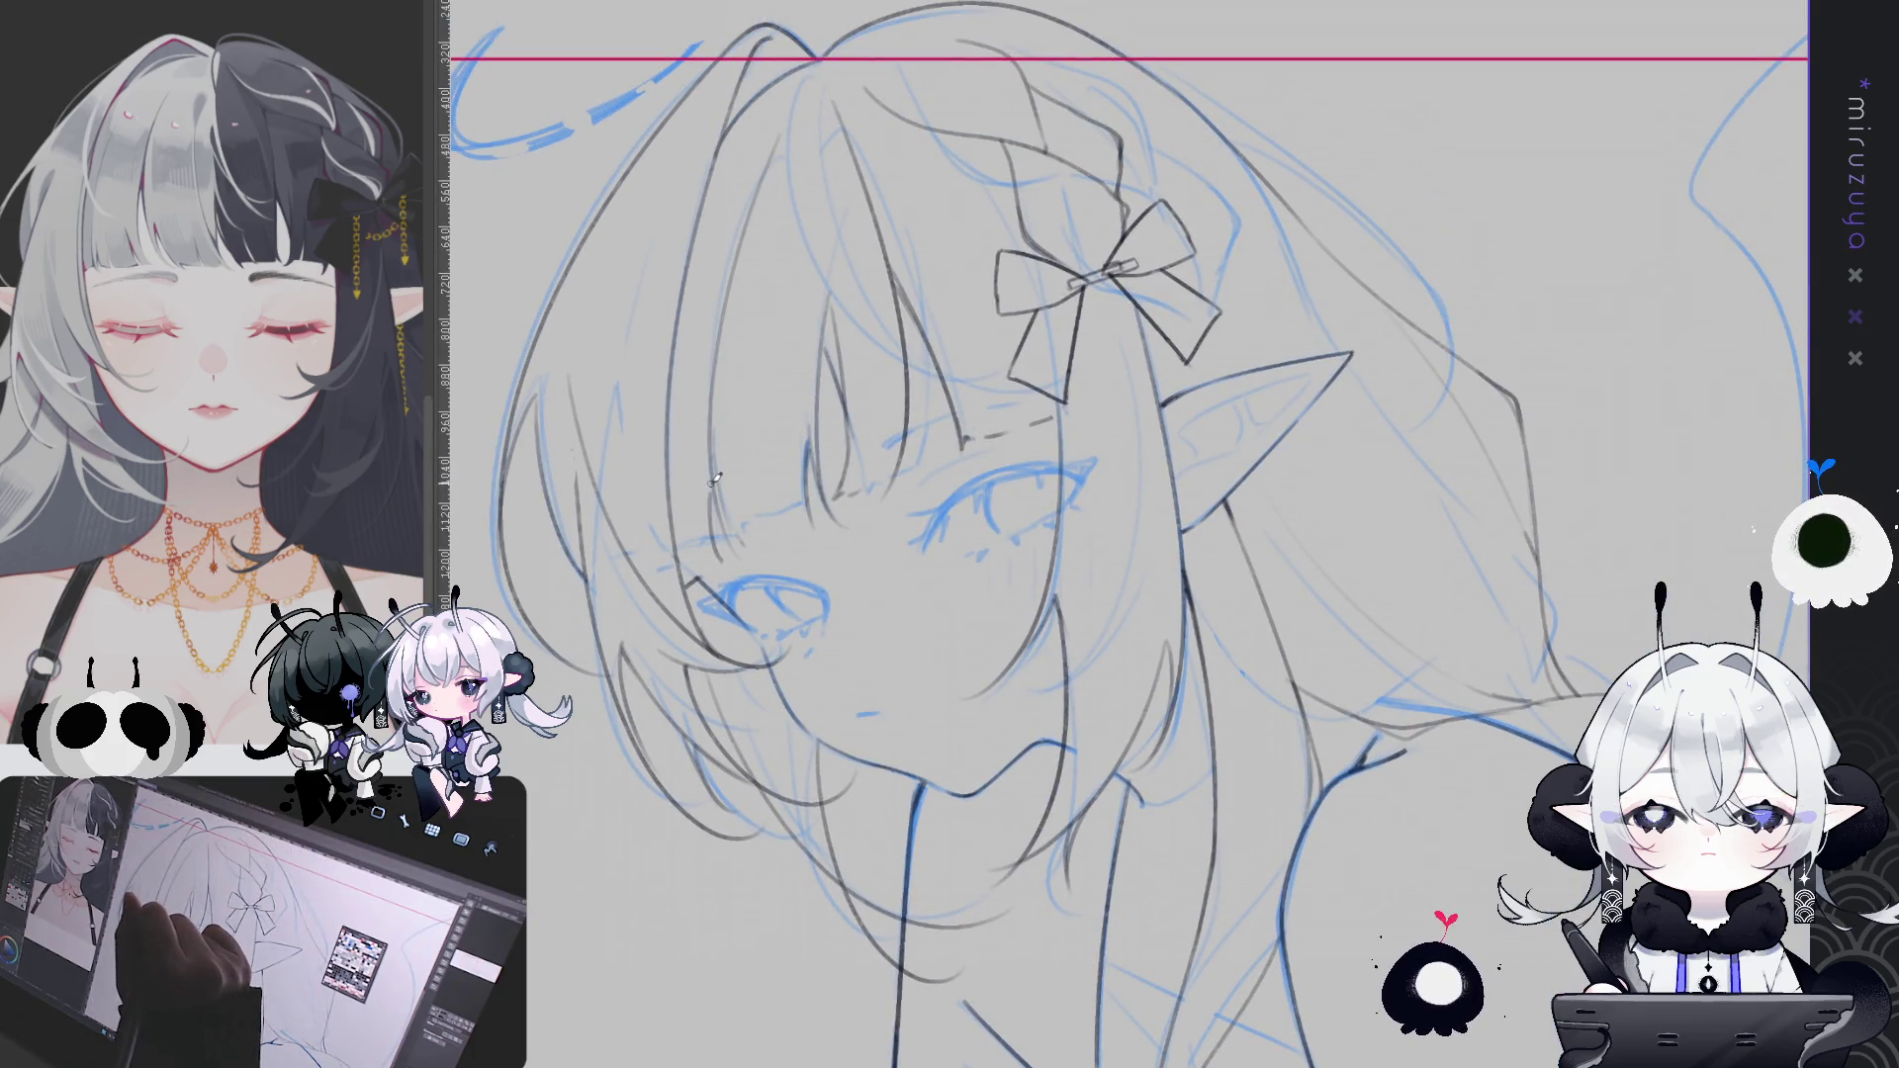
pyautogui.moveTo(710, 489); pyautogui.dragTo(714, 507)
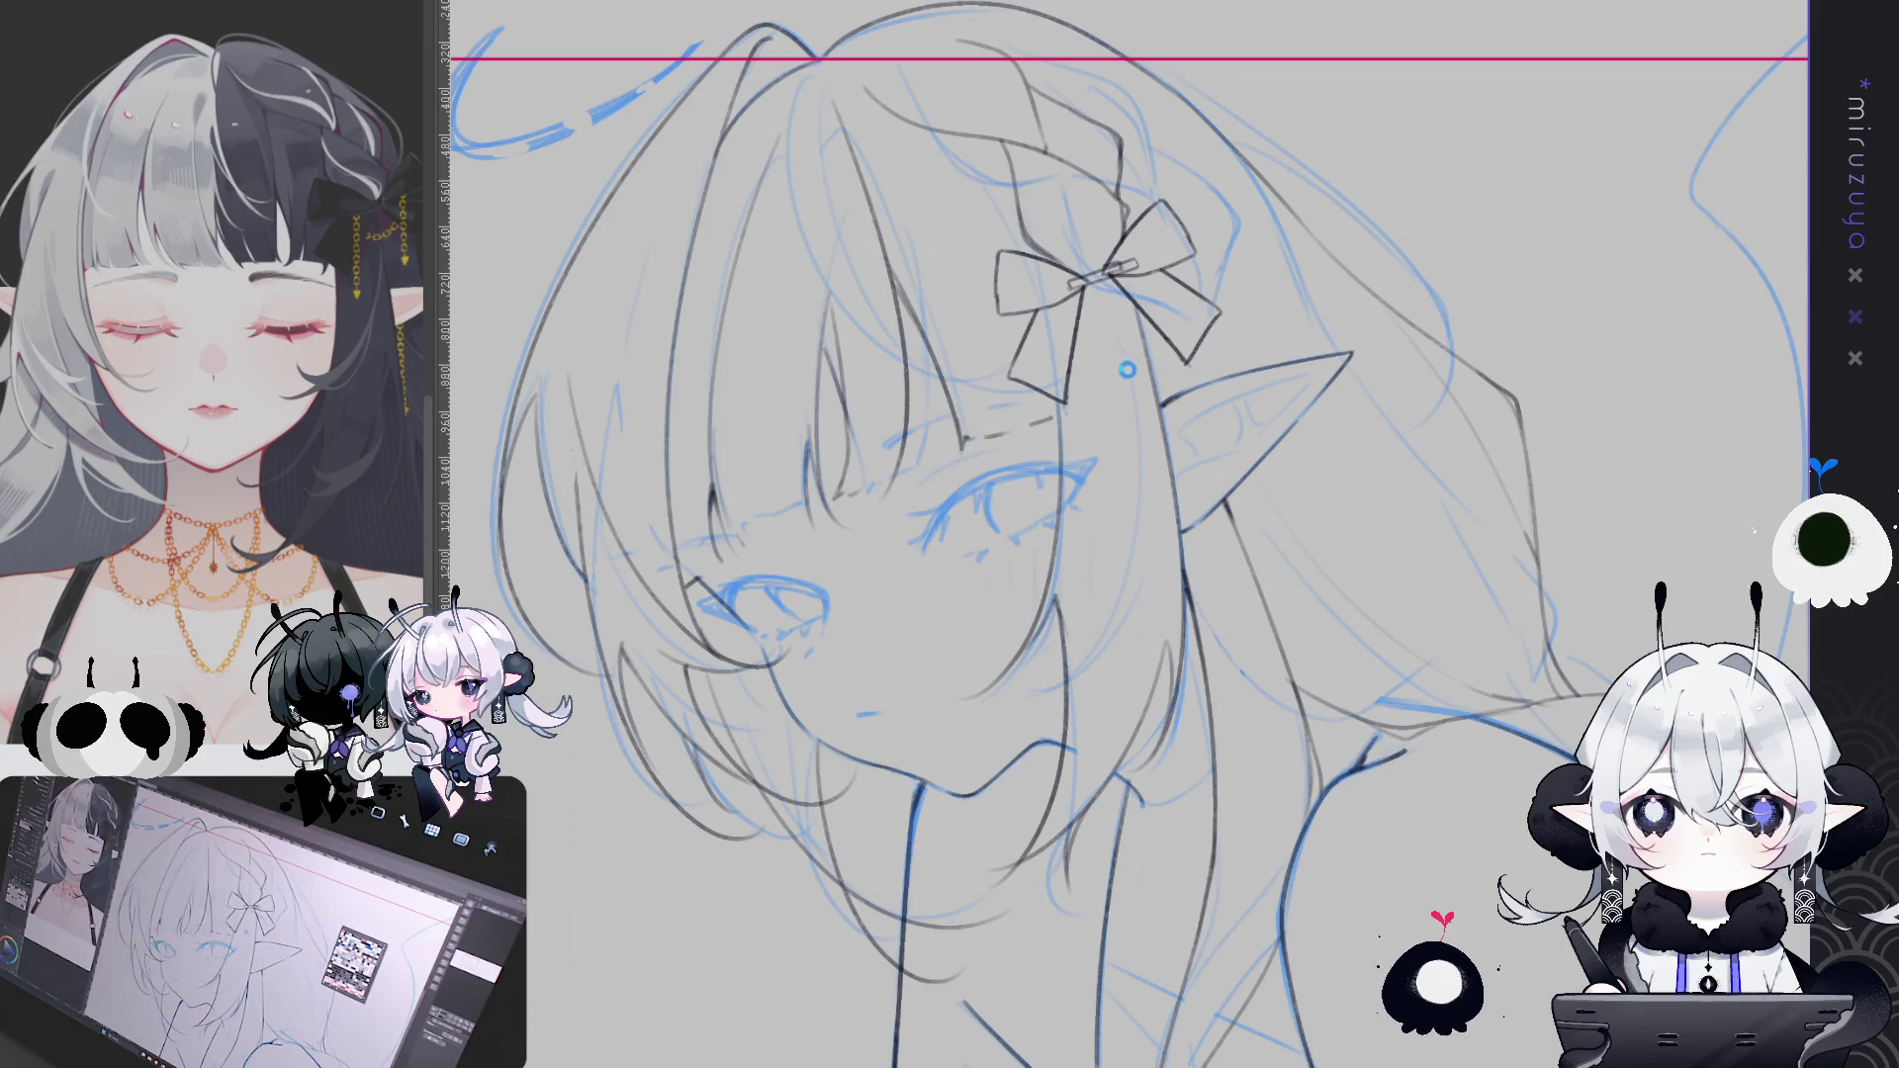
# Switch to another canvas tab to check a finished reference illustration
pyautogui.hotkey('ctrl', 'Tab')
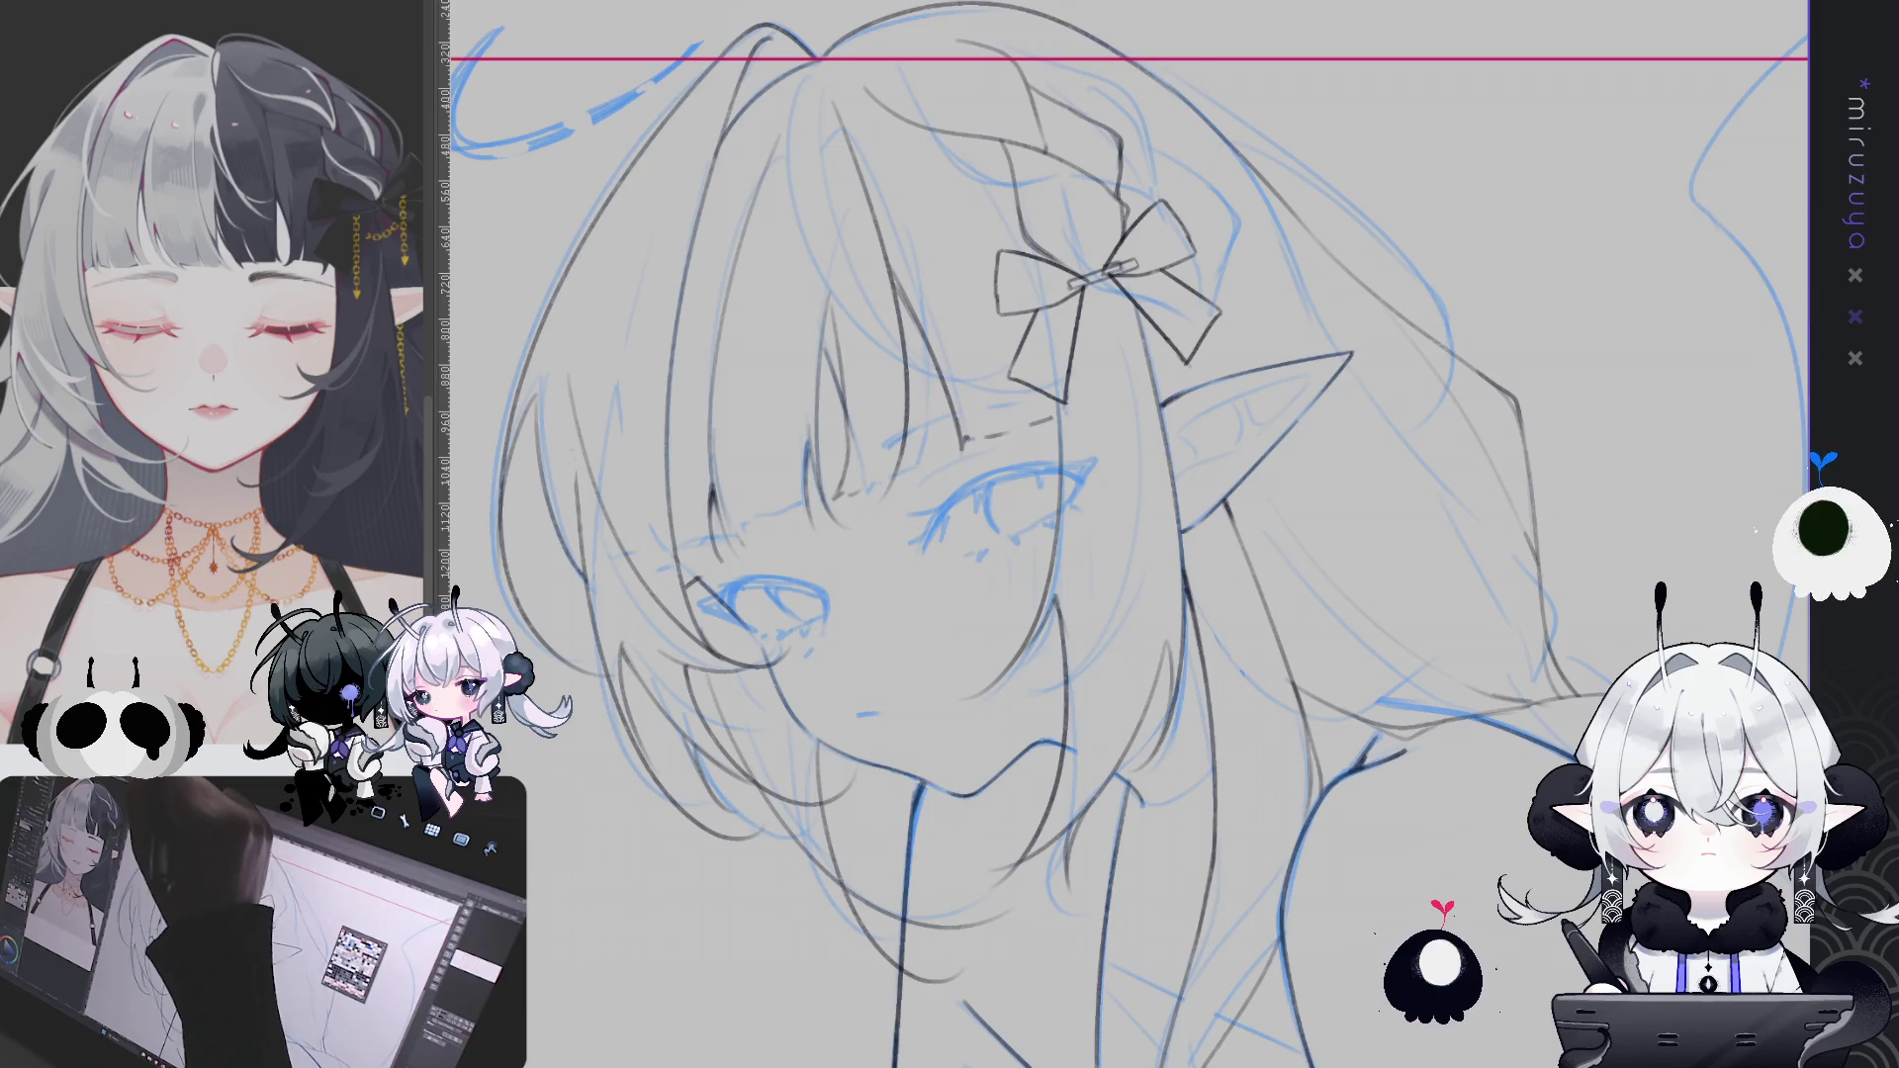
pyautogui.hotkey('ctrl', 'Tab')
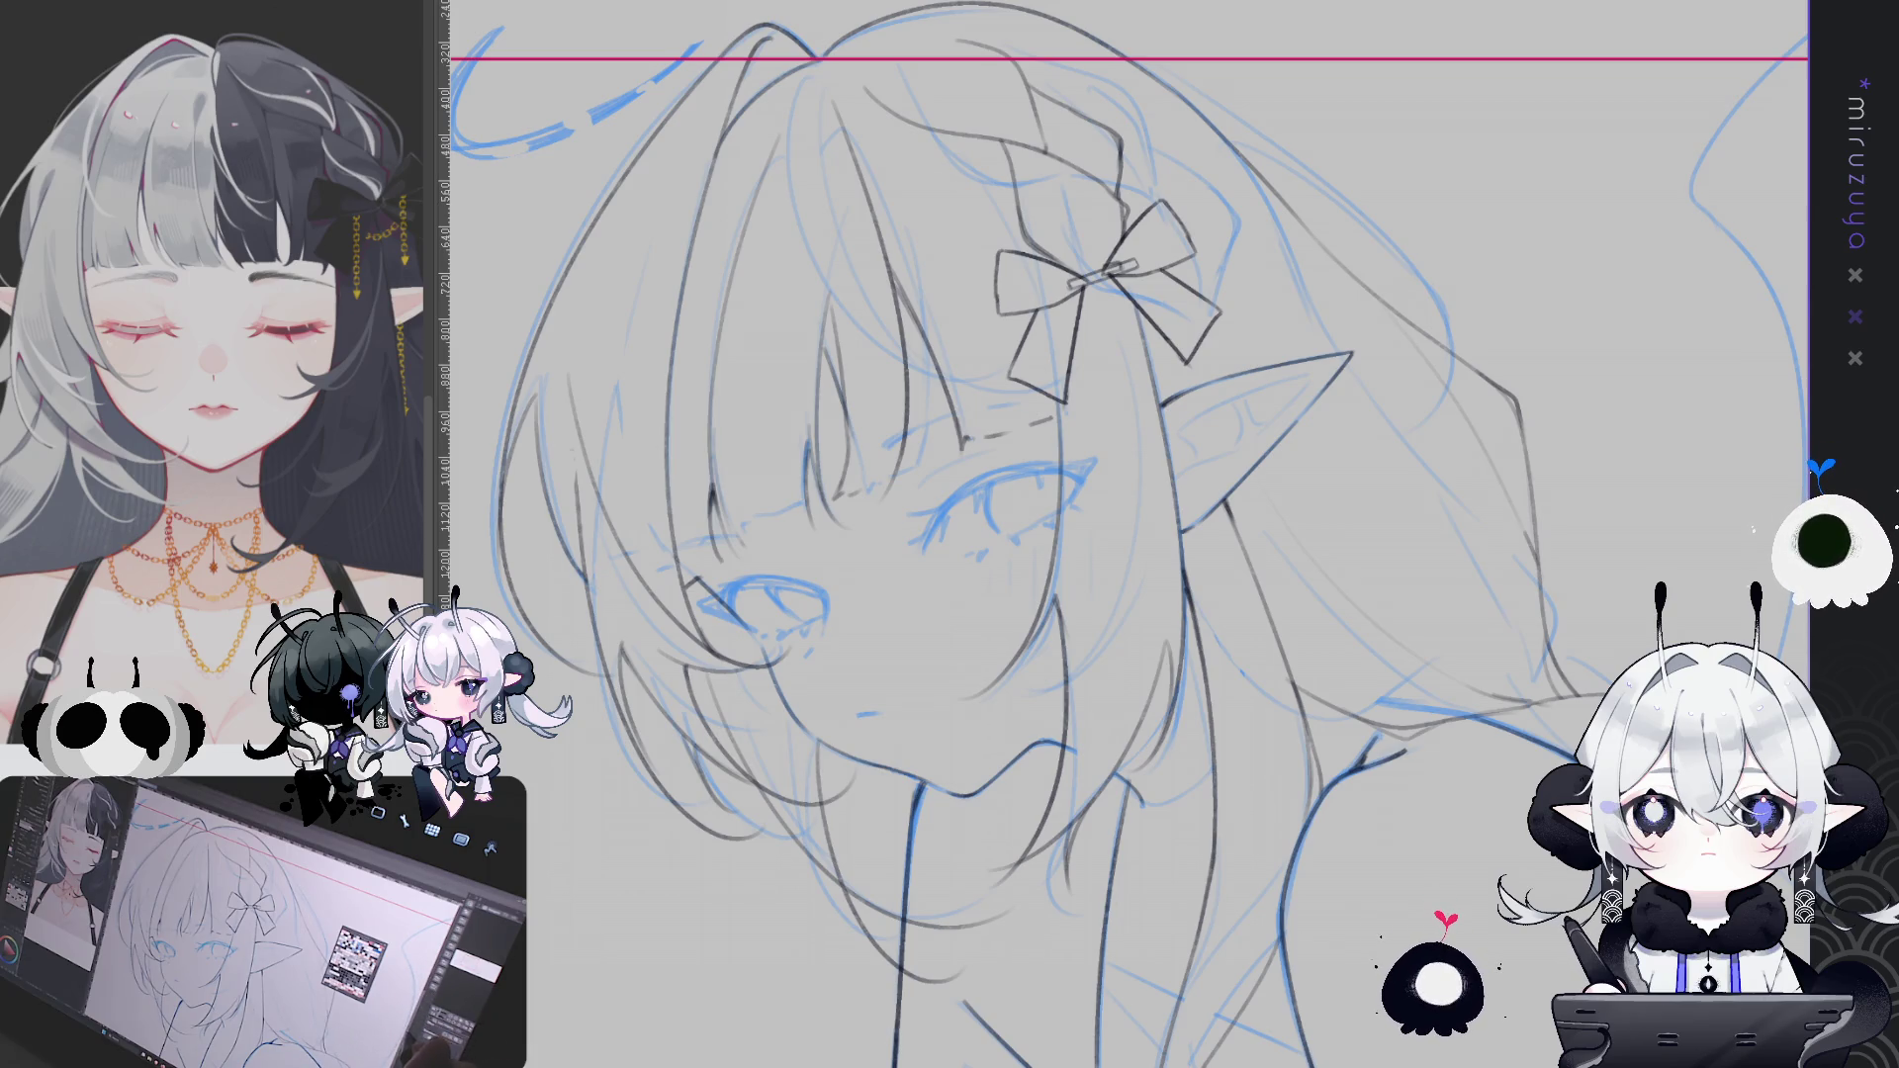
# Scroll down and right across the sketch to survey the line art
pyautogui.scroll(-2, 1537, 661)
pyautogui.scroll(-3, 1497, 710)
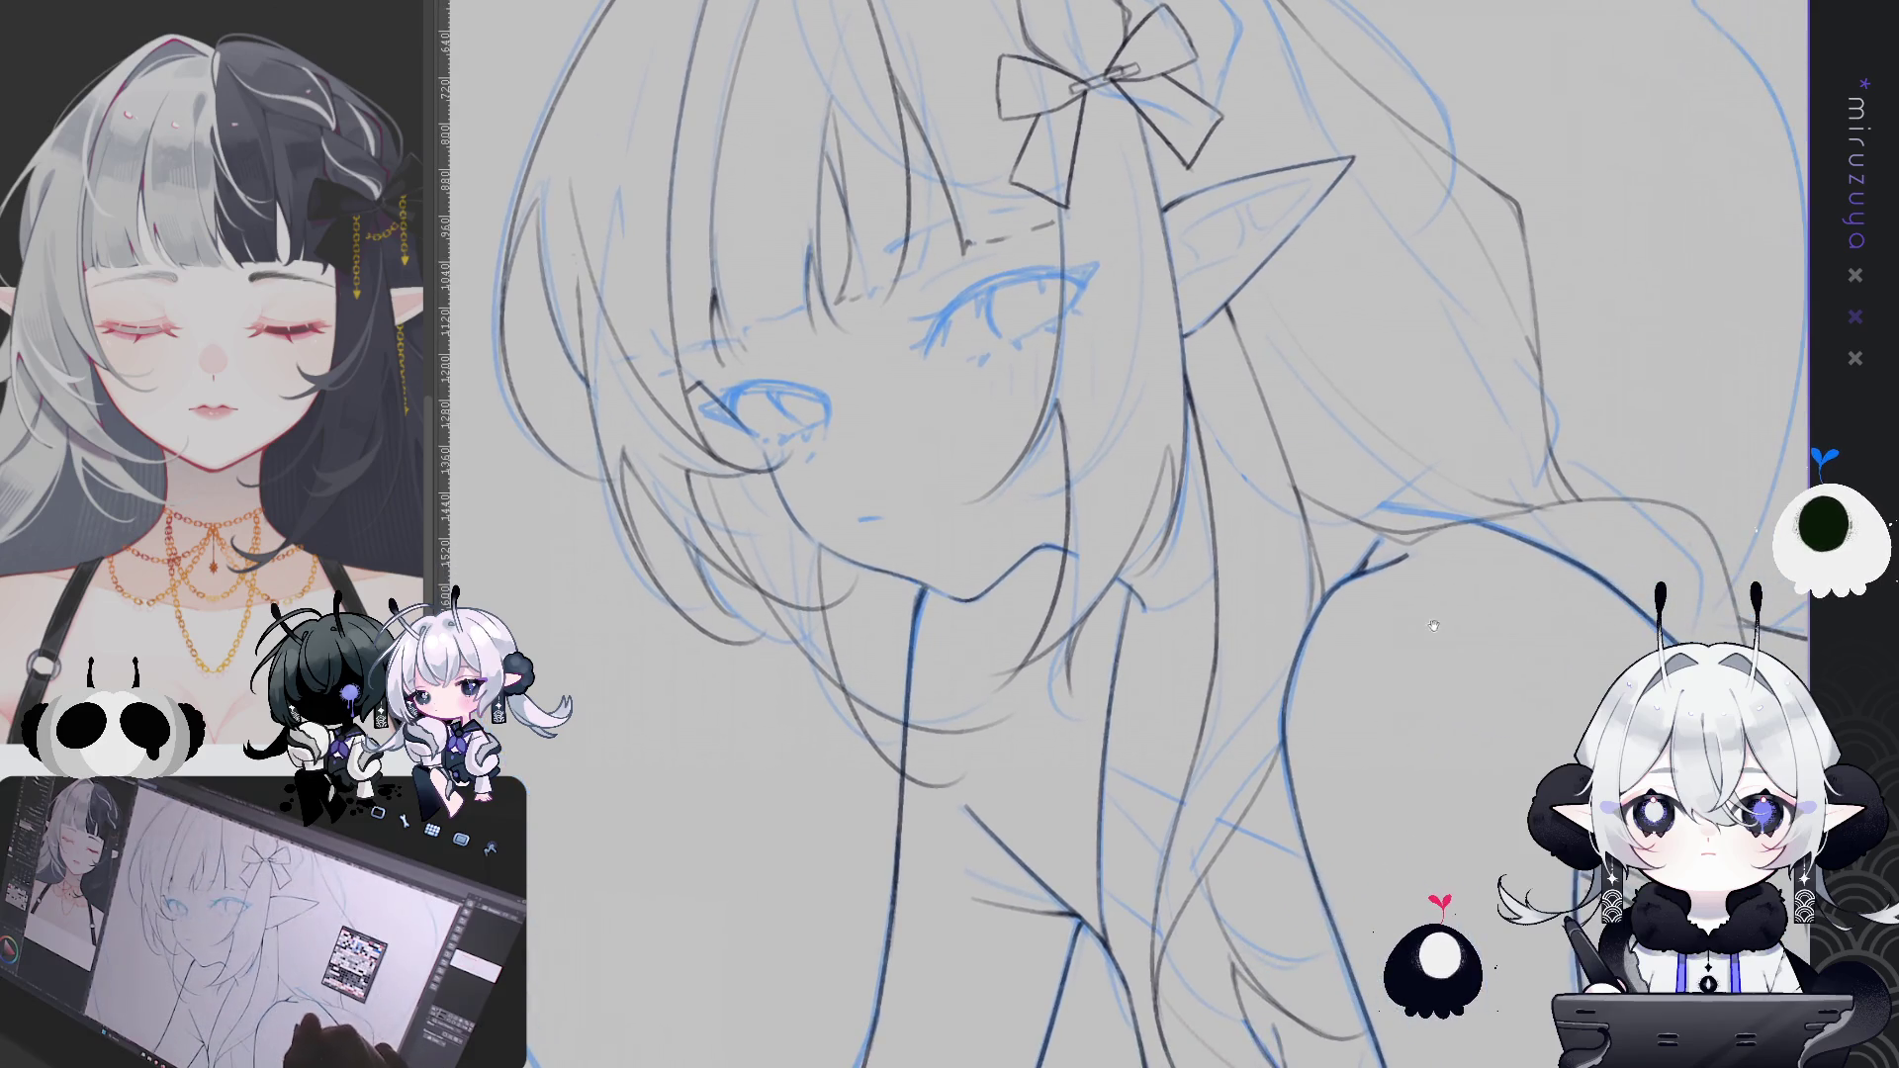
pyautogui.hscroll(5, 1498, 711)
pyautogui.scroll(-3, 1498, 711)
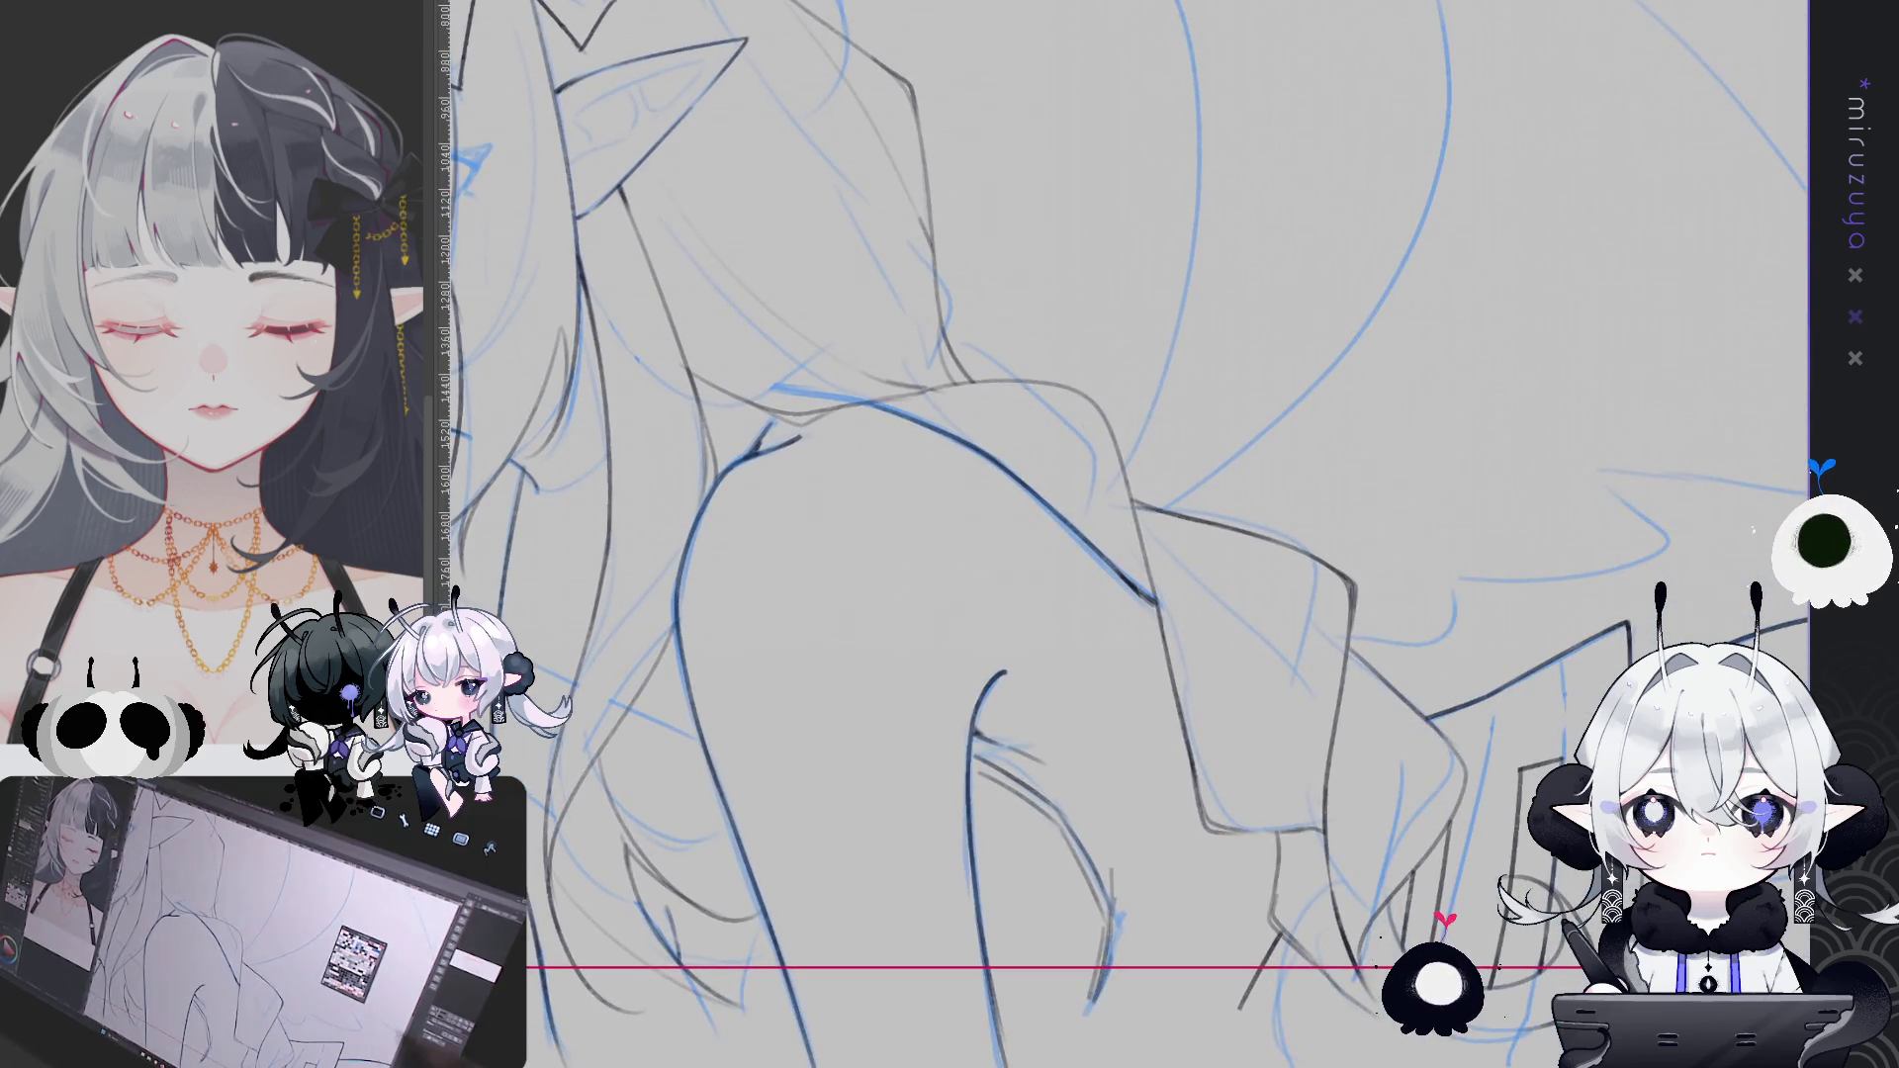
pyautogui.scroll(-4, 1738, 630)
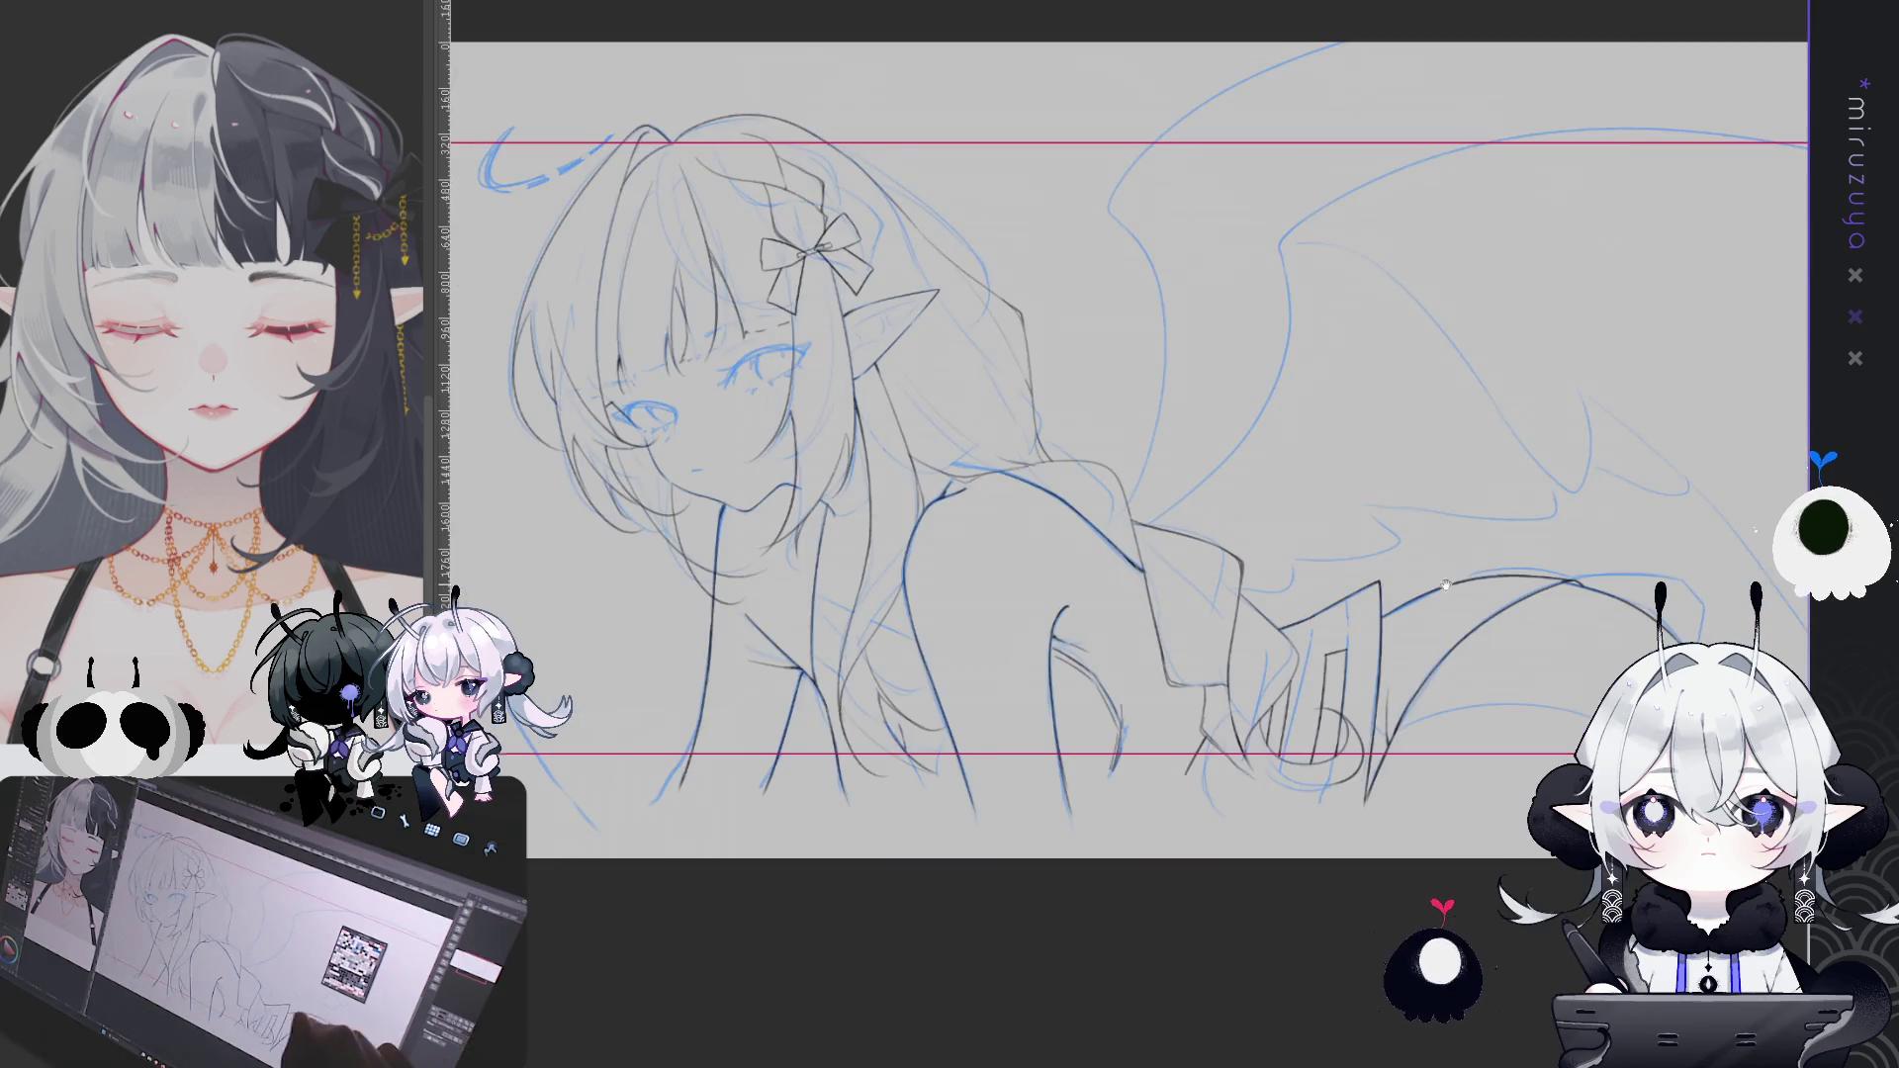
# Zoom in on the girl's face, mirror the view horizontally, then switch to the chibi illustration
pyautogui.hotkey('ctrl', '+')
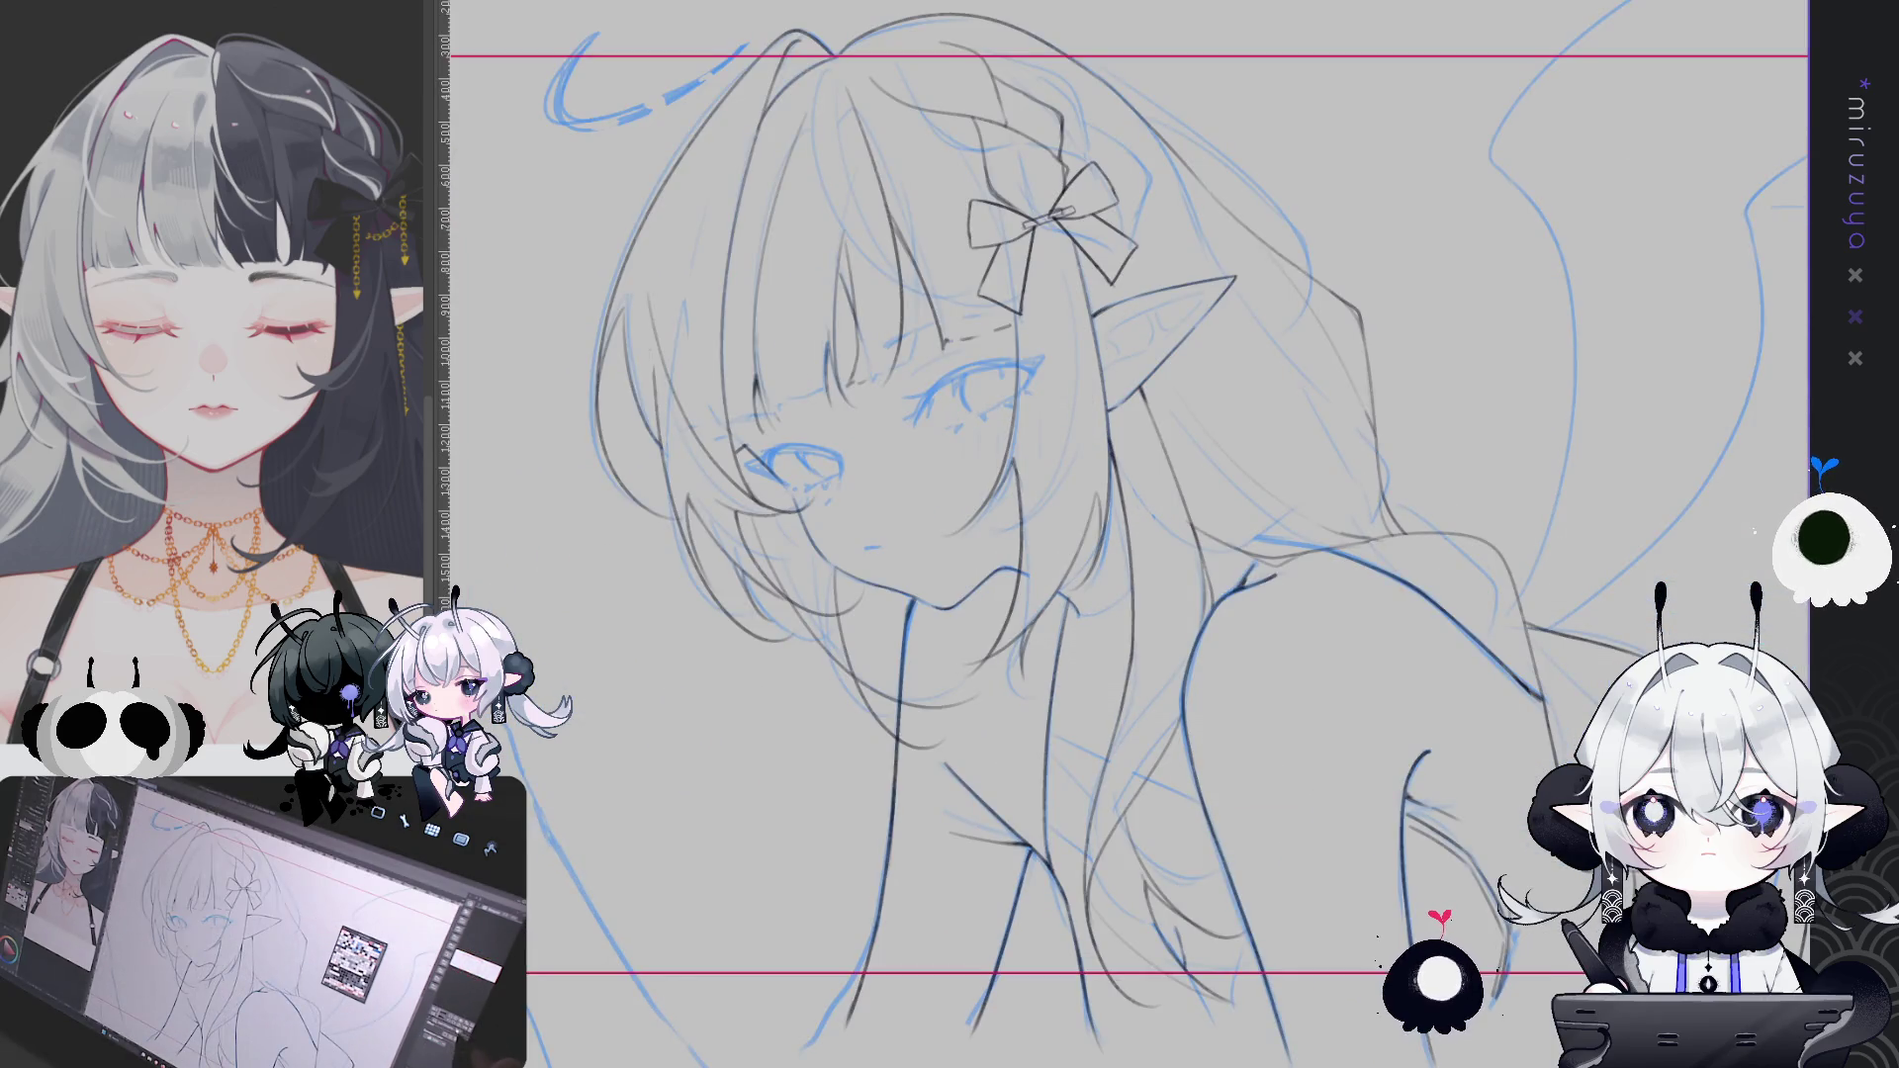
pyautogui.press('h')
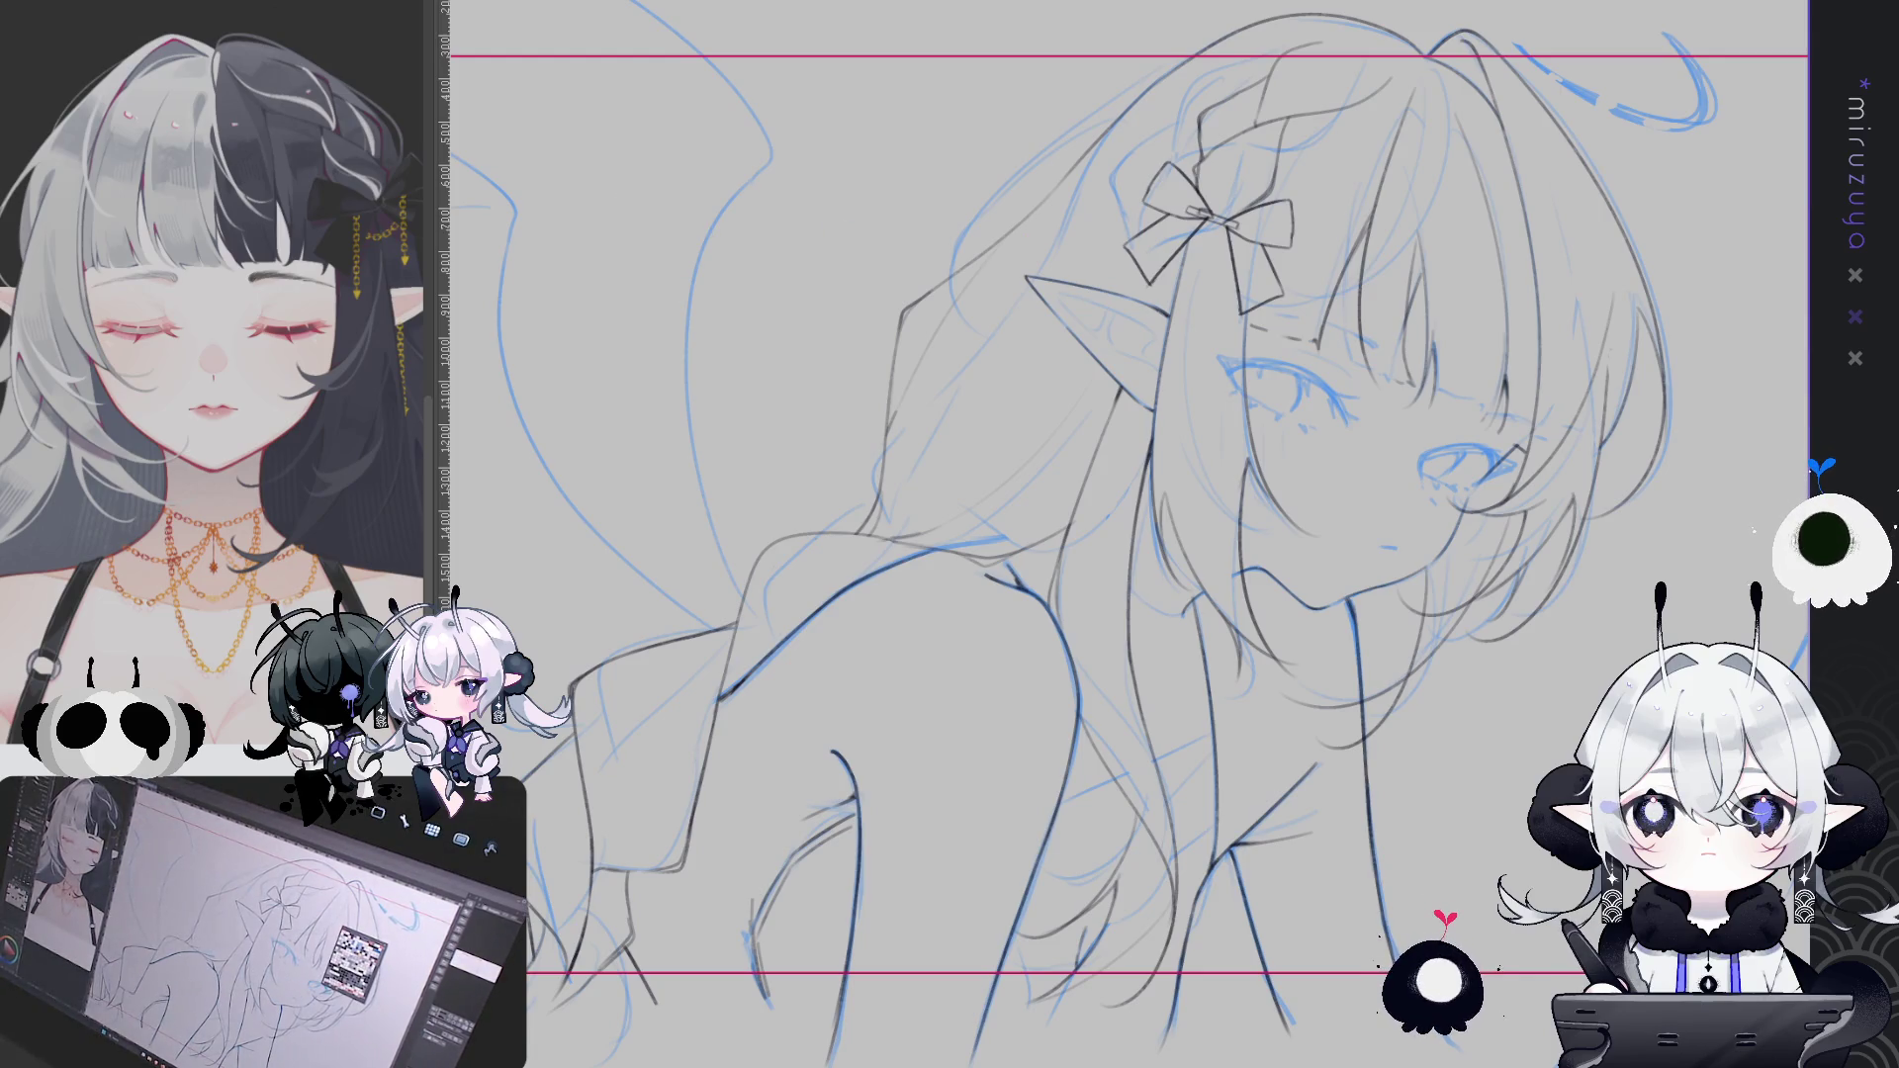
pyautogui.hotkey('ctrl', 'Tab')
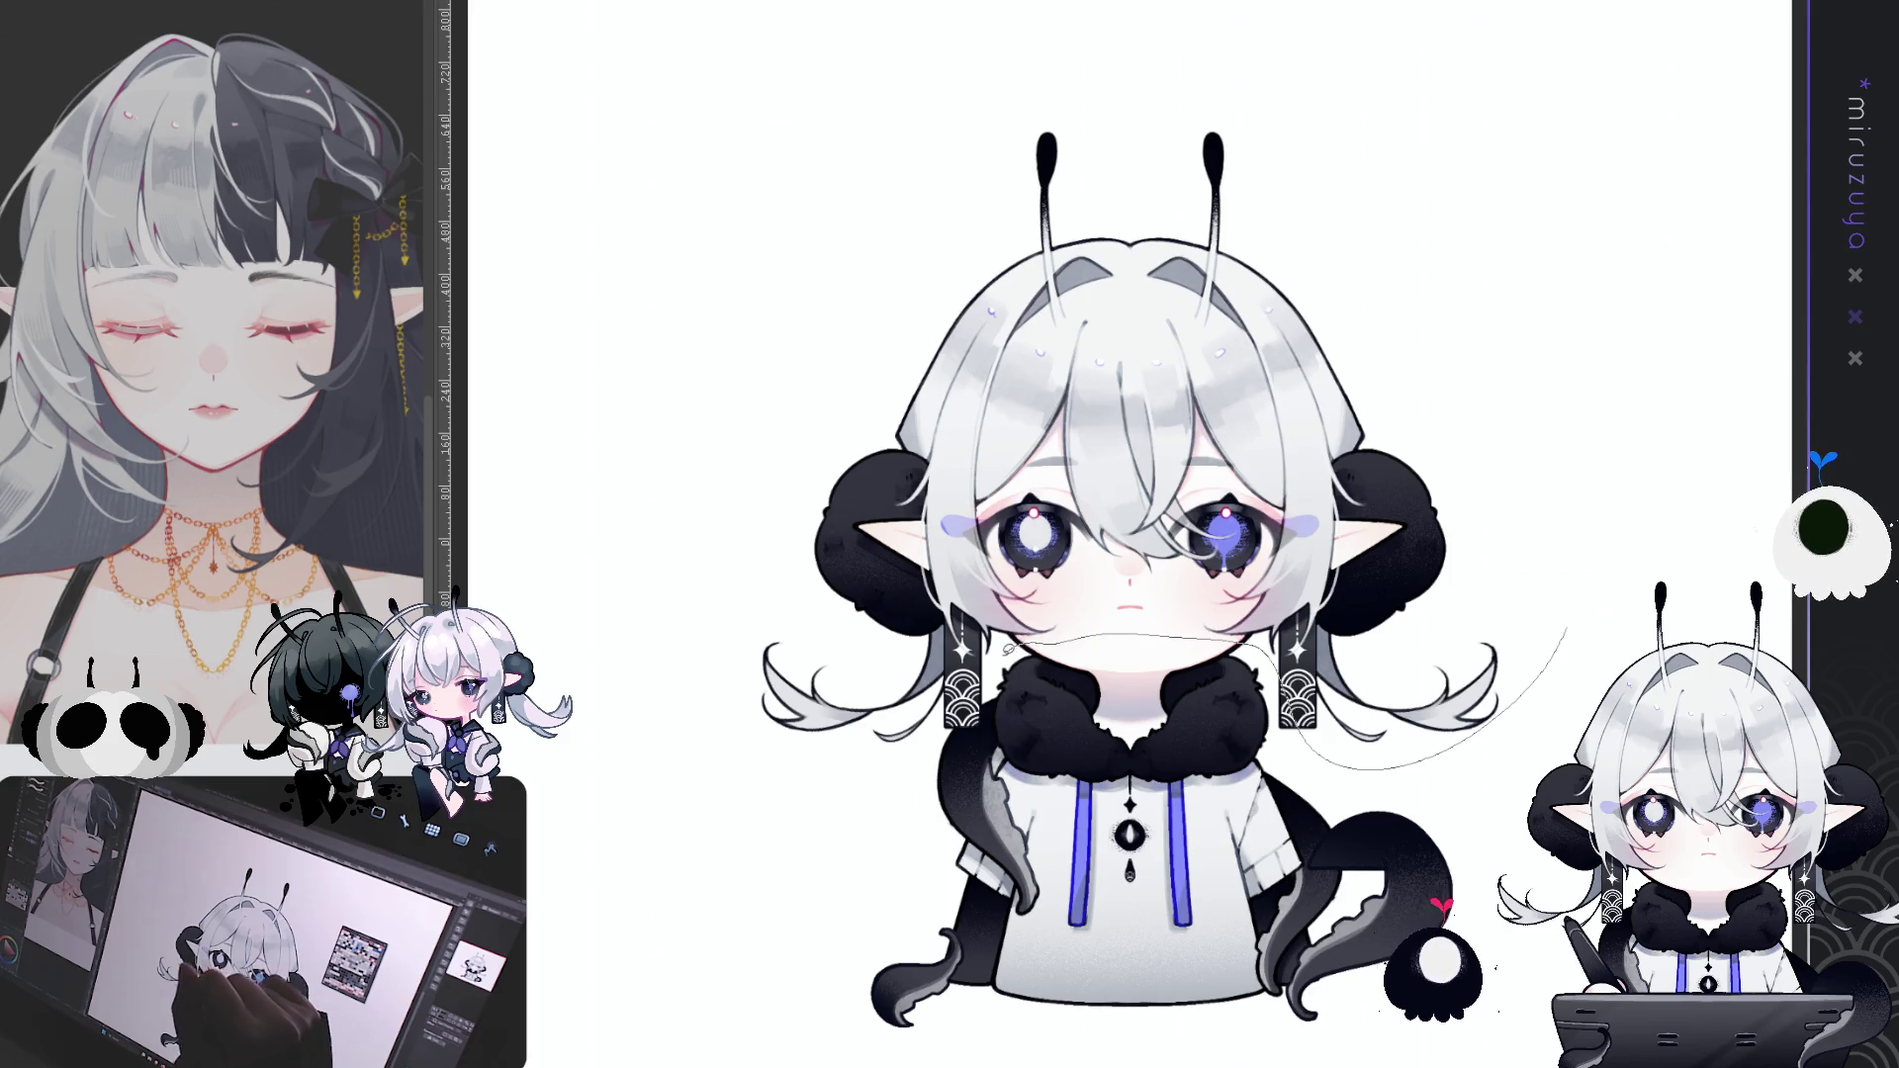
# Select the chibi character area and undo its grey hair highlights, then pan the view down-left
pyautogui.moveTo(1019, 641)
pyautogui.mouseDown()
pyautogui.moveTo(644, 614)
pyautogui.moveTo(1462, 306)
pyautogui.moveTo(1469, 326)
pyautogui.mouseUp()
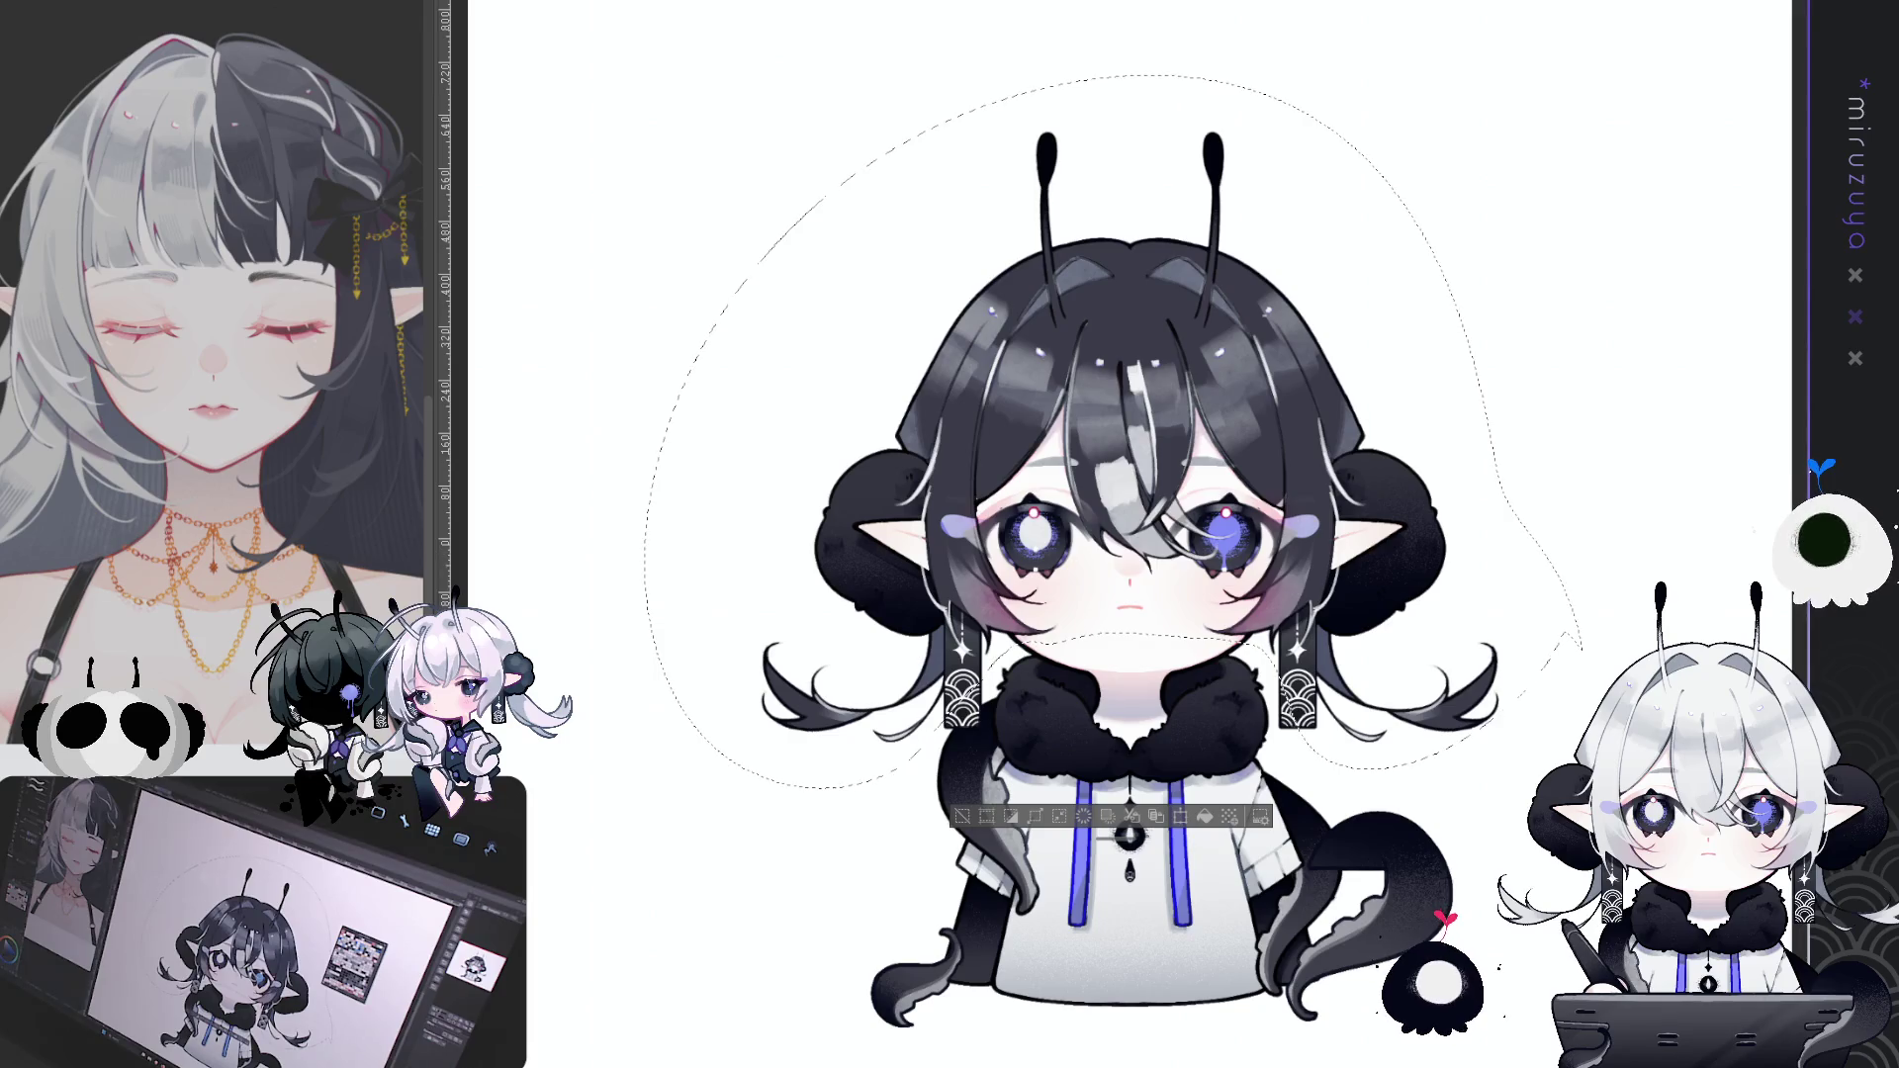
pyautogui.hotkey('ctrl', 'z')
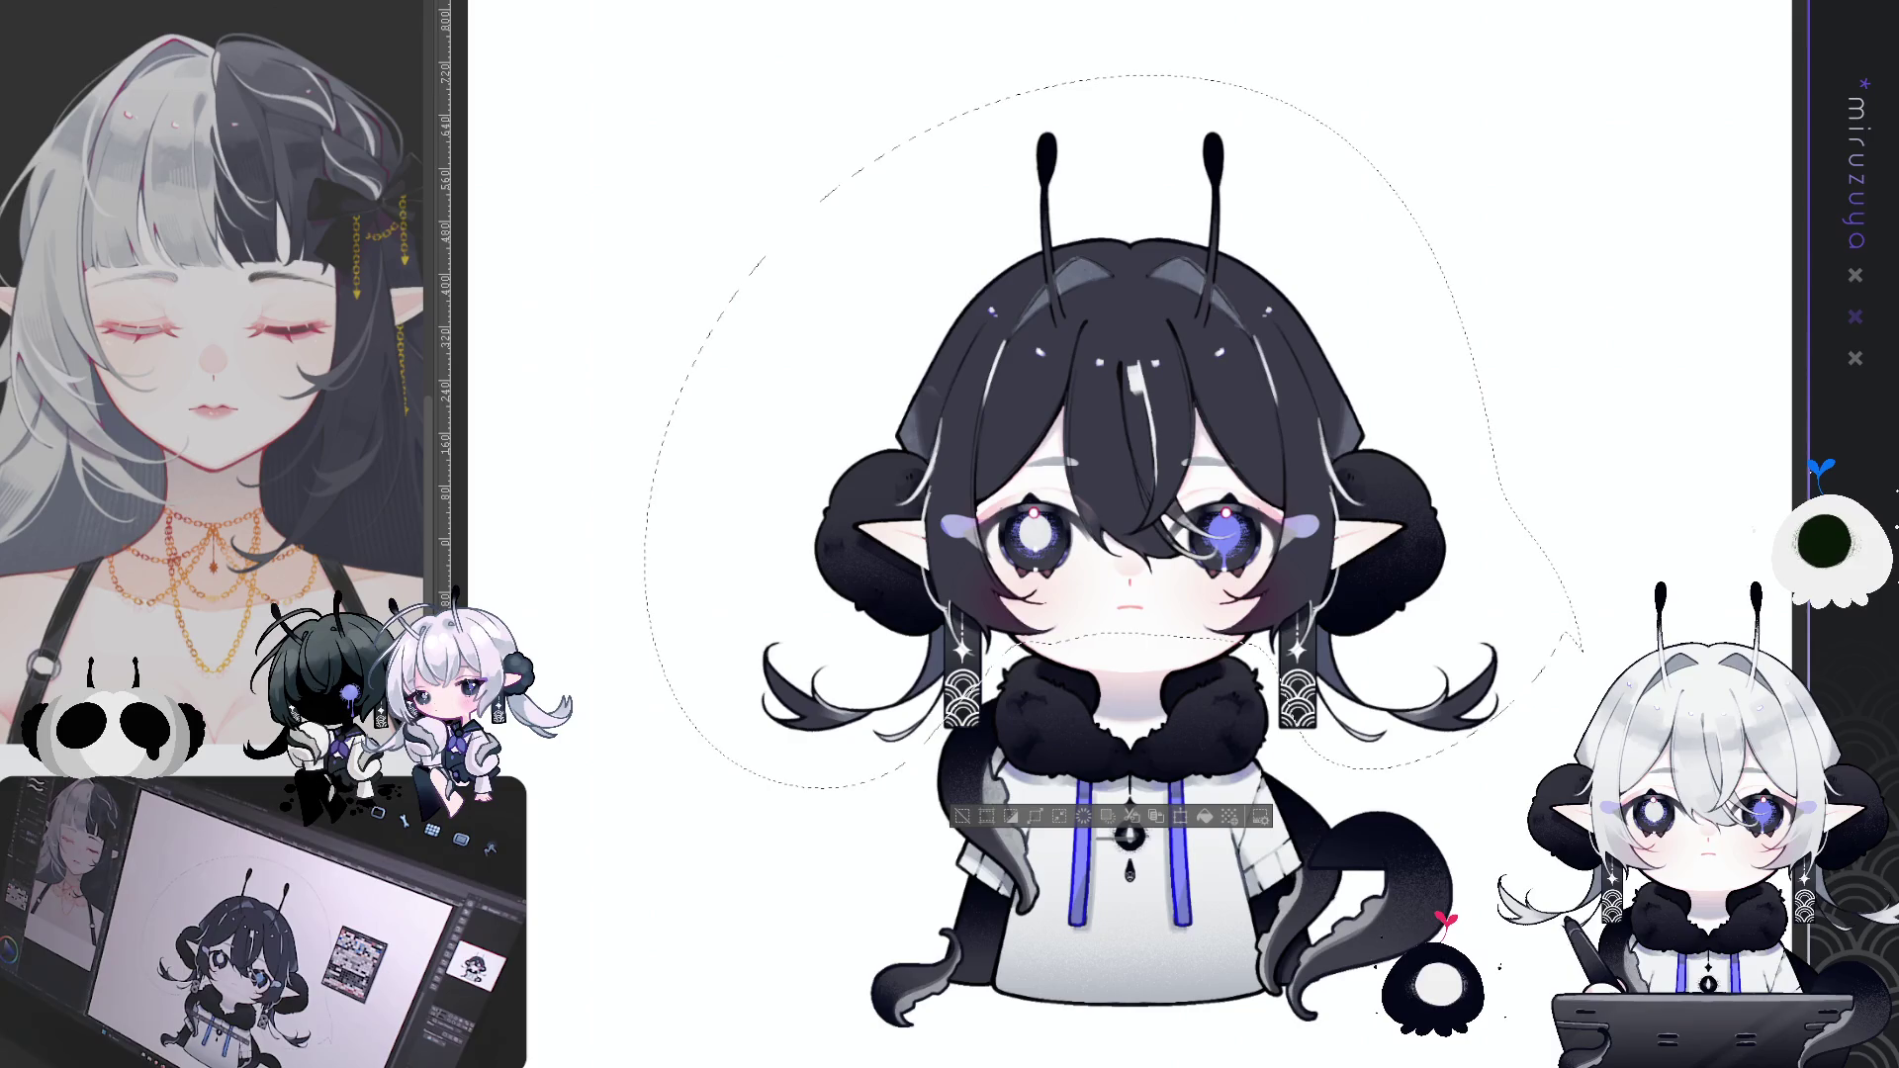
pyautogui.hotkey('ctrl', 'y')
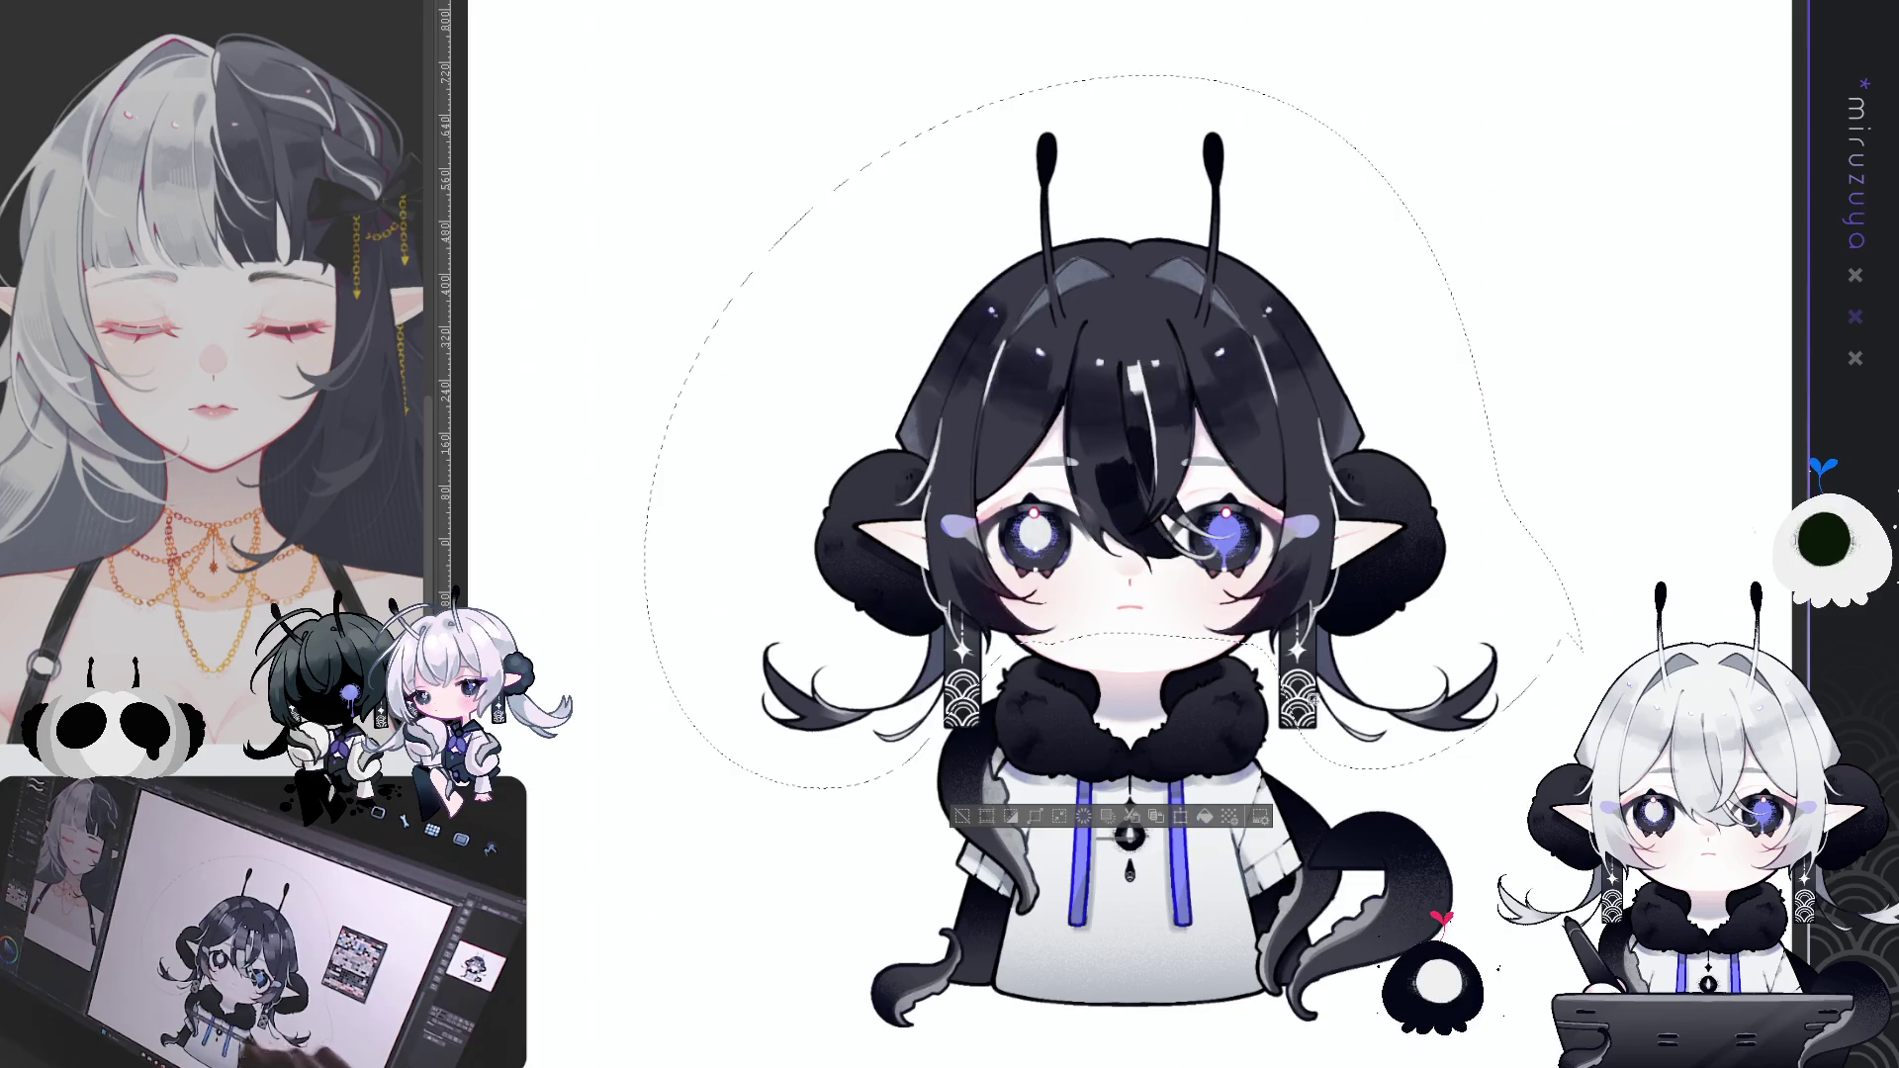
pyautogui.hotkey('ctrl', 'z')
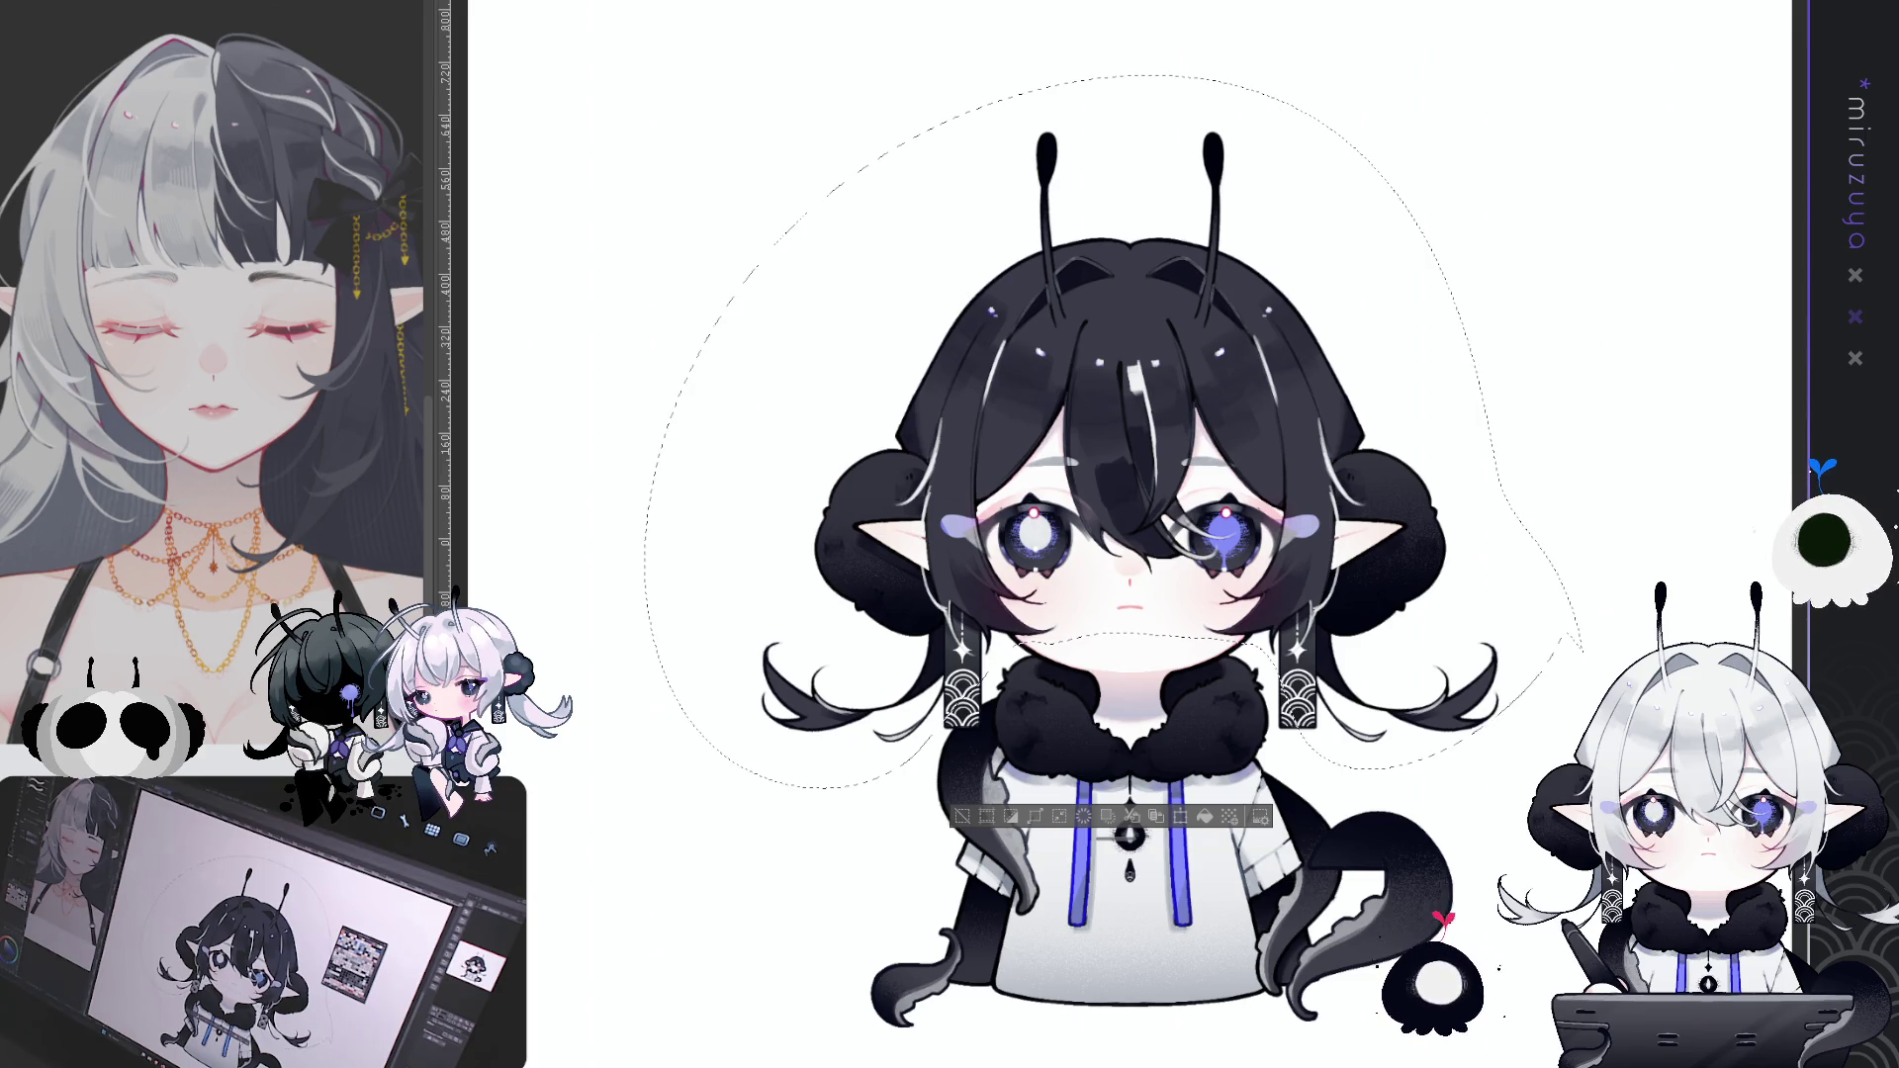
pyautogui.hotkey('ctrl', 'z')
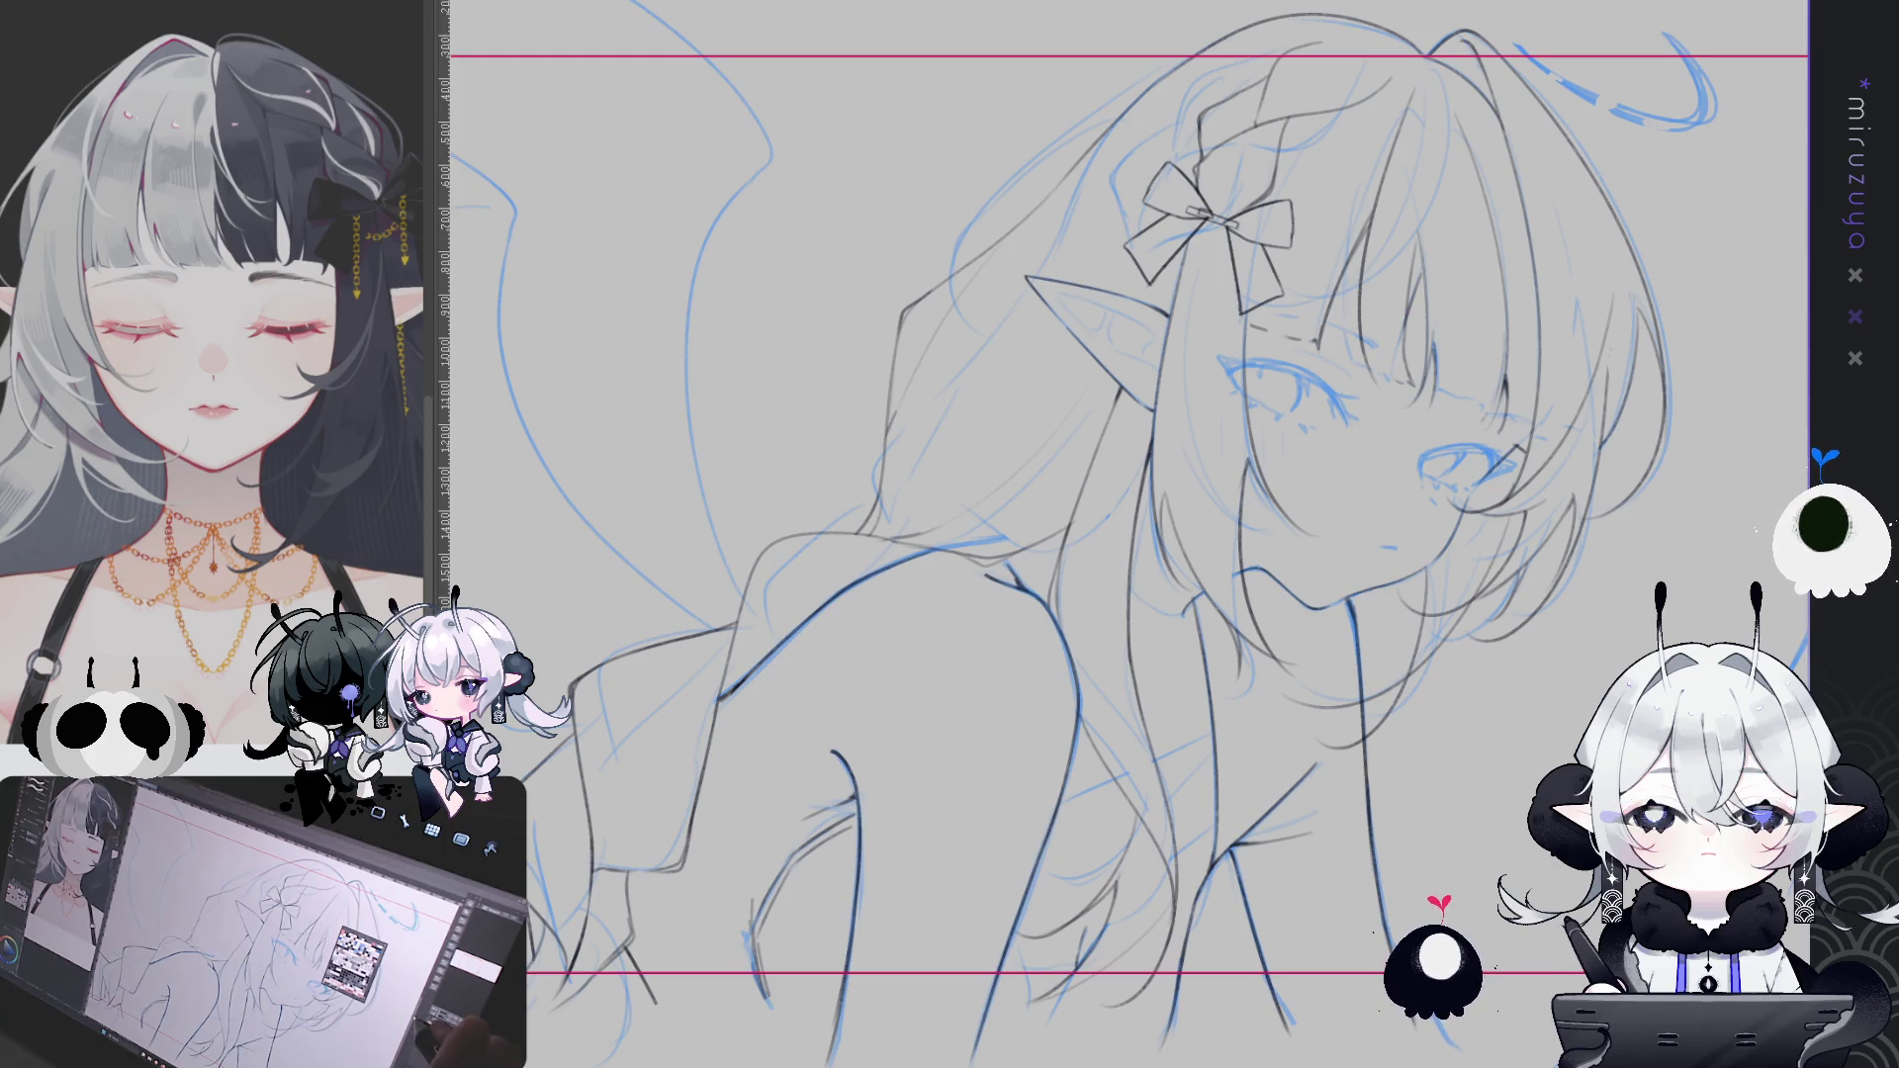
pyautogui.moveTo(1088, 495); pyautogui.dragTo(767, 668)
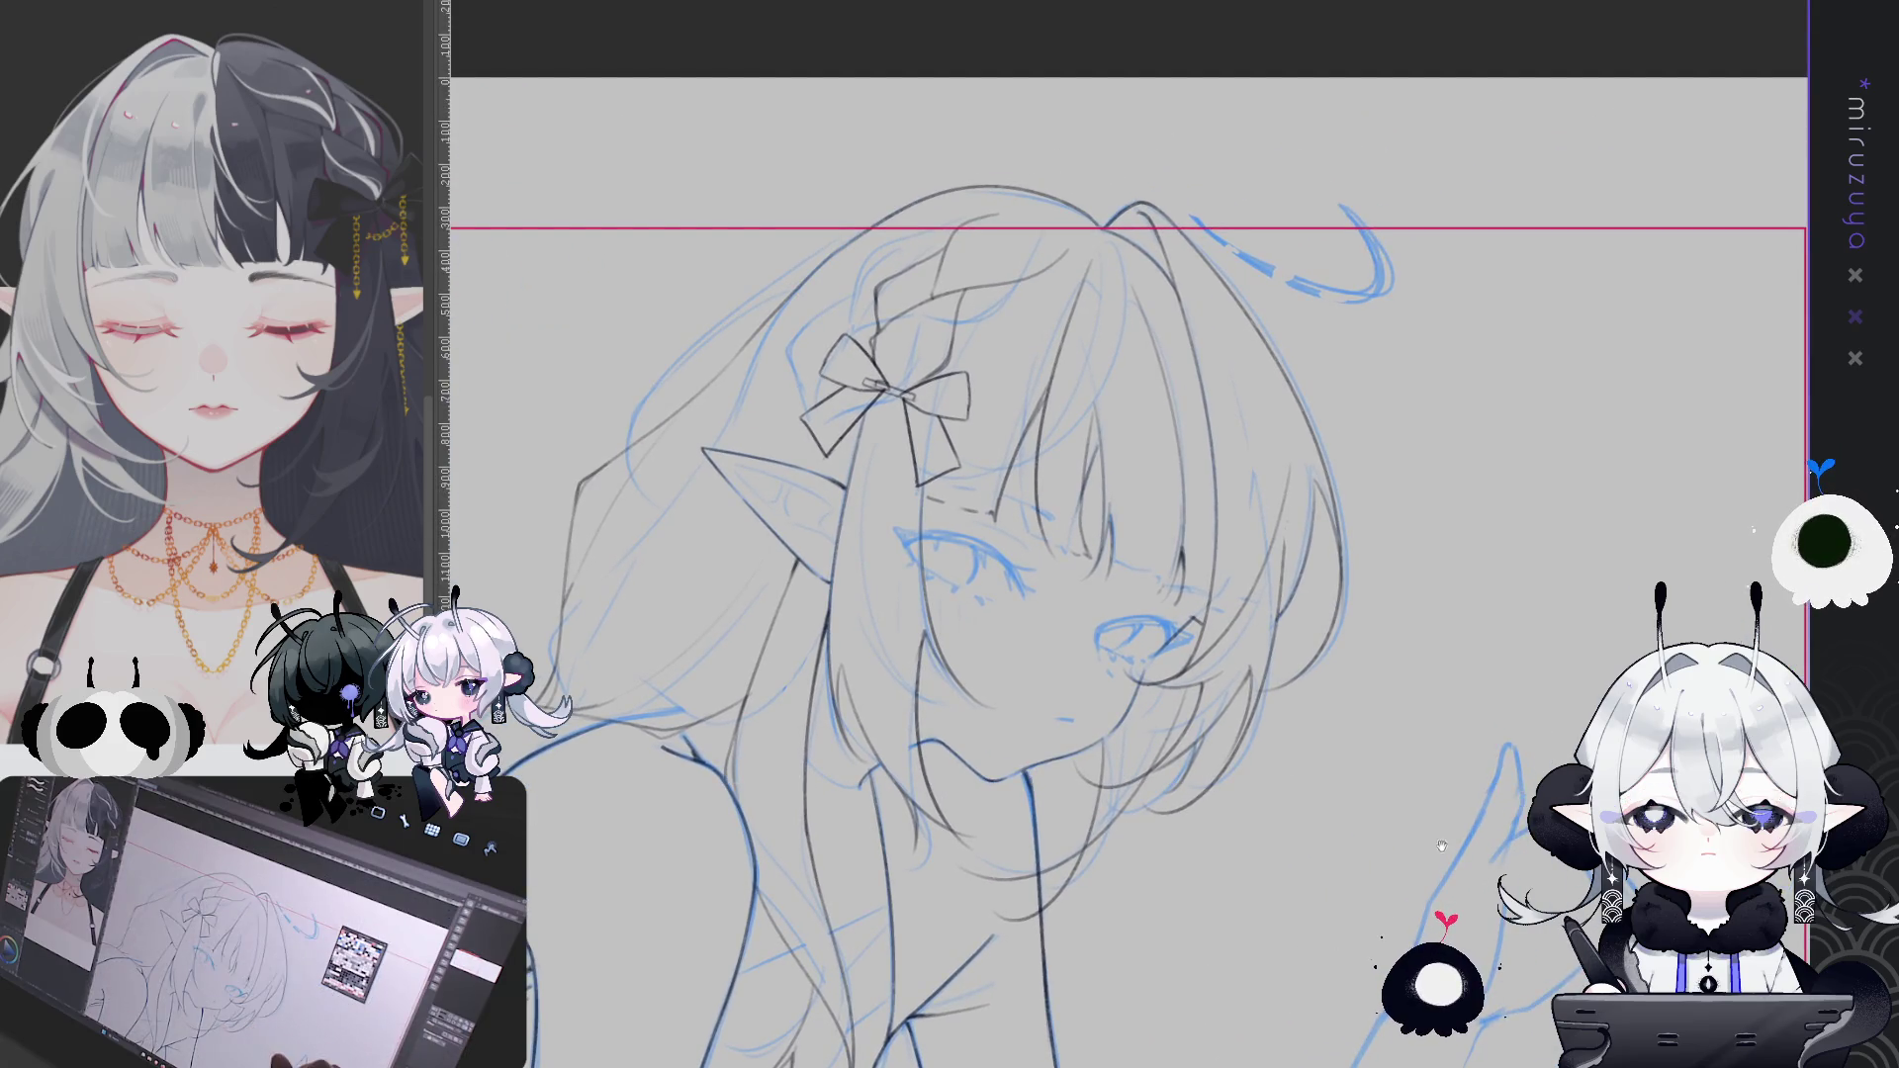
# Mirror the elf girl's canvas view horizontally and pan across the wing lines toward her head
pyautogui.moveTo(1088, 494); pyautogui.dragTo(1121, 473)
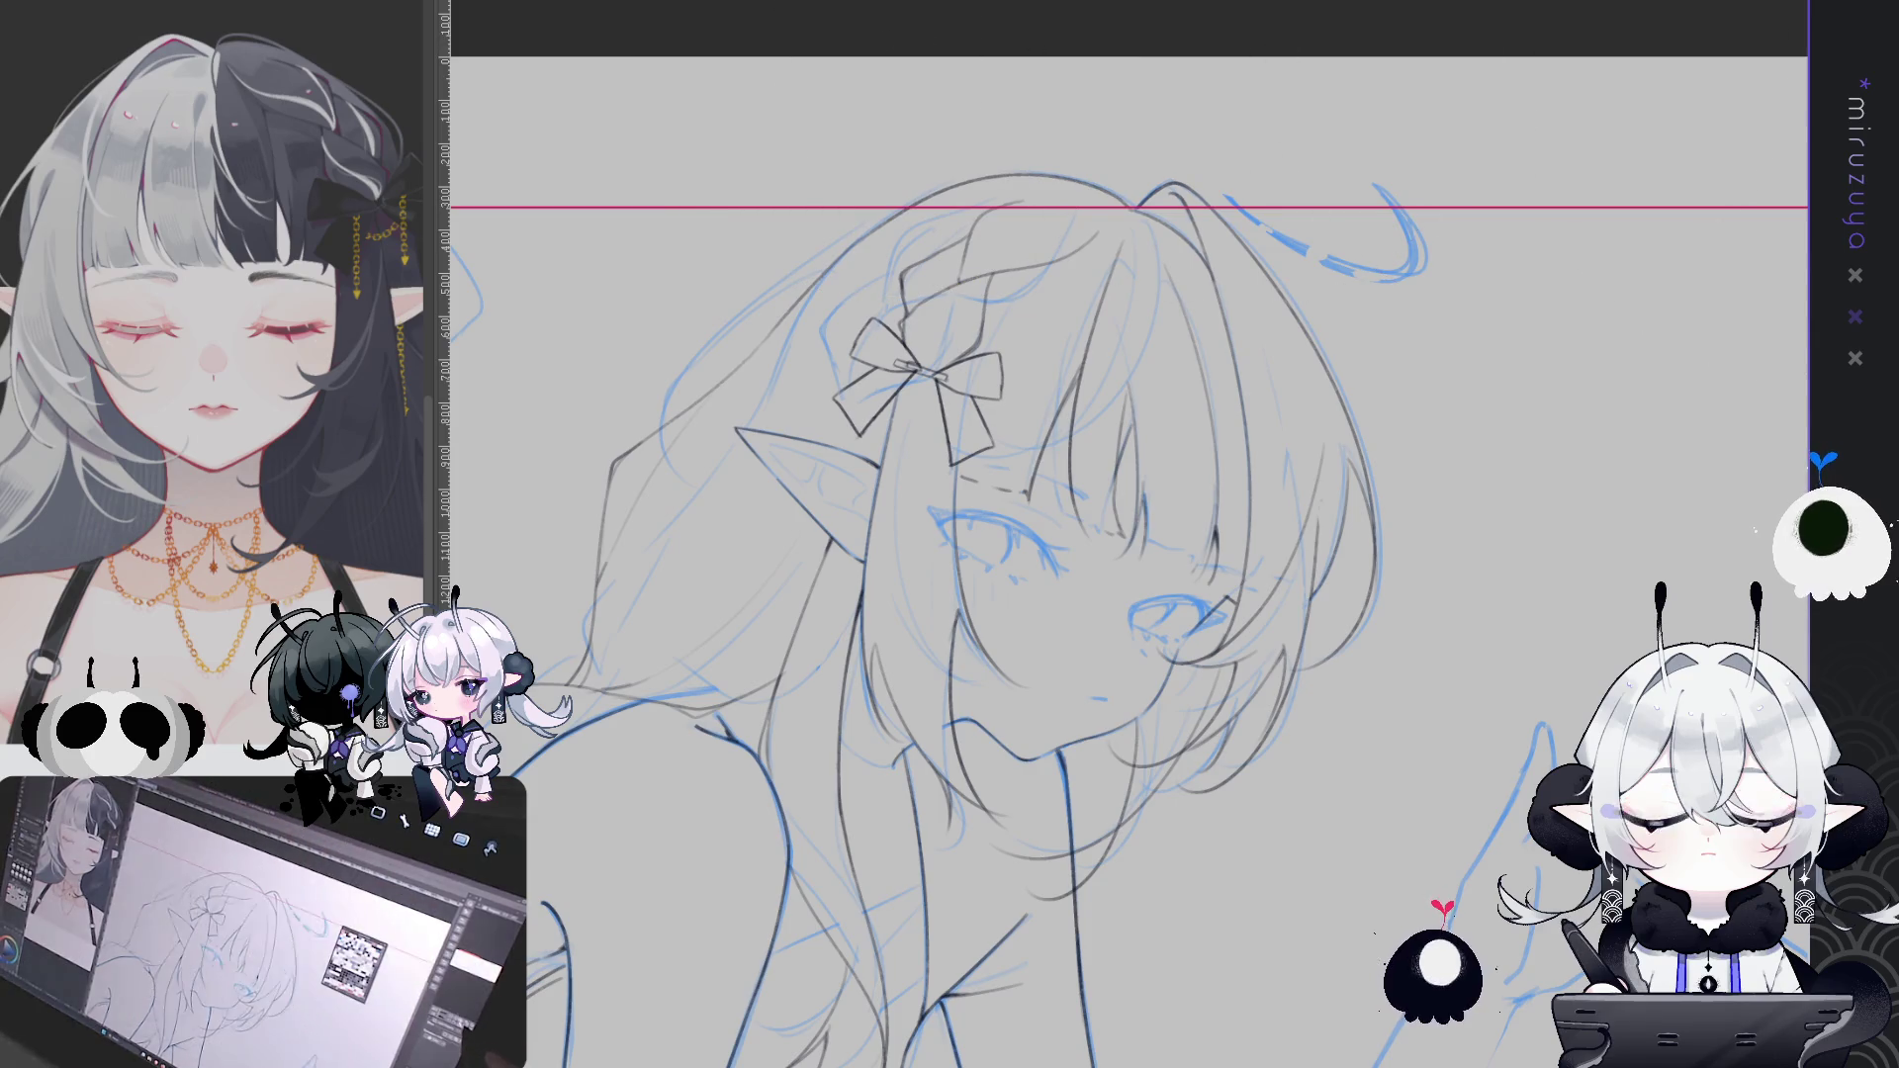
pyautogui.press('h')
pyautogui.moveTo(1850, 460); pyautogui.dragTo(1514, 371)
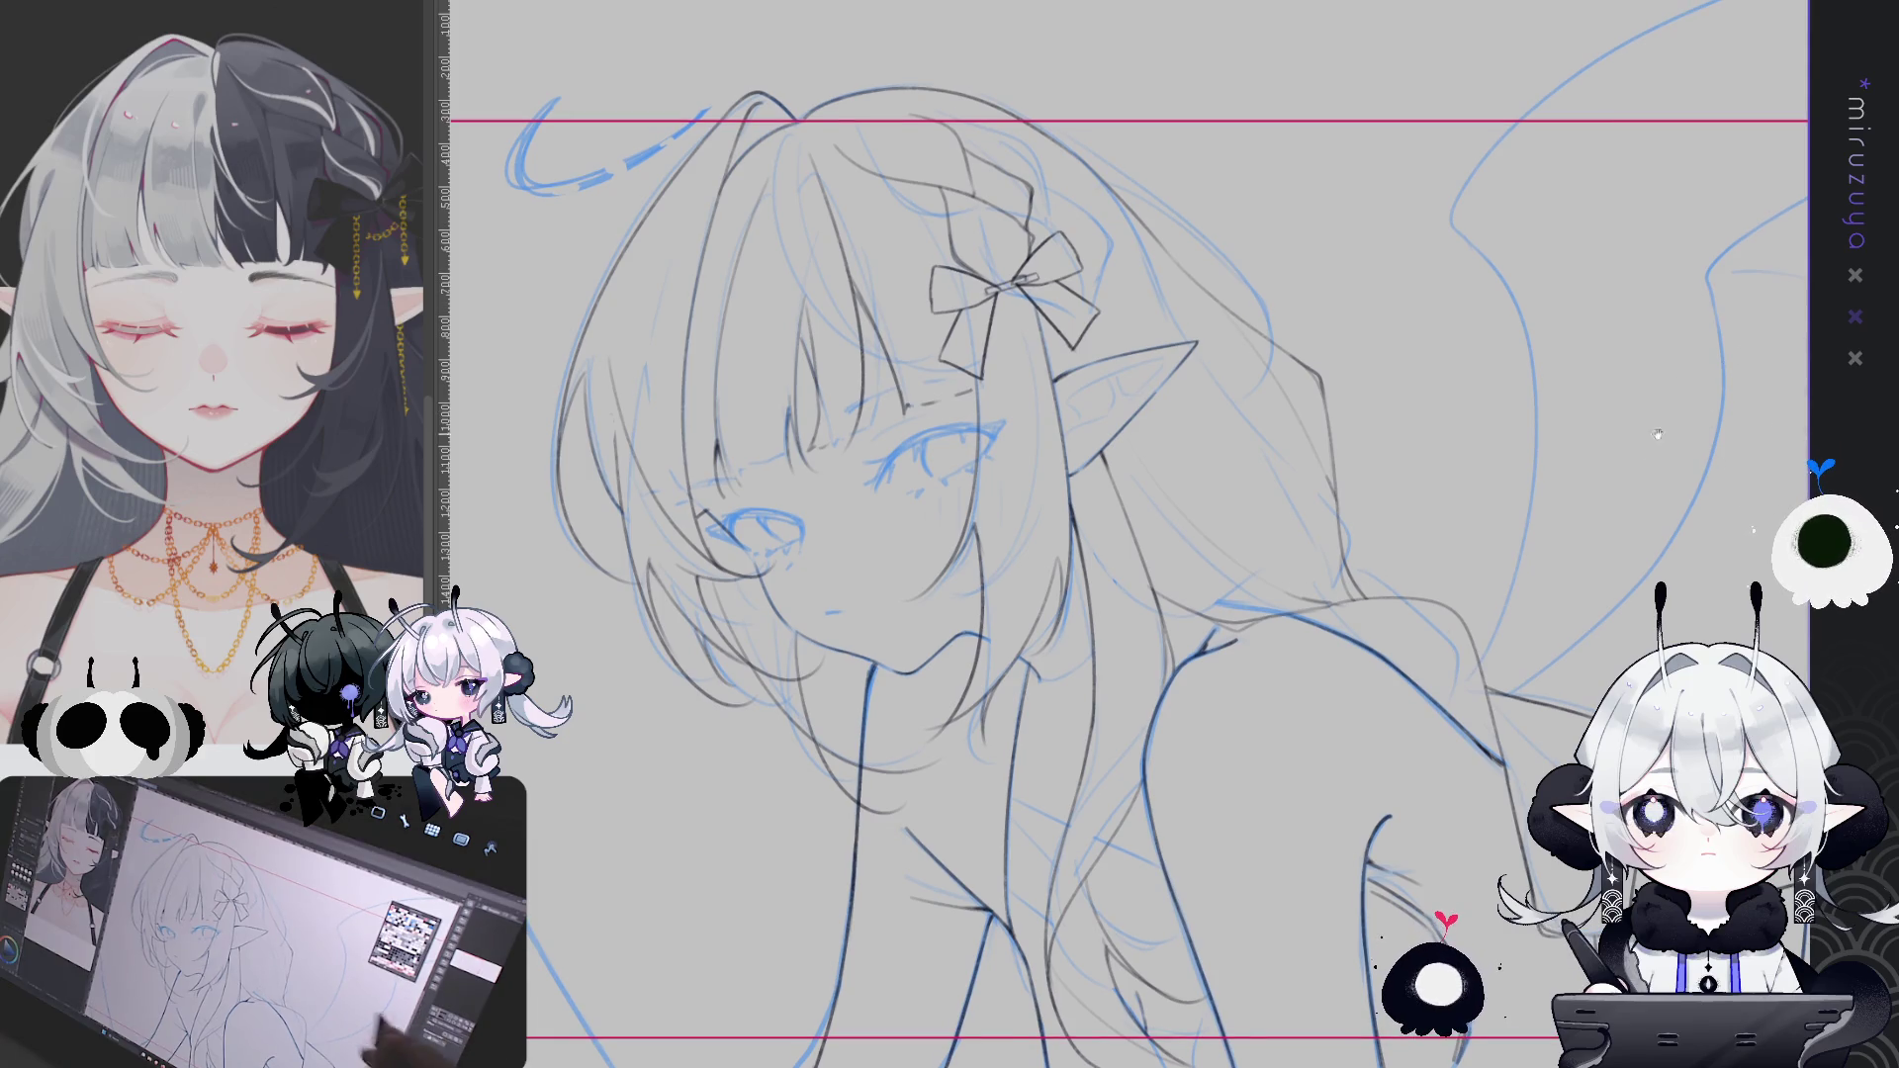
pyautogui.moveTo(1597, 738); pyautogui.dragTo(1451, 640)
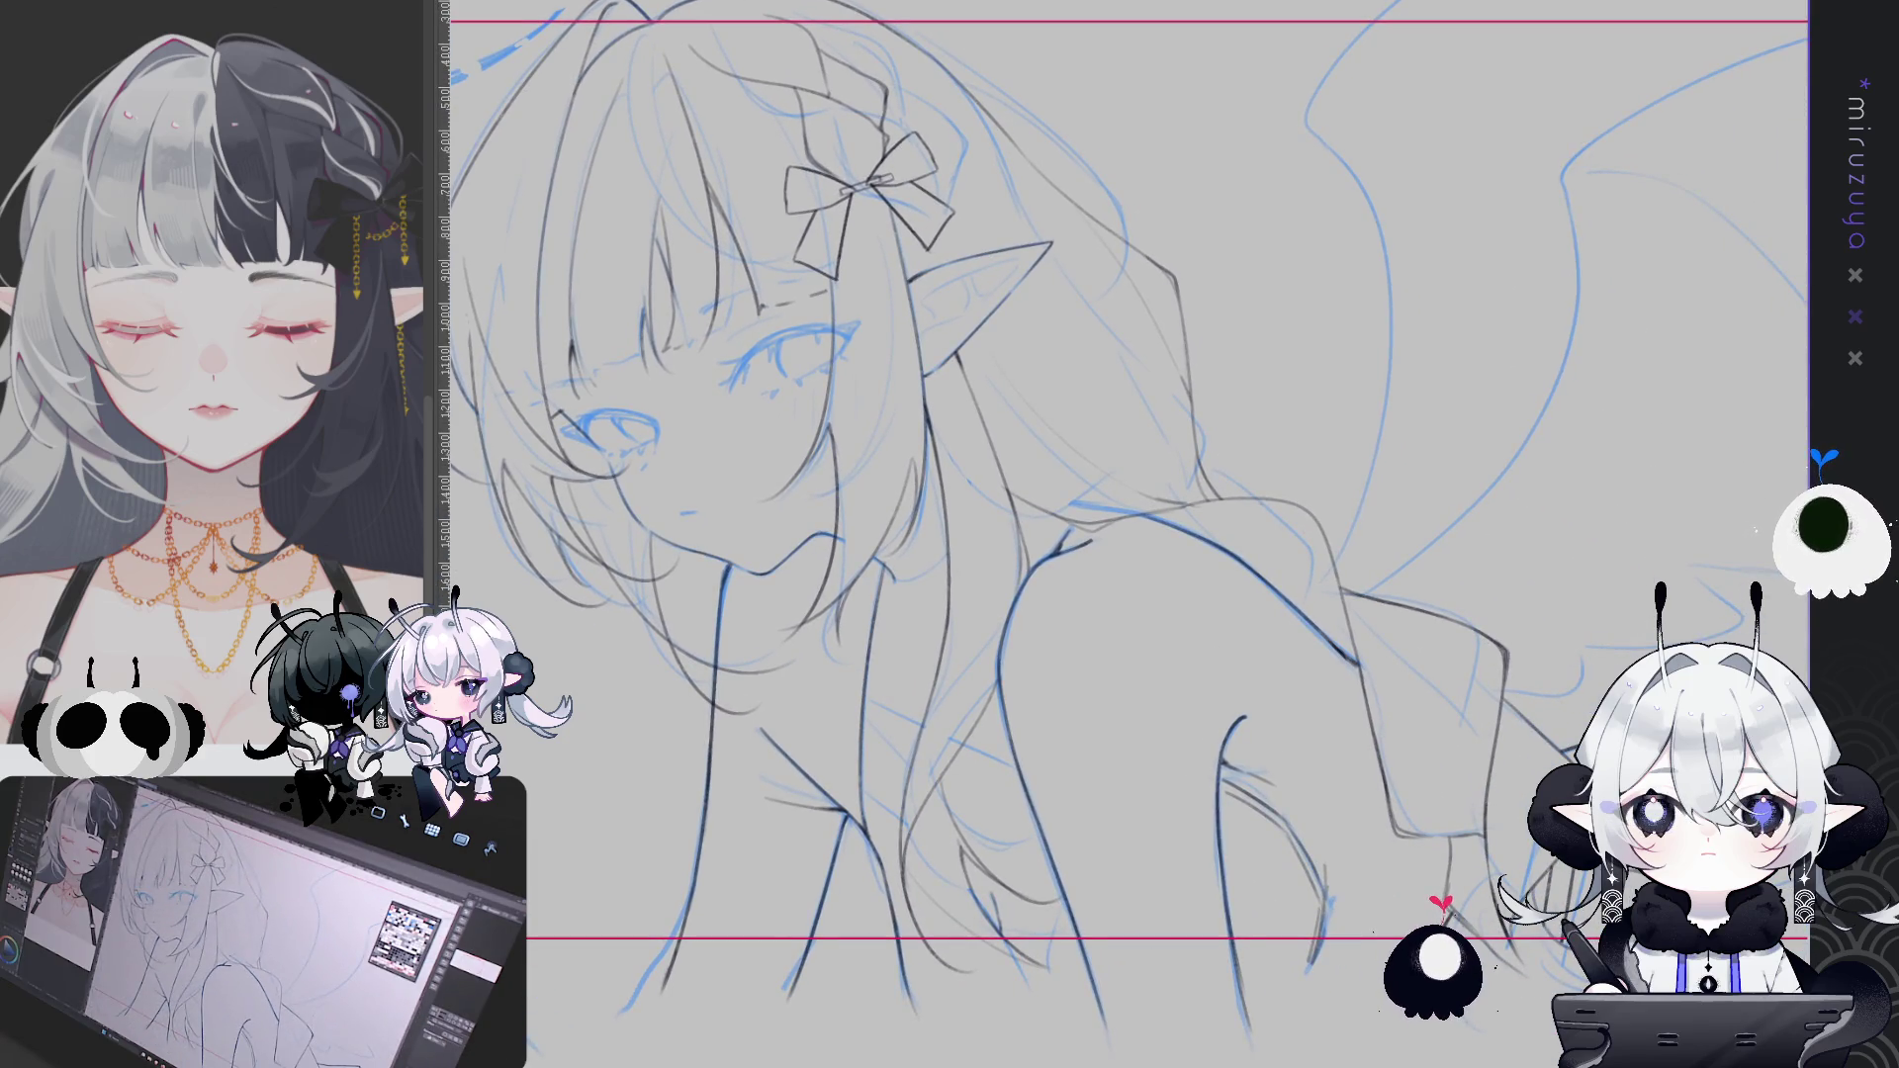
pyautogui.moveTo(813, 554); pyautogui.dragTo(961, 543)
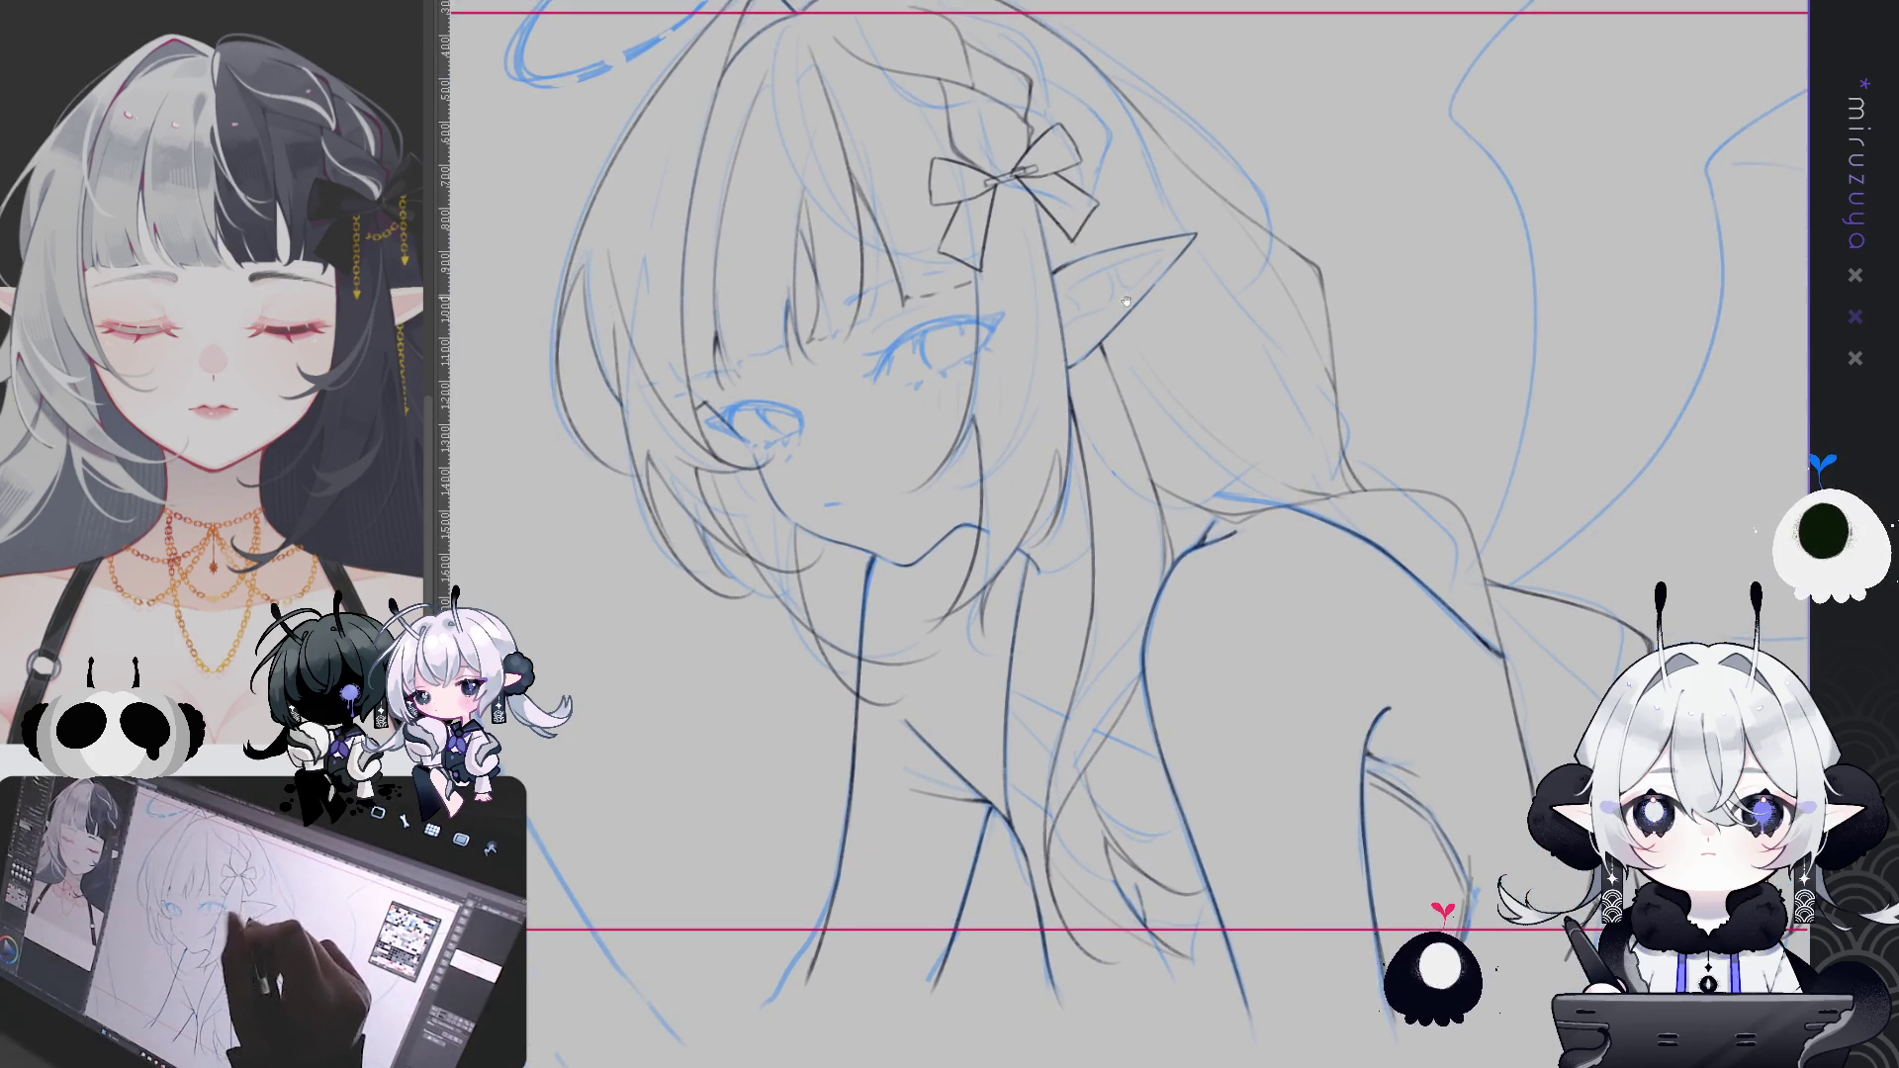
pyautogui.moveTo(1124, 292); pyautogui.dragTo(1288, 433)
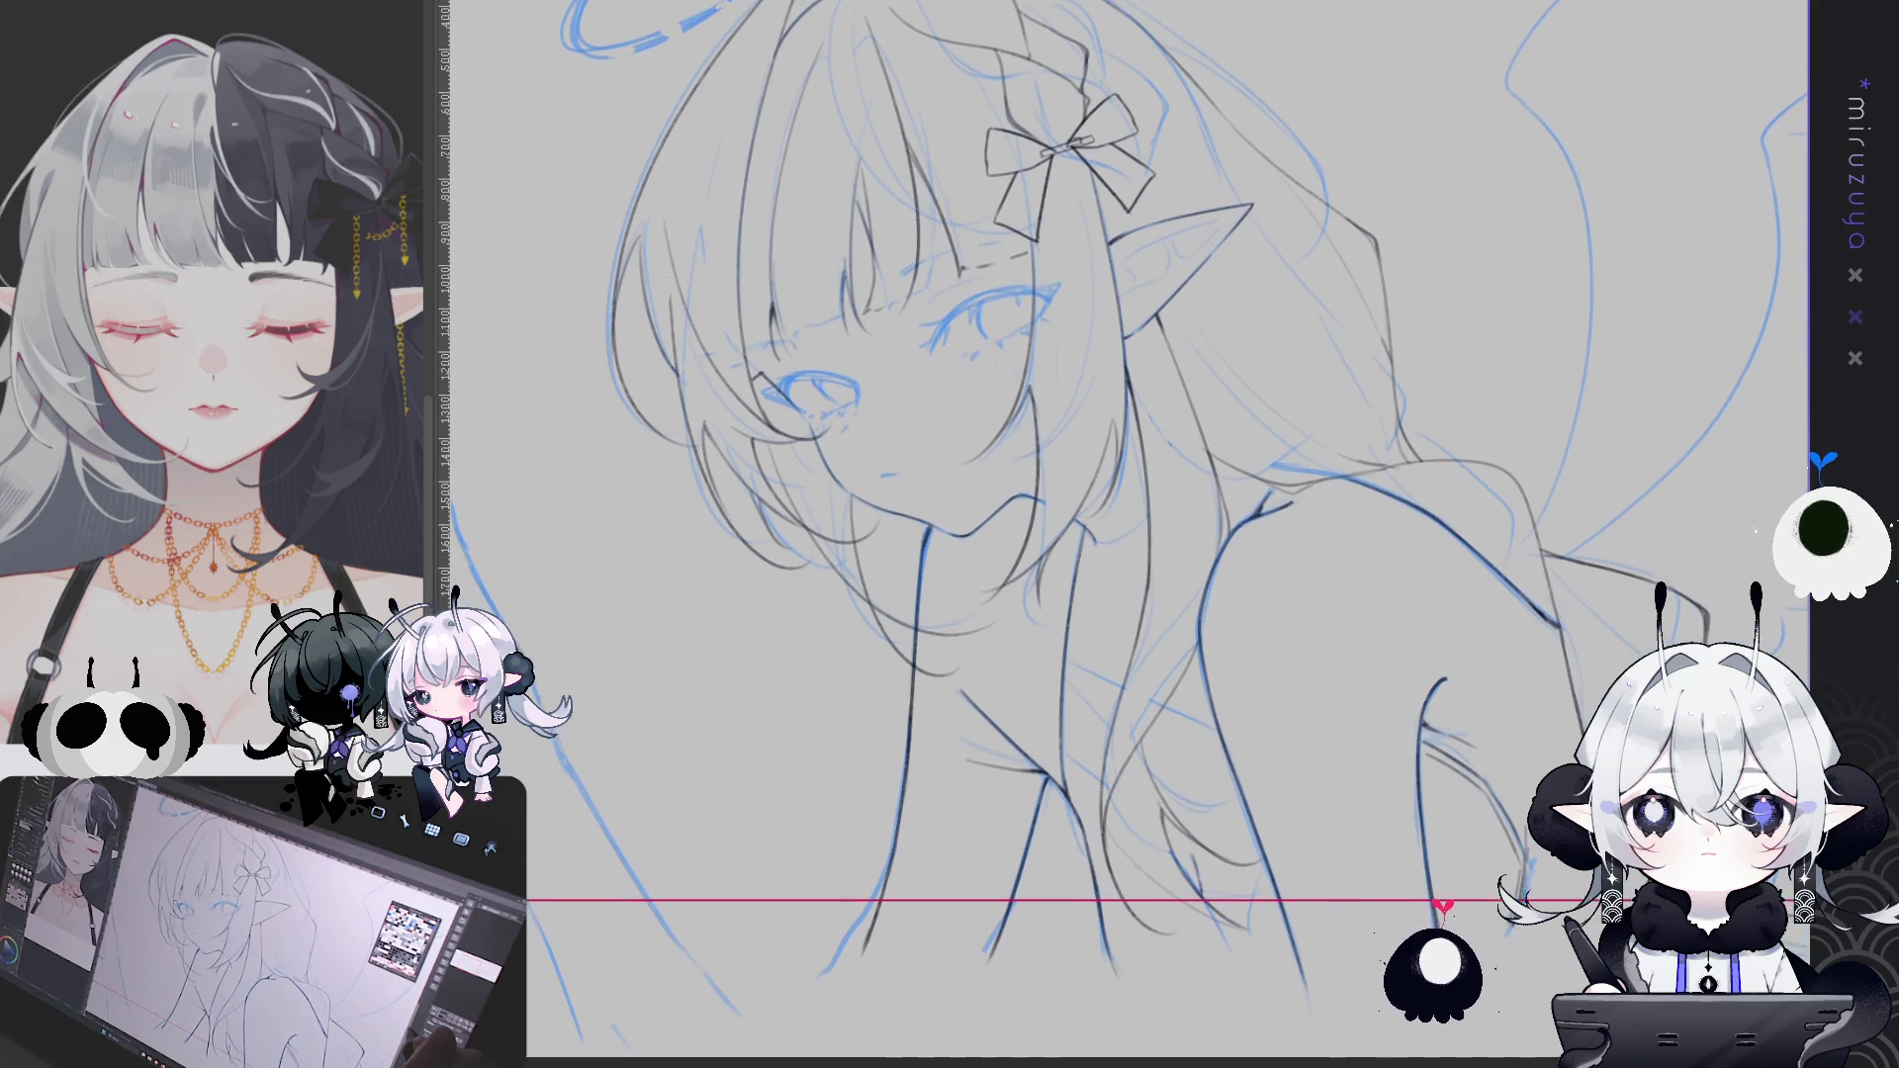
pyautogui.moveTo(1388, 432); pyautogui.dragTo(1419, 418)
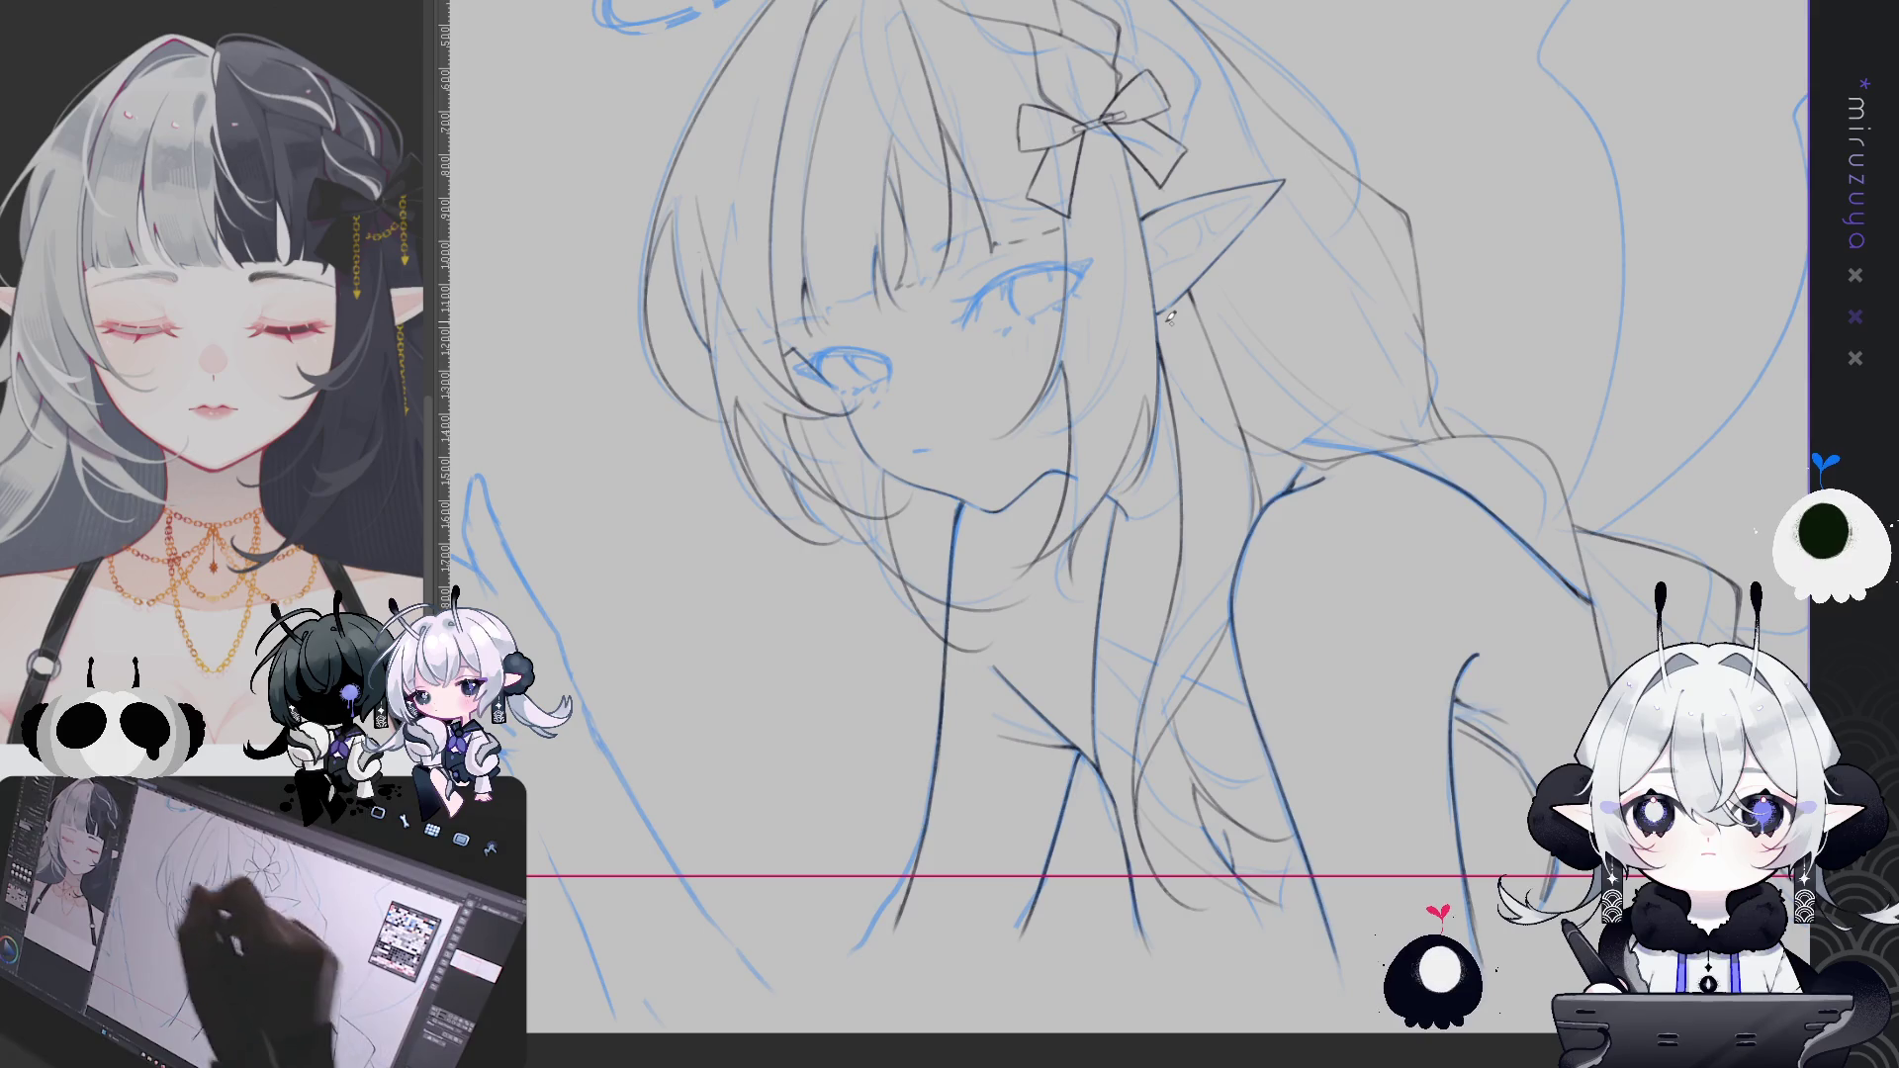
pyautogui.moveTo(1313, 407); pyautogui.dragTo(1391, 393)
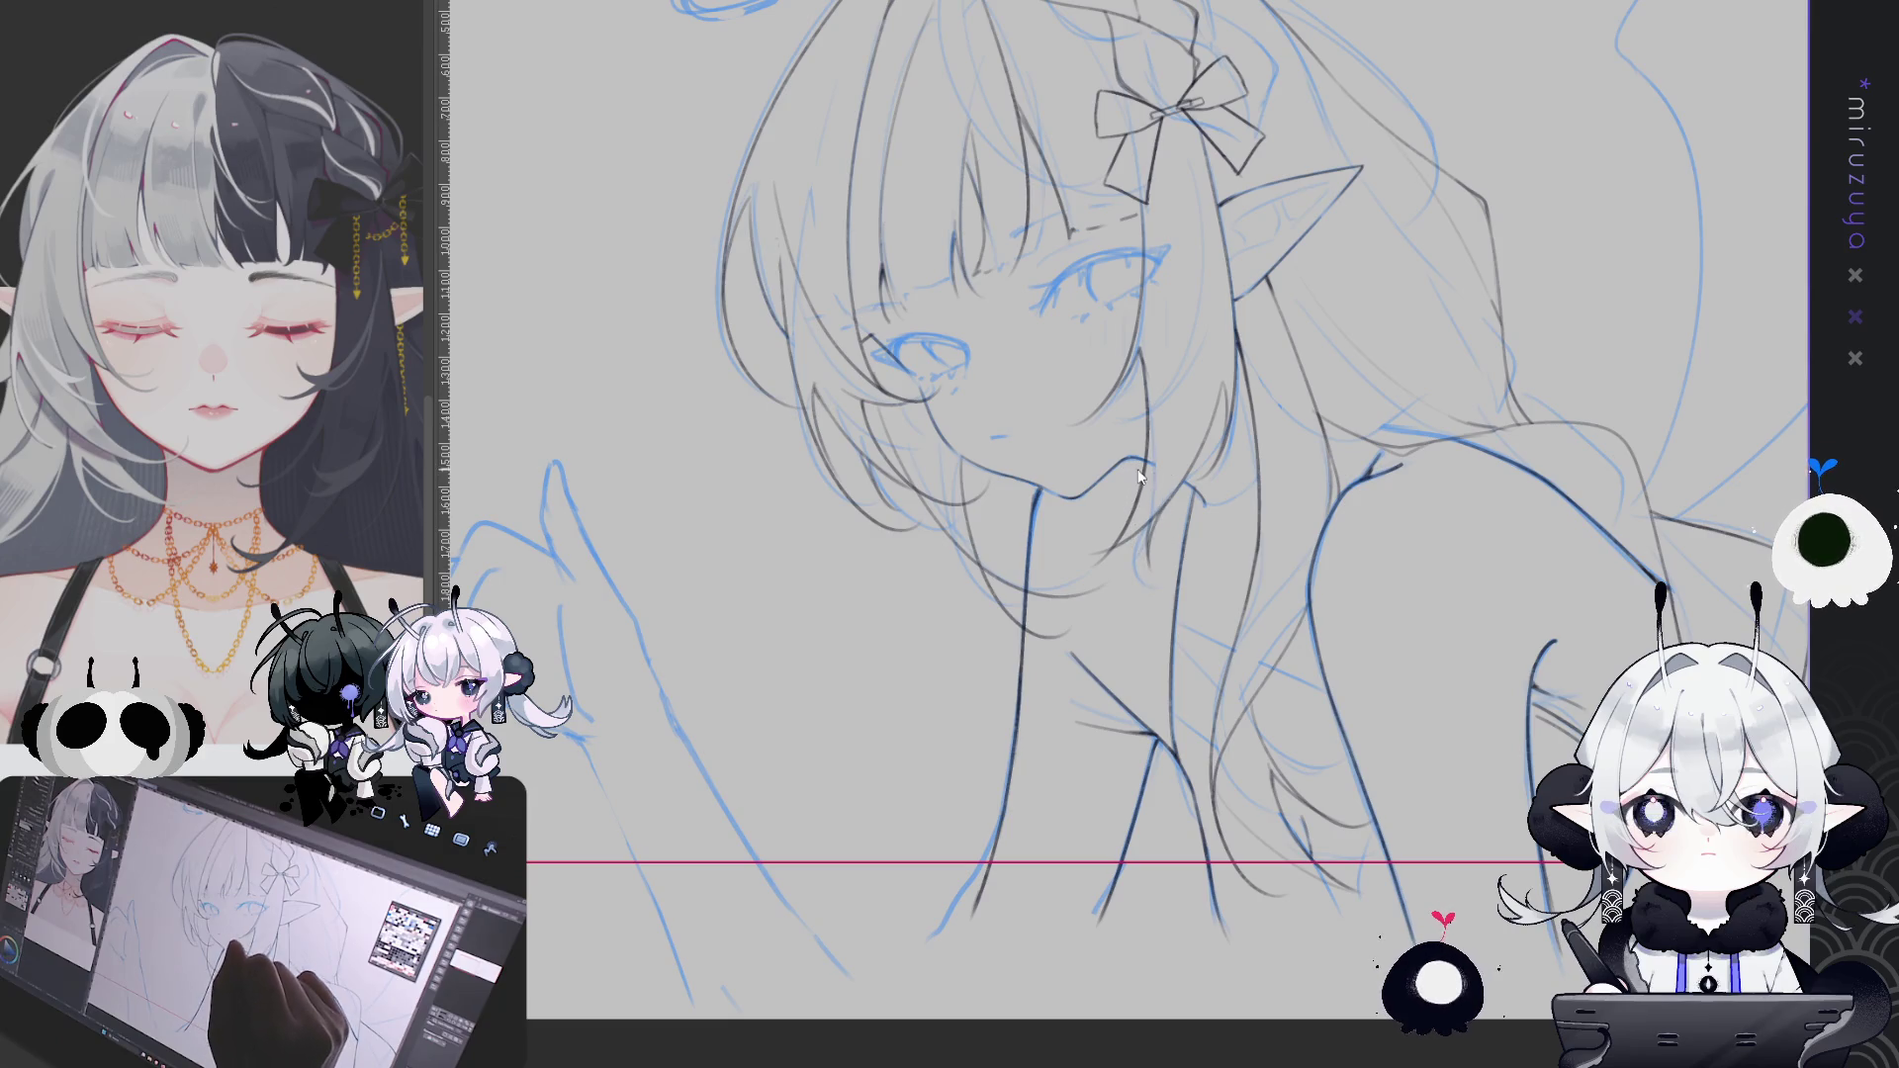
# Draw dark strokes down the neck, redoing a misplaced one, then clear the layer with Delete
pyautogui.hotkey('ctrl', 'z')
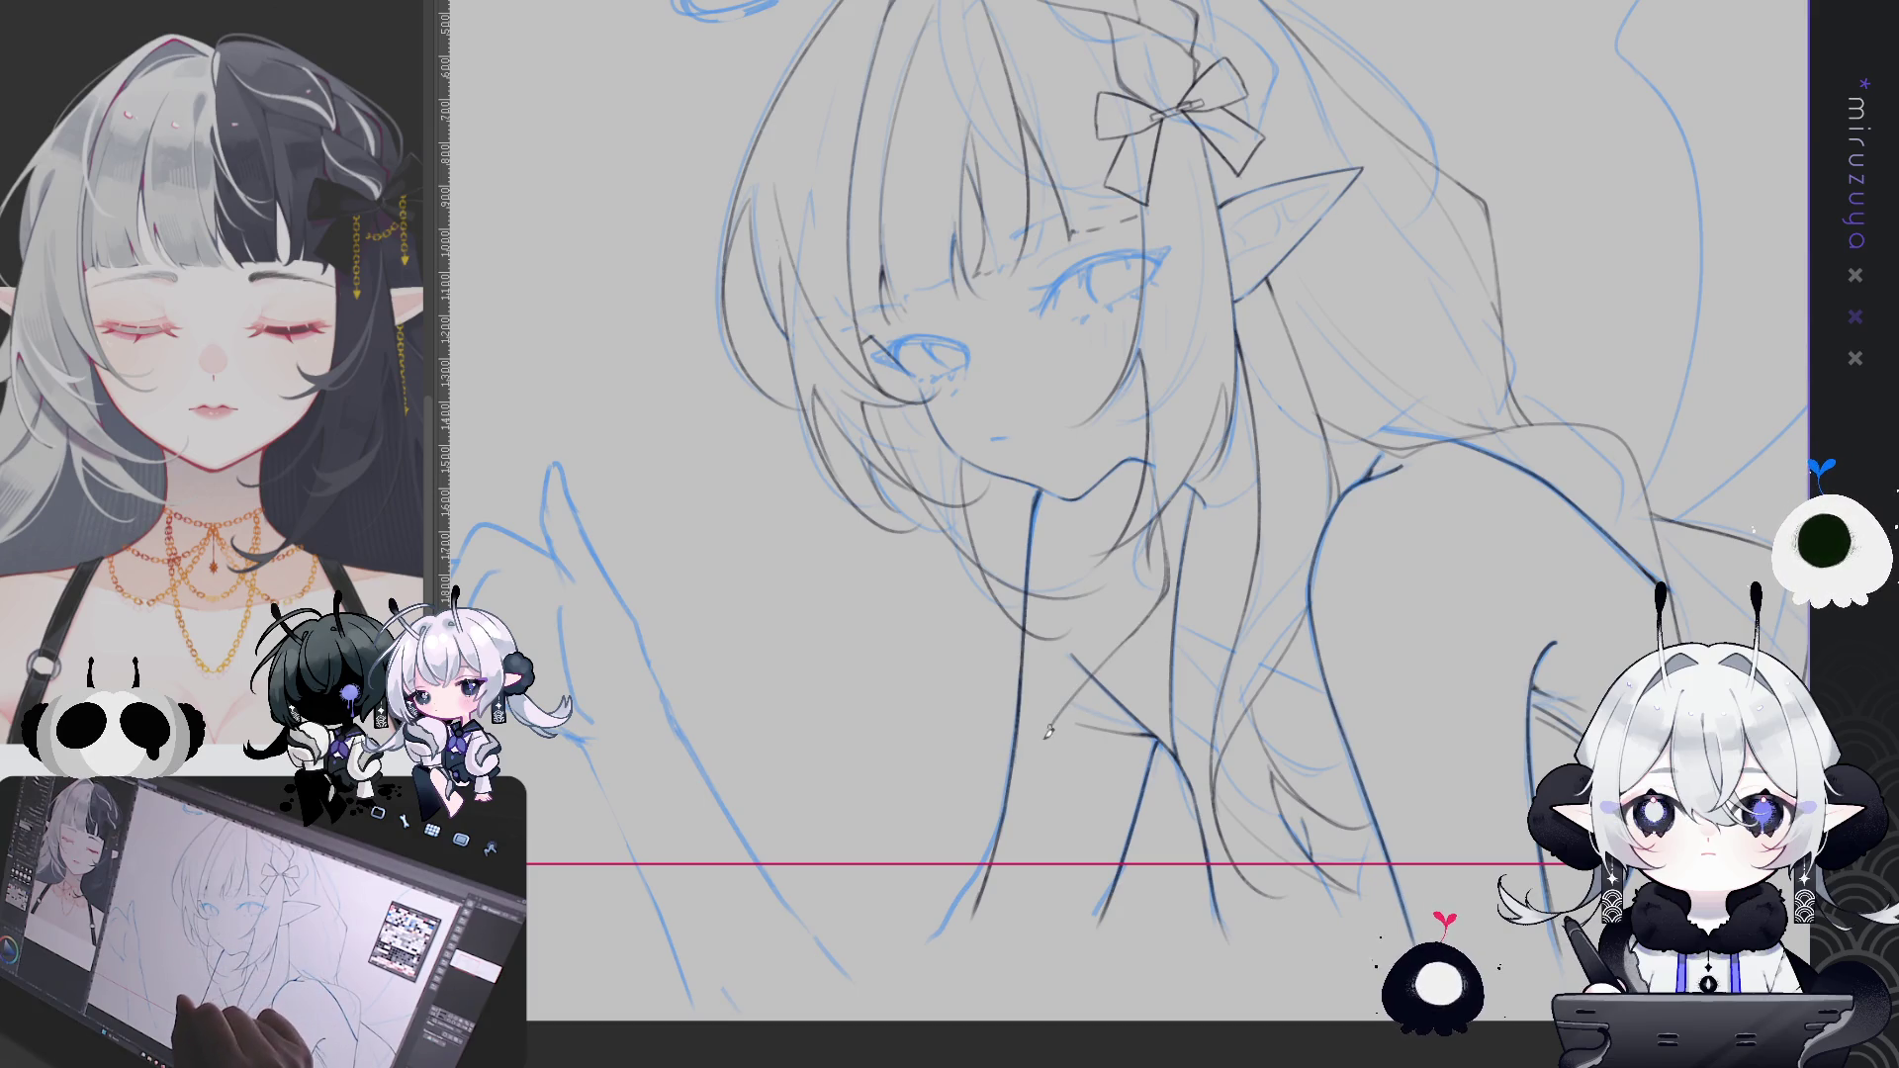
pyautogui.moveTo(962, 487); pyautogui.dragTo(935, 658)
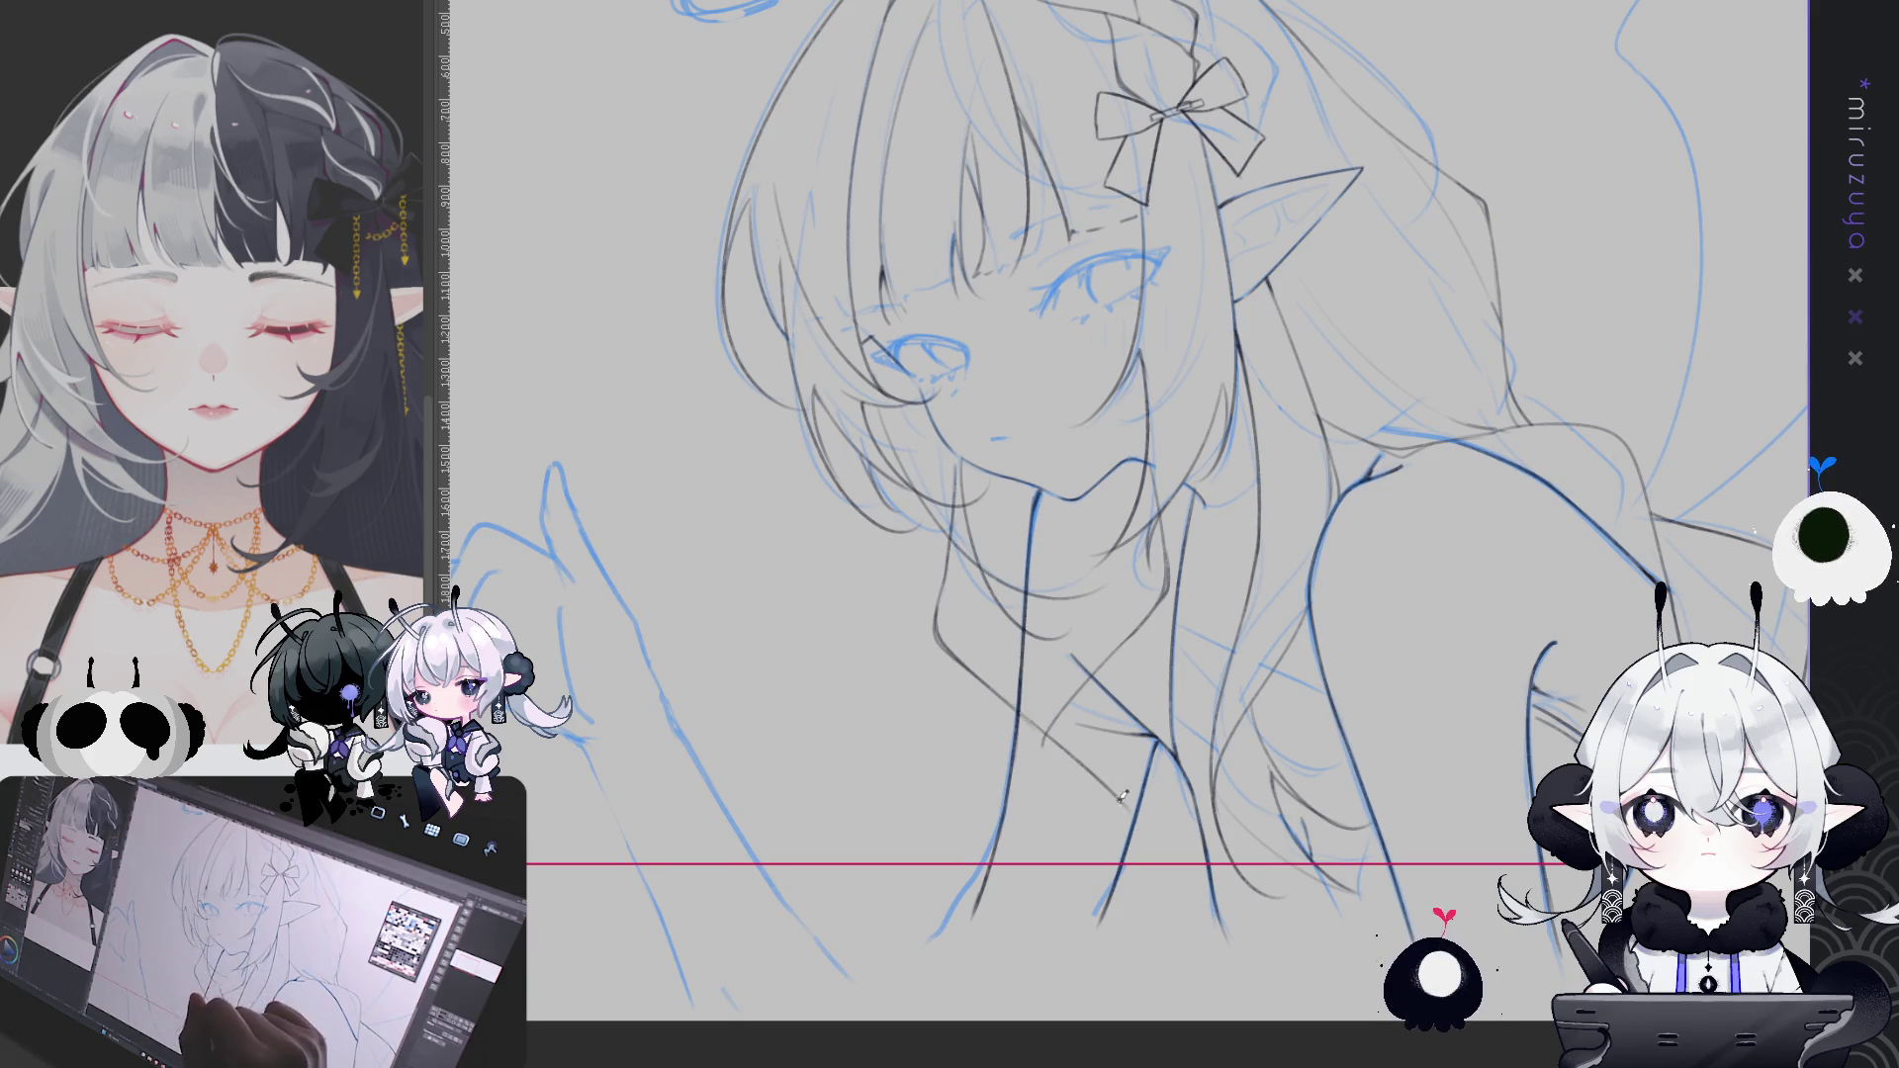
pyautogui.moveTo(1037, 730); pyautogui.dragTo(1159, 839)
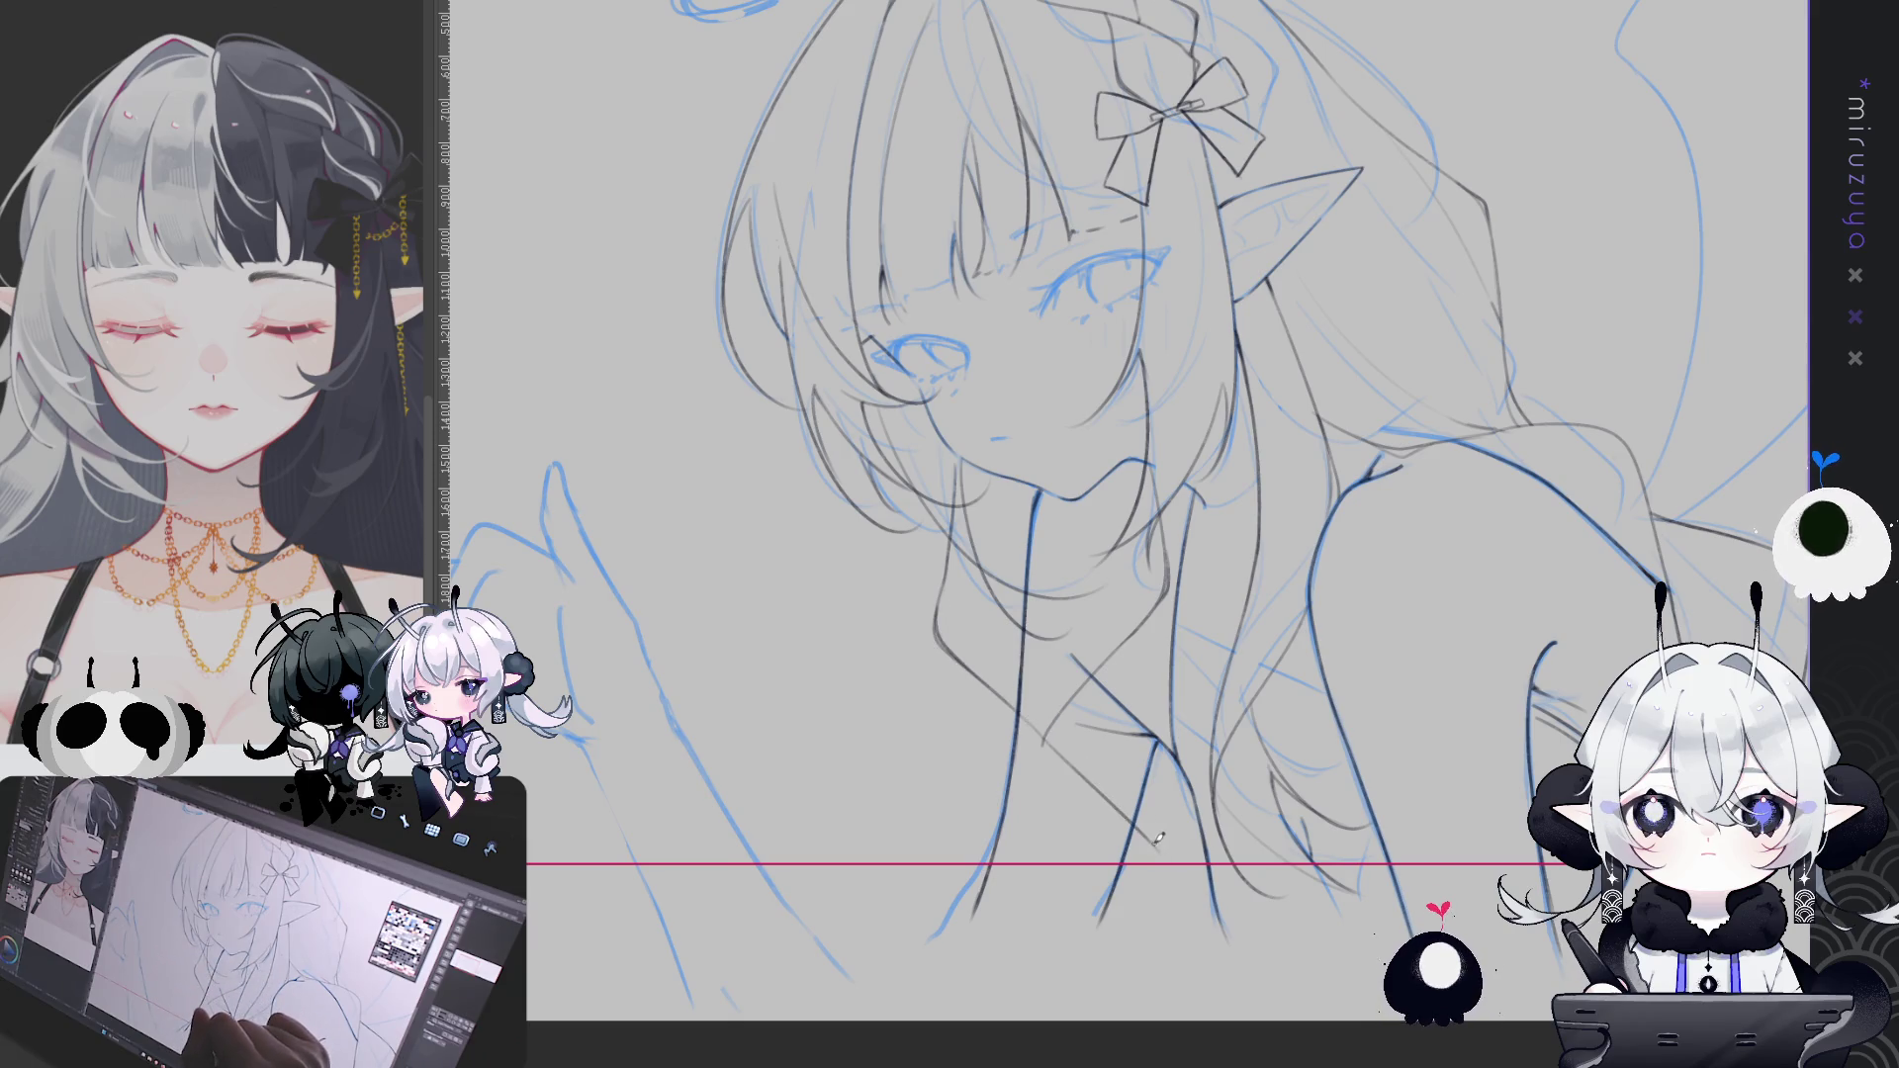
pyautogui.hotkey('ctrl', 'z')
pyautogui.moveTo(1044, 729)
pyautogui.mouseDown()
pyautogui.moveTo(1153, 829)
pyautogui.moveTo(1148, 876)
pyautogui.mouseUp()
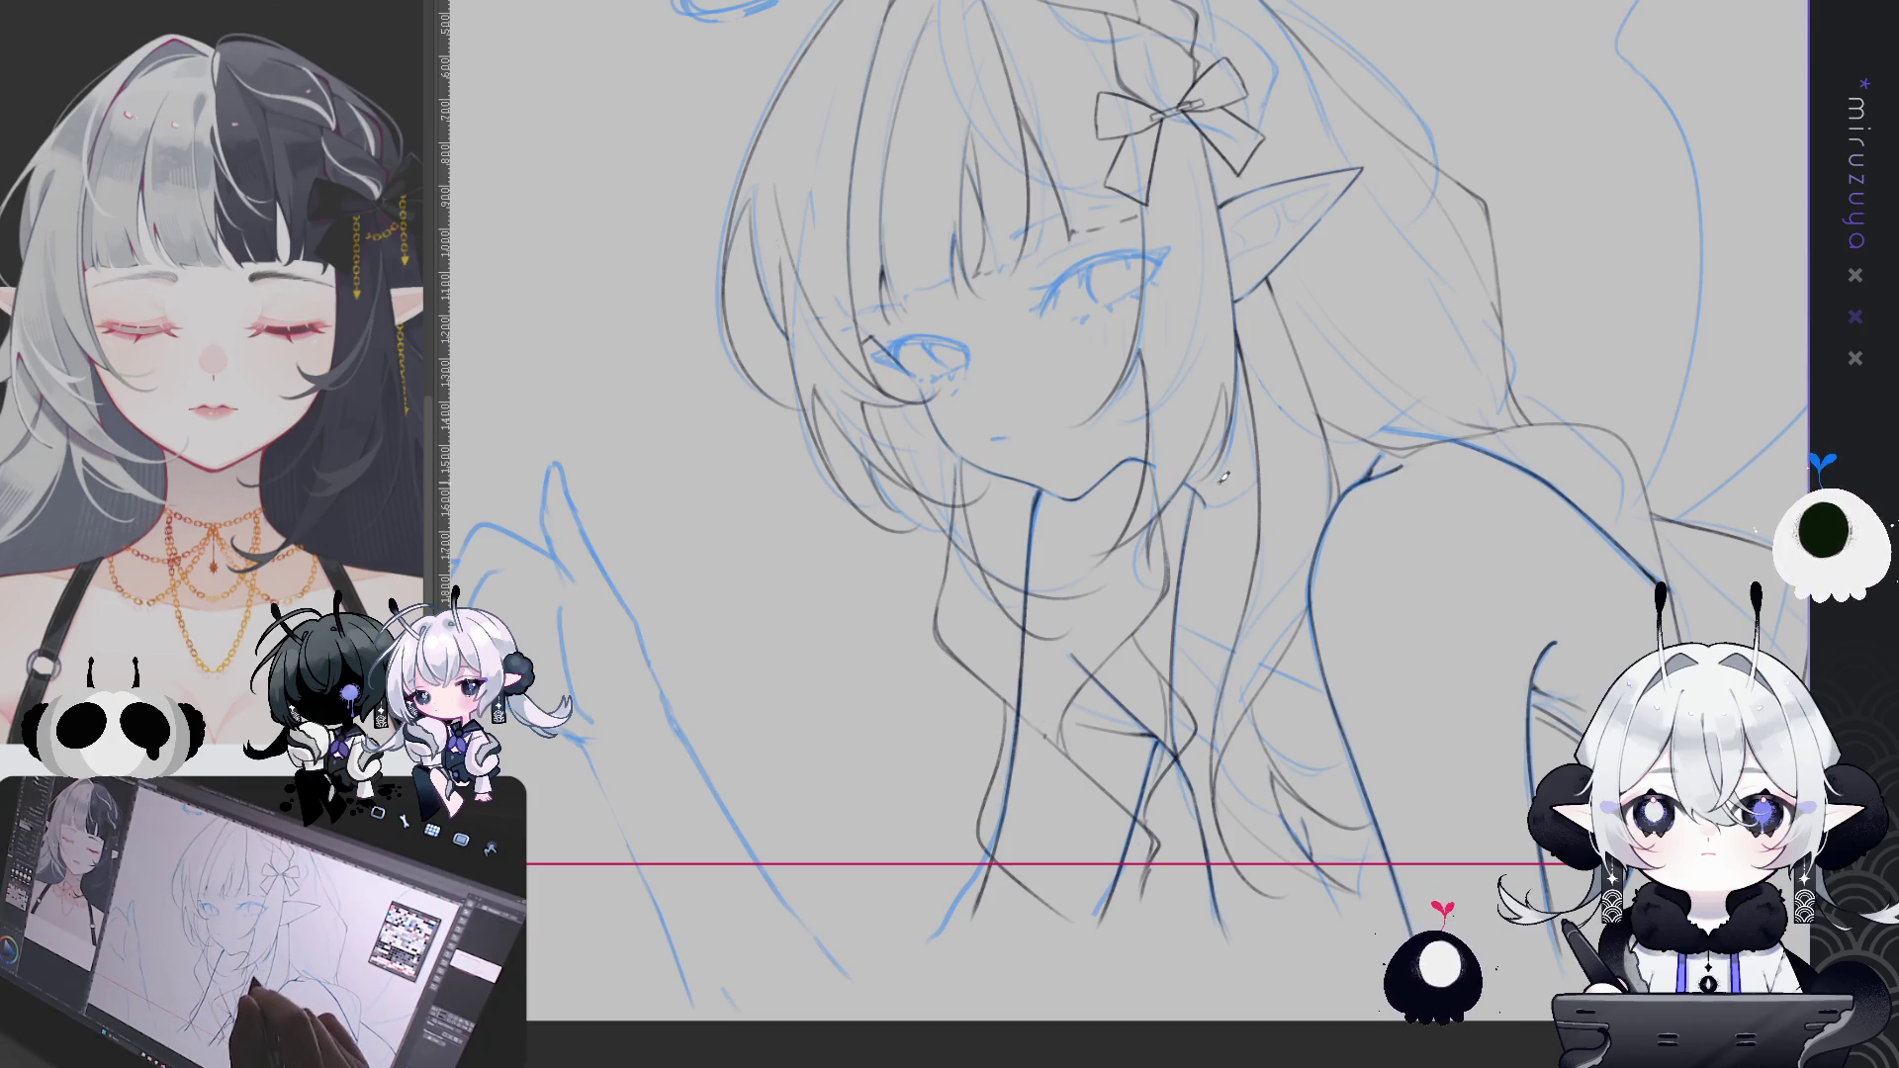
pyautogui.moveTo(1014, 714); pyautogui.dragTo(986, 848)
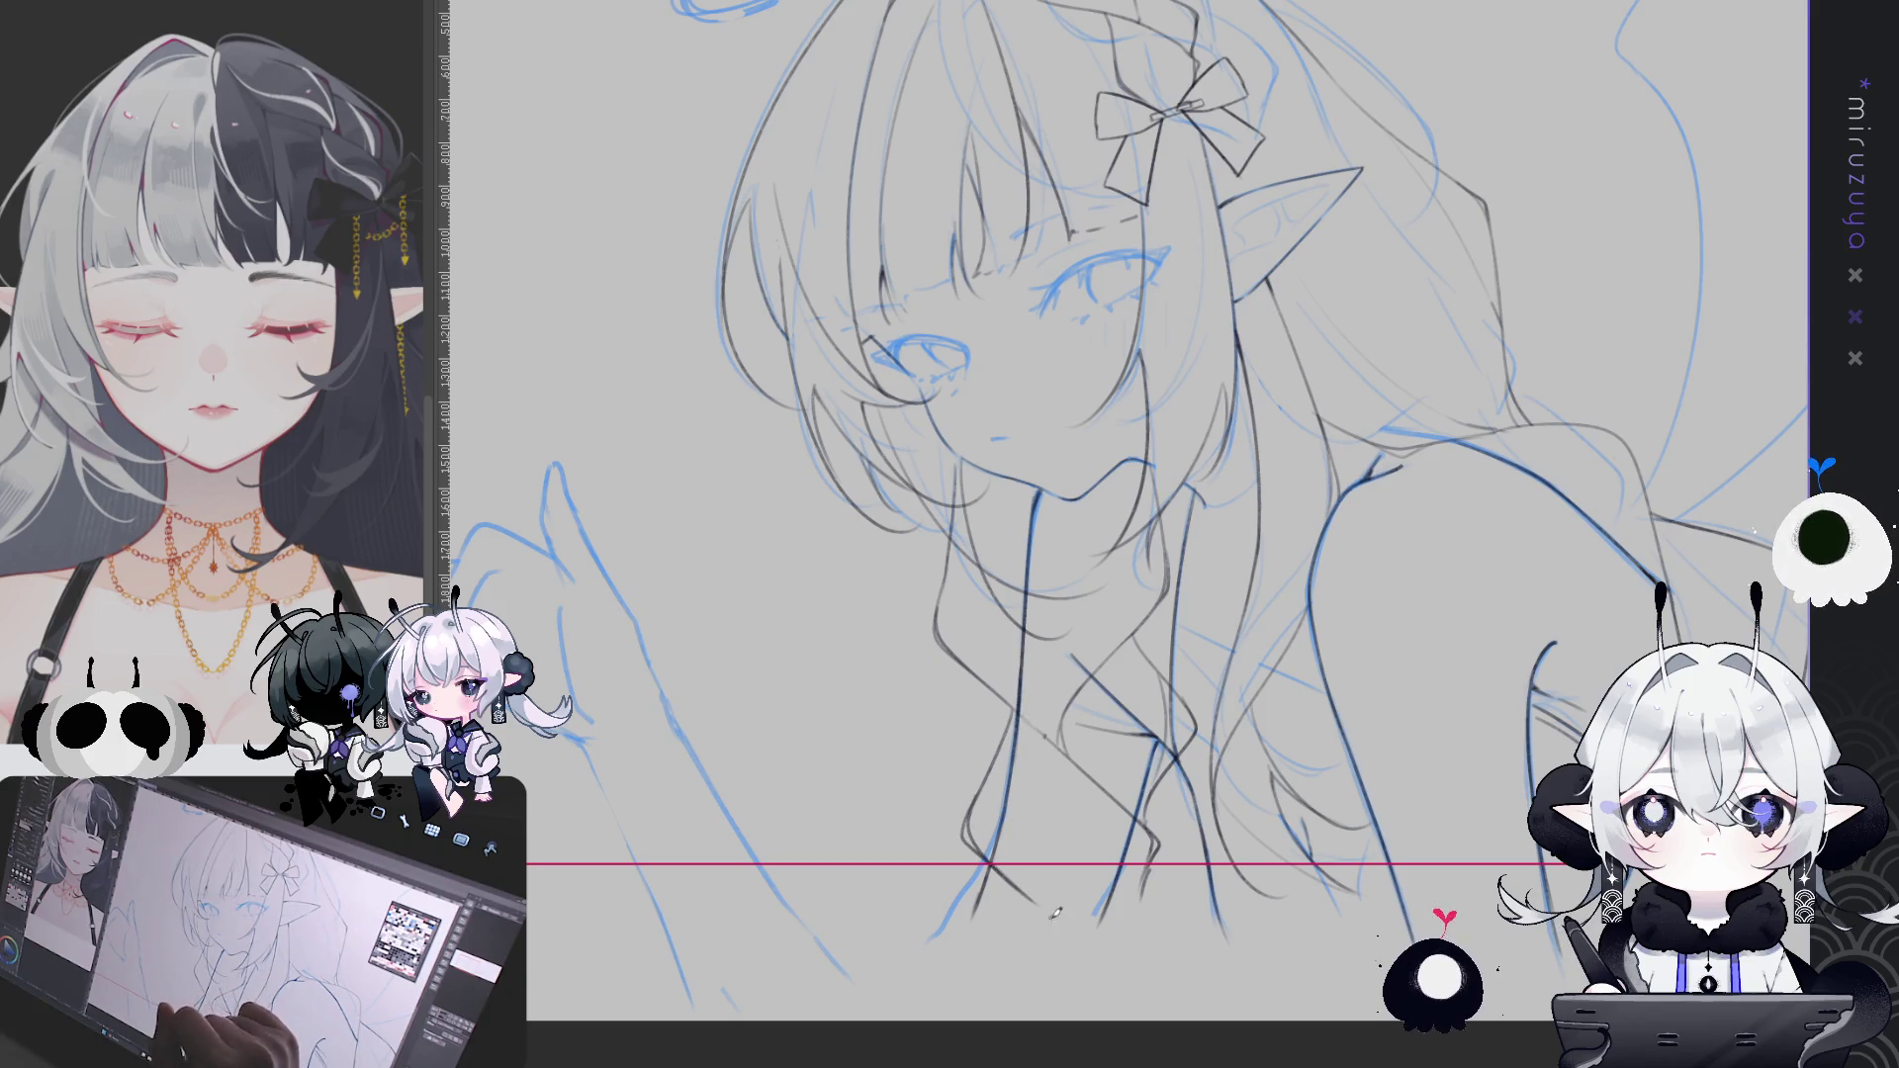
pyautogui.press('Delete')
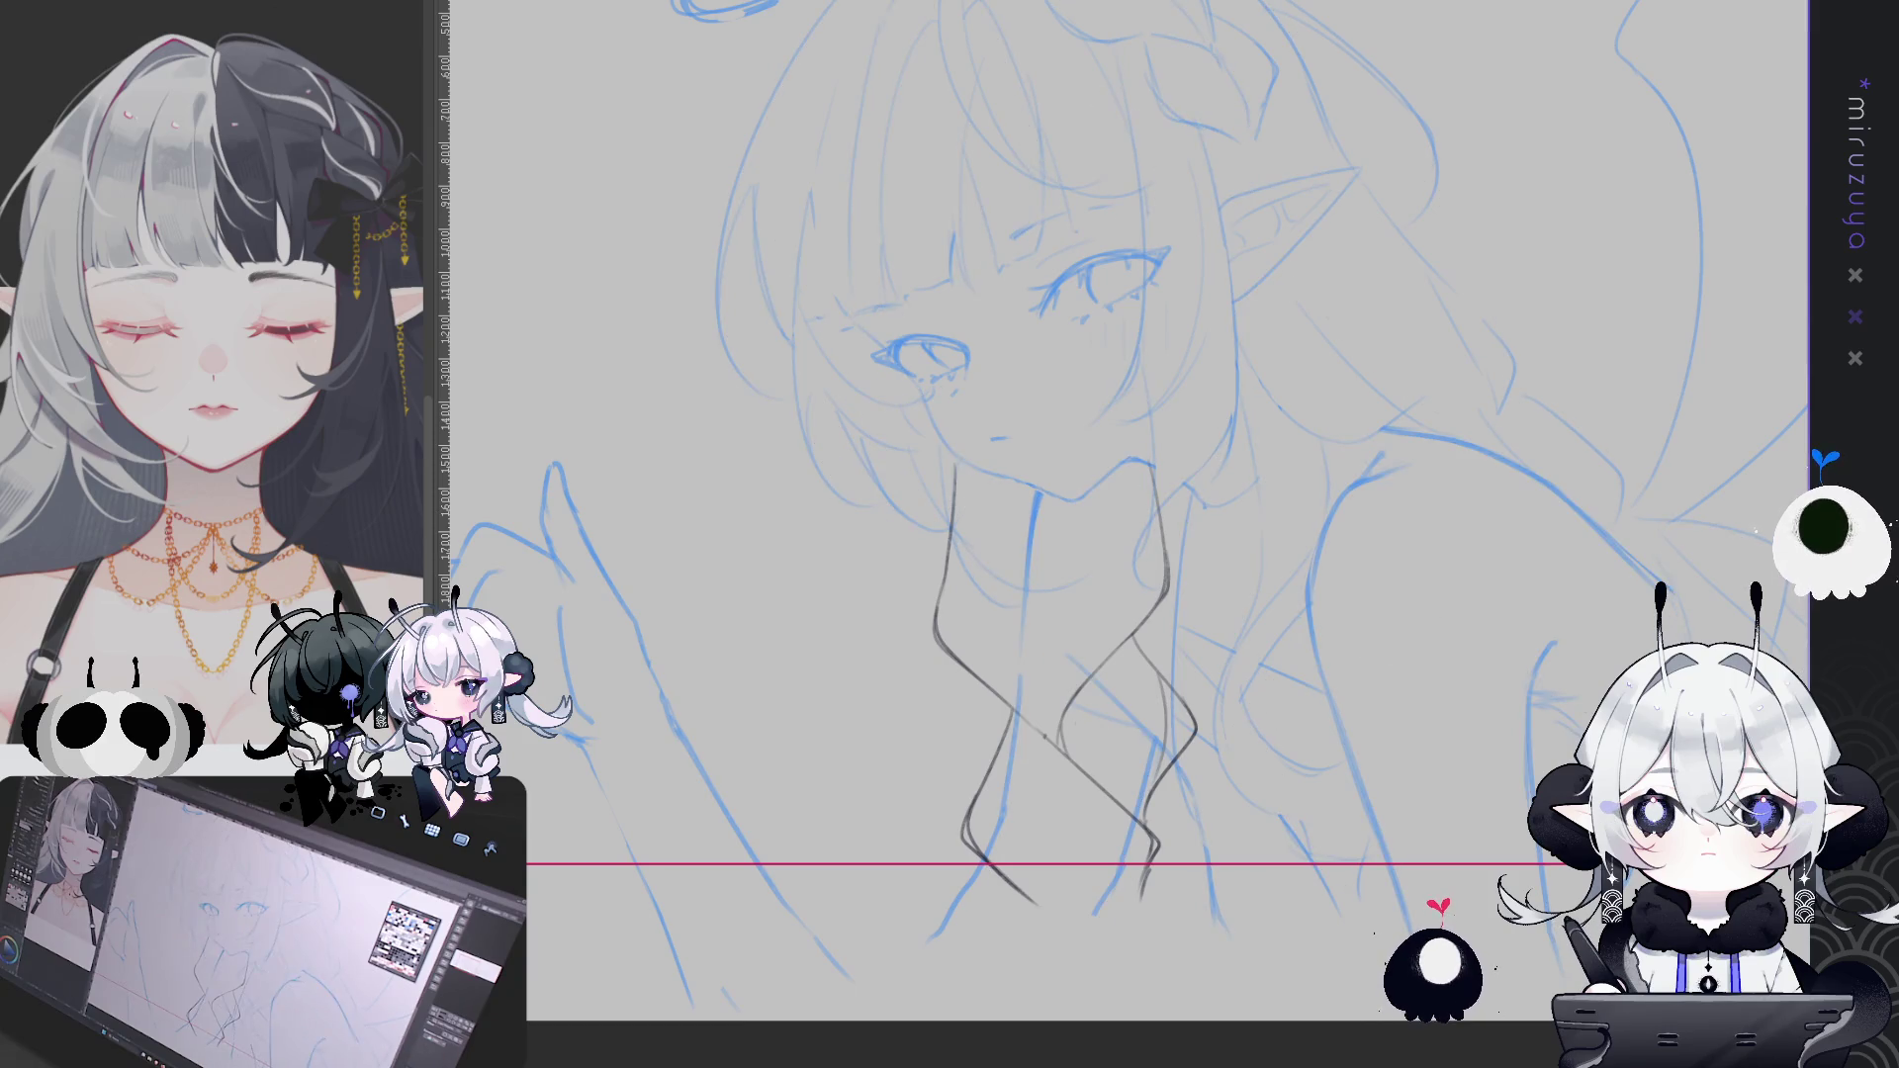
# Undo the accidental layer clear and pan to bring the head and shoulders into view
pyautogui.hotkey('ctrl', 'z')
pyautogui.moveTo(1602, 490); pyautogui.dragTo(1384, 544)
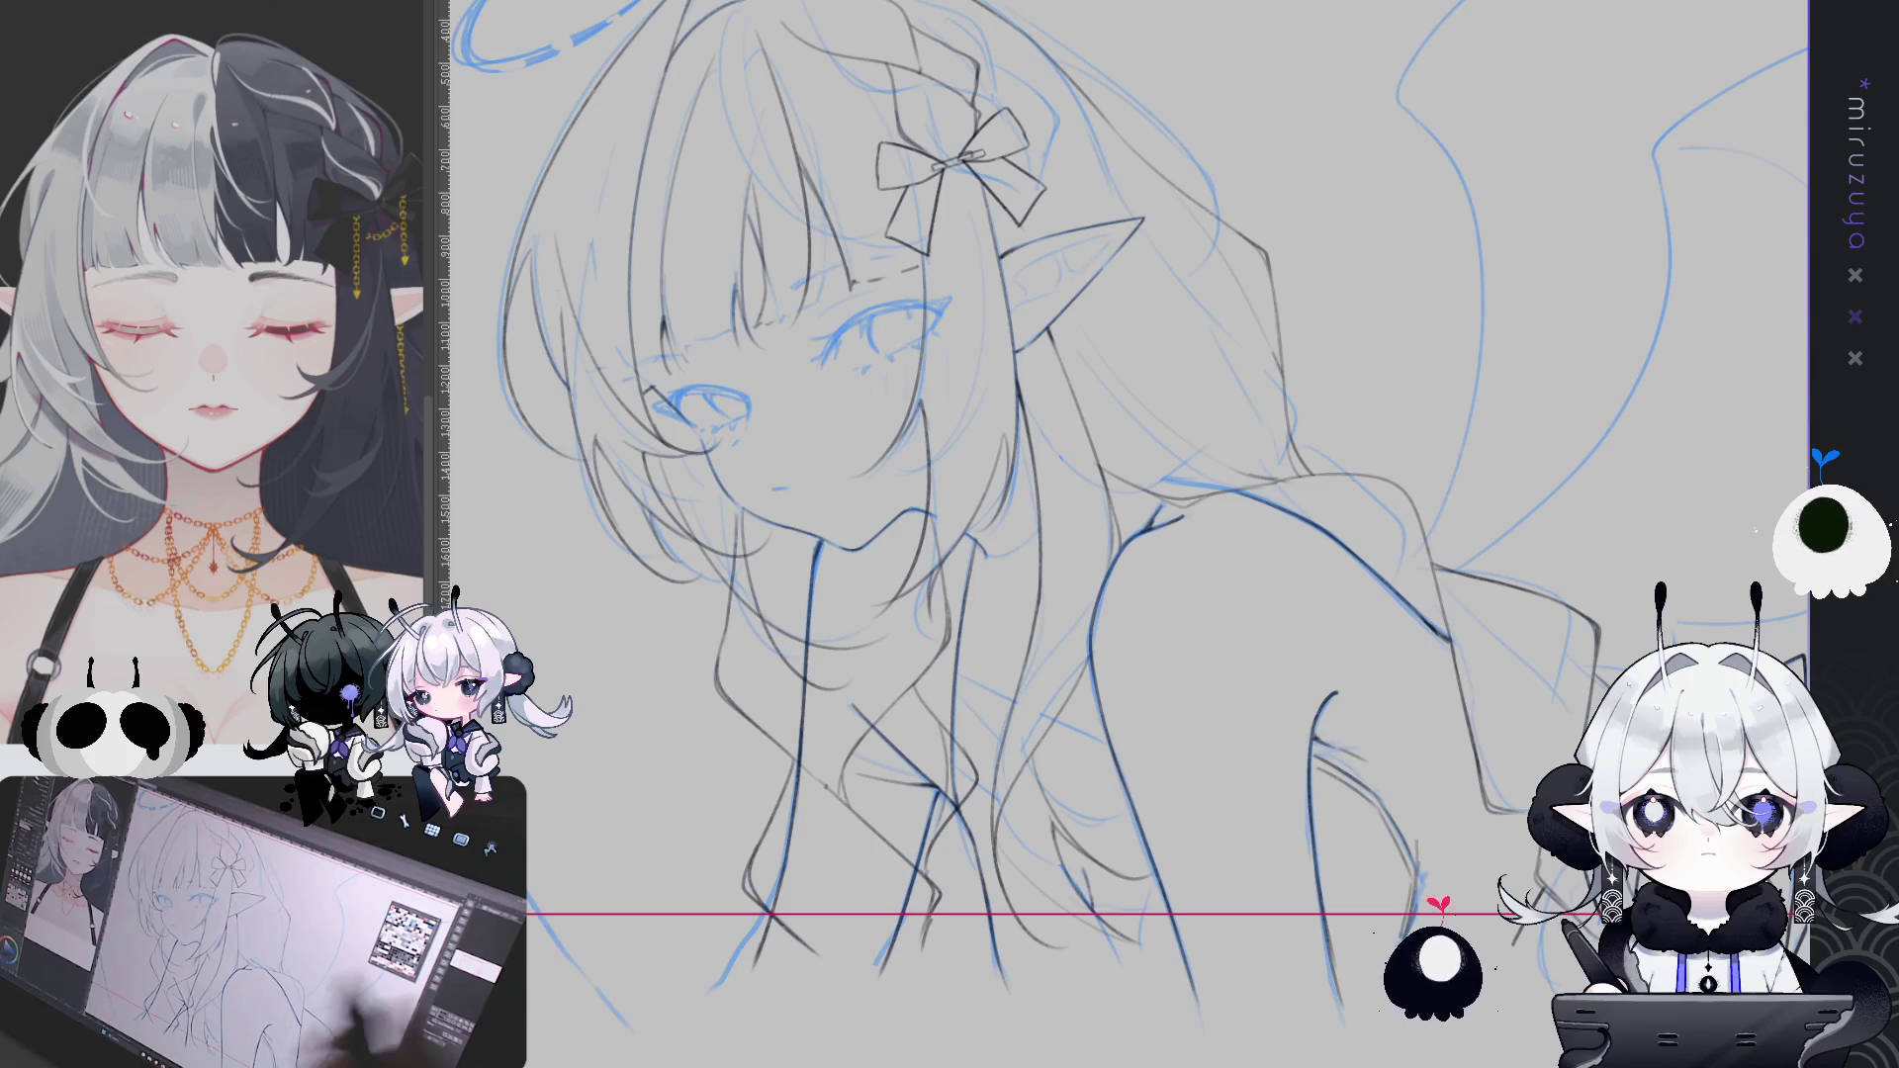
pyautogui.moveTo(1390, 656)
pyautogui.mouseDown()
pyautogui.moveTo(1371, 676)
pyautogui.moveTo(1464, 752)
pyautogui.moveTo(1478, 685)
pyautogui.mouseUp()
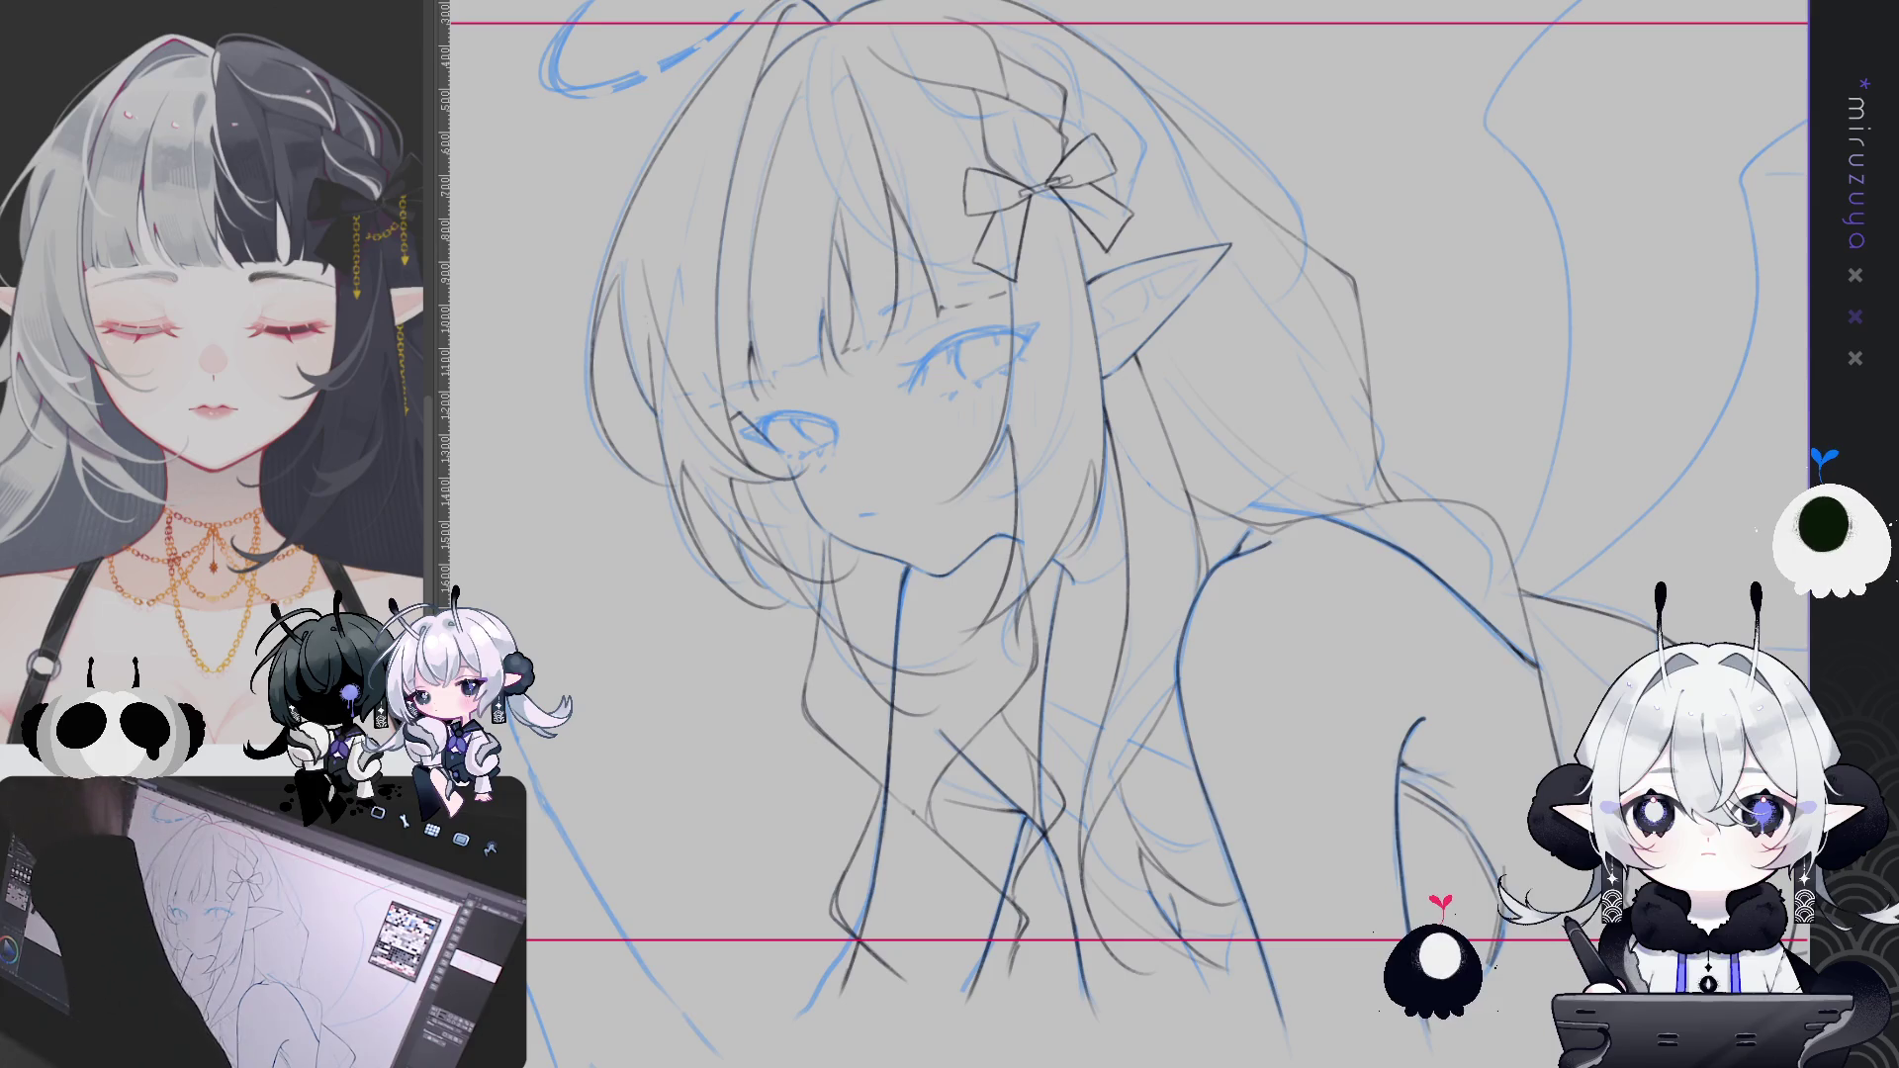
# Add short dark strokes at the neck and collar, panning back up to the halo afterwards
pyautogui.moveTo(1044, 727)
pyautogui.mouseDown()
pyautogui.moveTo(1059, 720)
pyautogui.moveTo(1038, 723)
pyautogui.moveTo(1040, 695)
pyautogui.moveTo(1046, 715)
pyautogui.mouseUp()
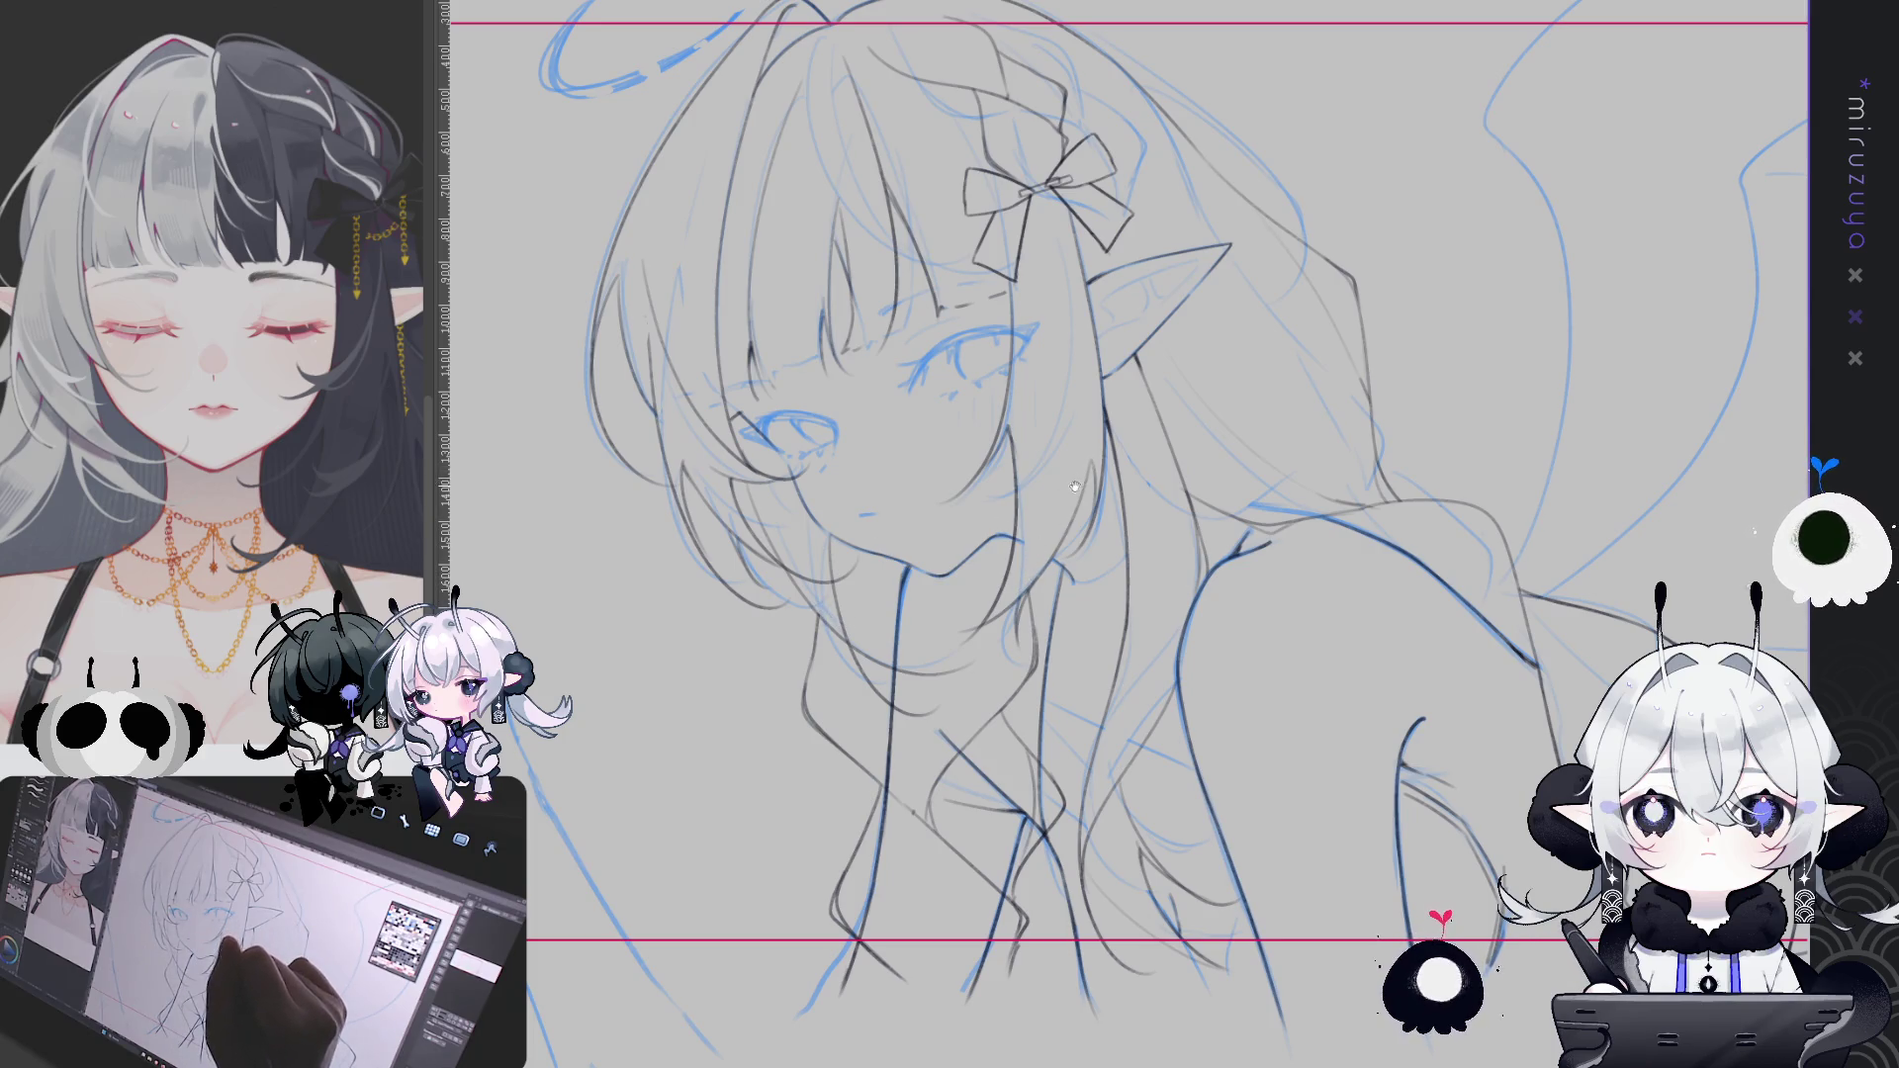
pyautogui.moveTo(1075, 484); pyautogui.dragTo(1051, 352)
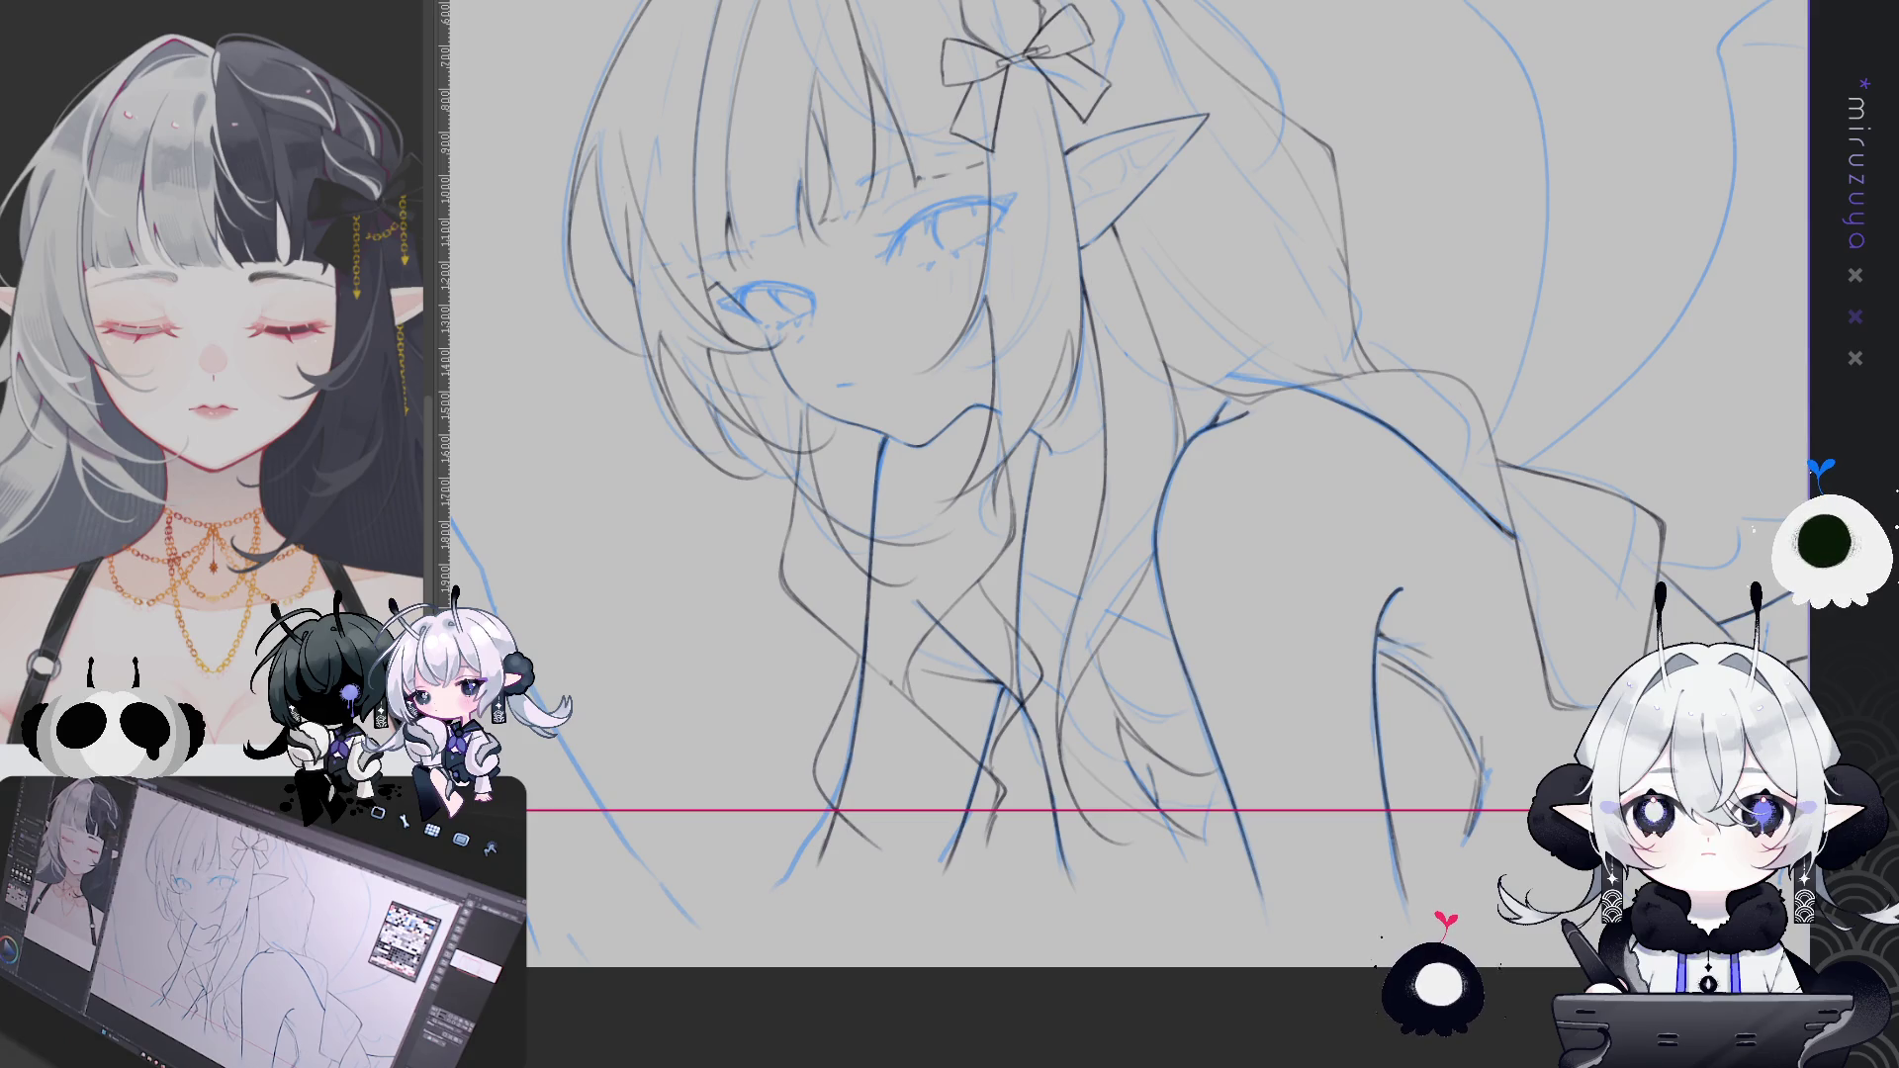
pyautogui.moveTo(835, 744); pyautogui.dragTo(808, 806)
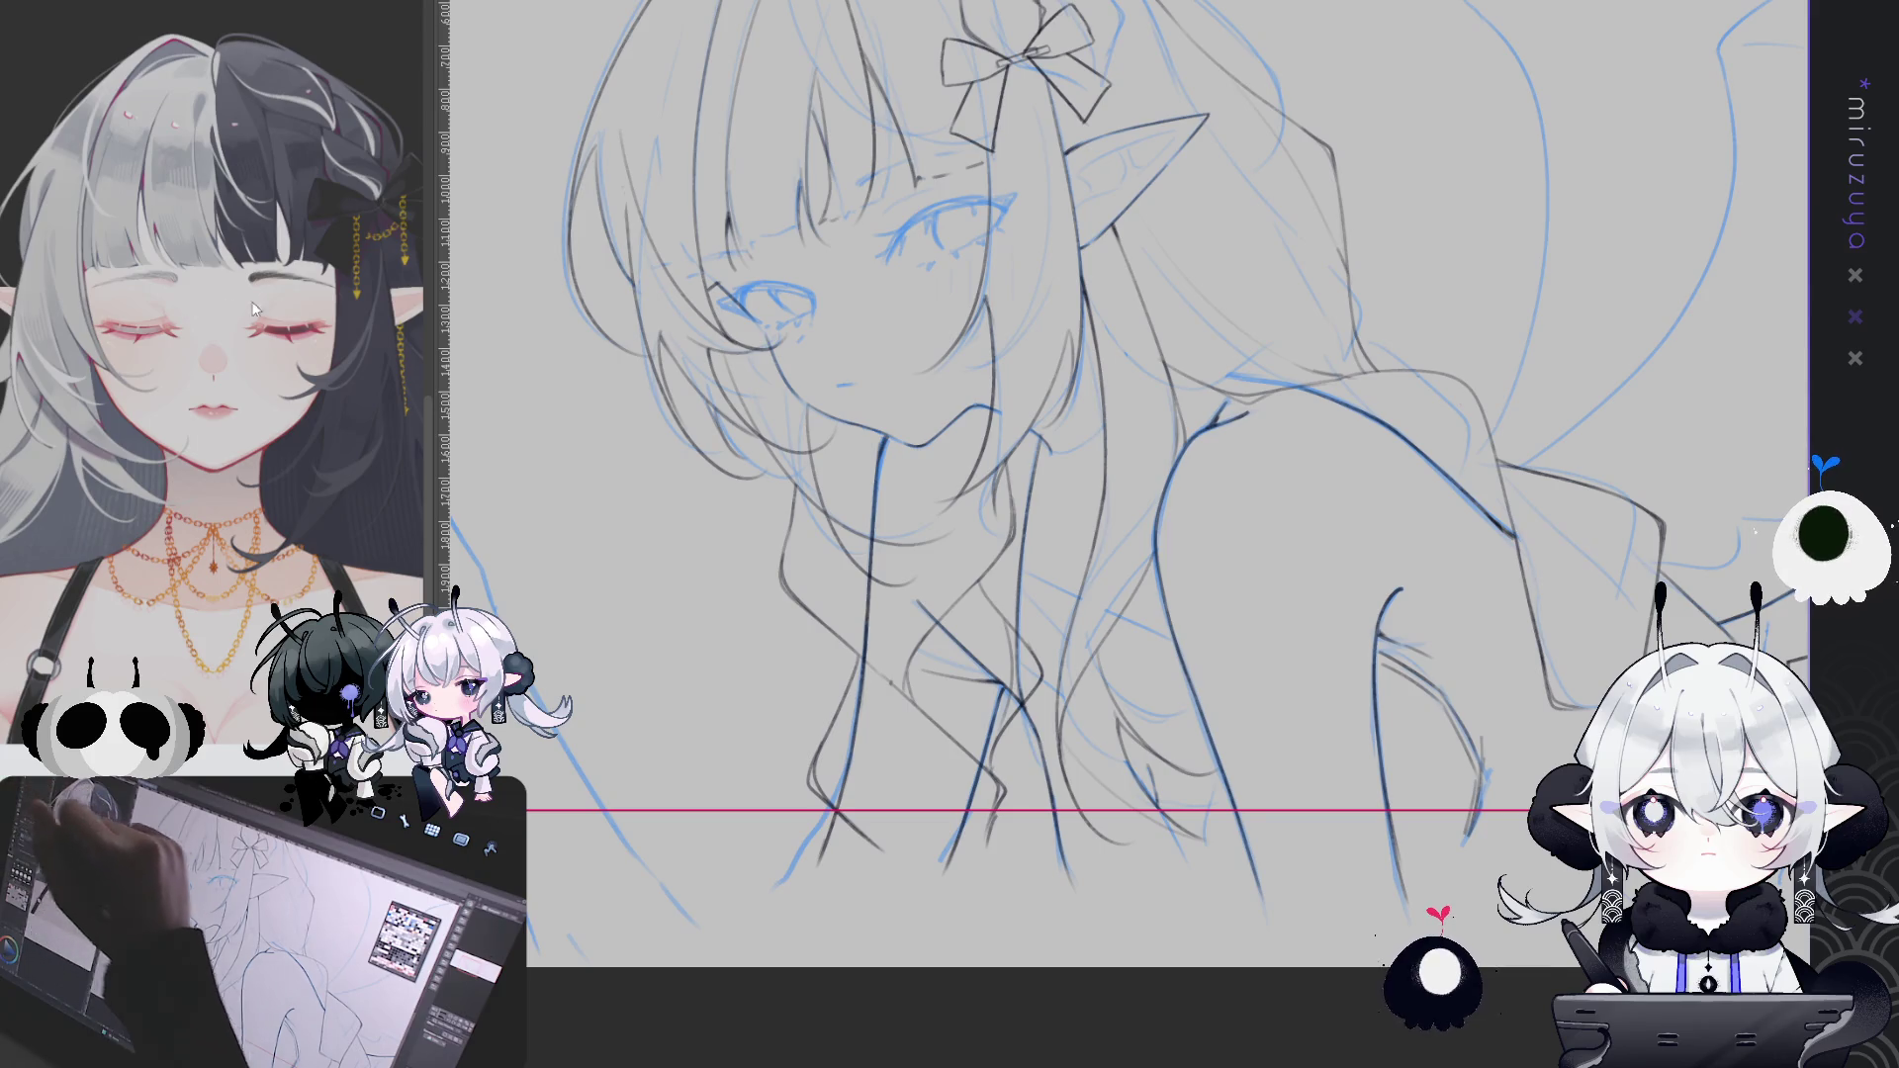
pyautogui.moveTo(1200, 416); pyautogui.dragTo(1233, 338)
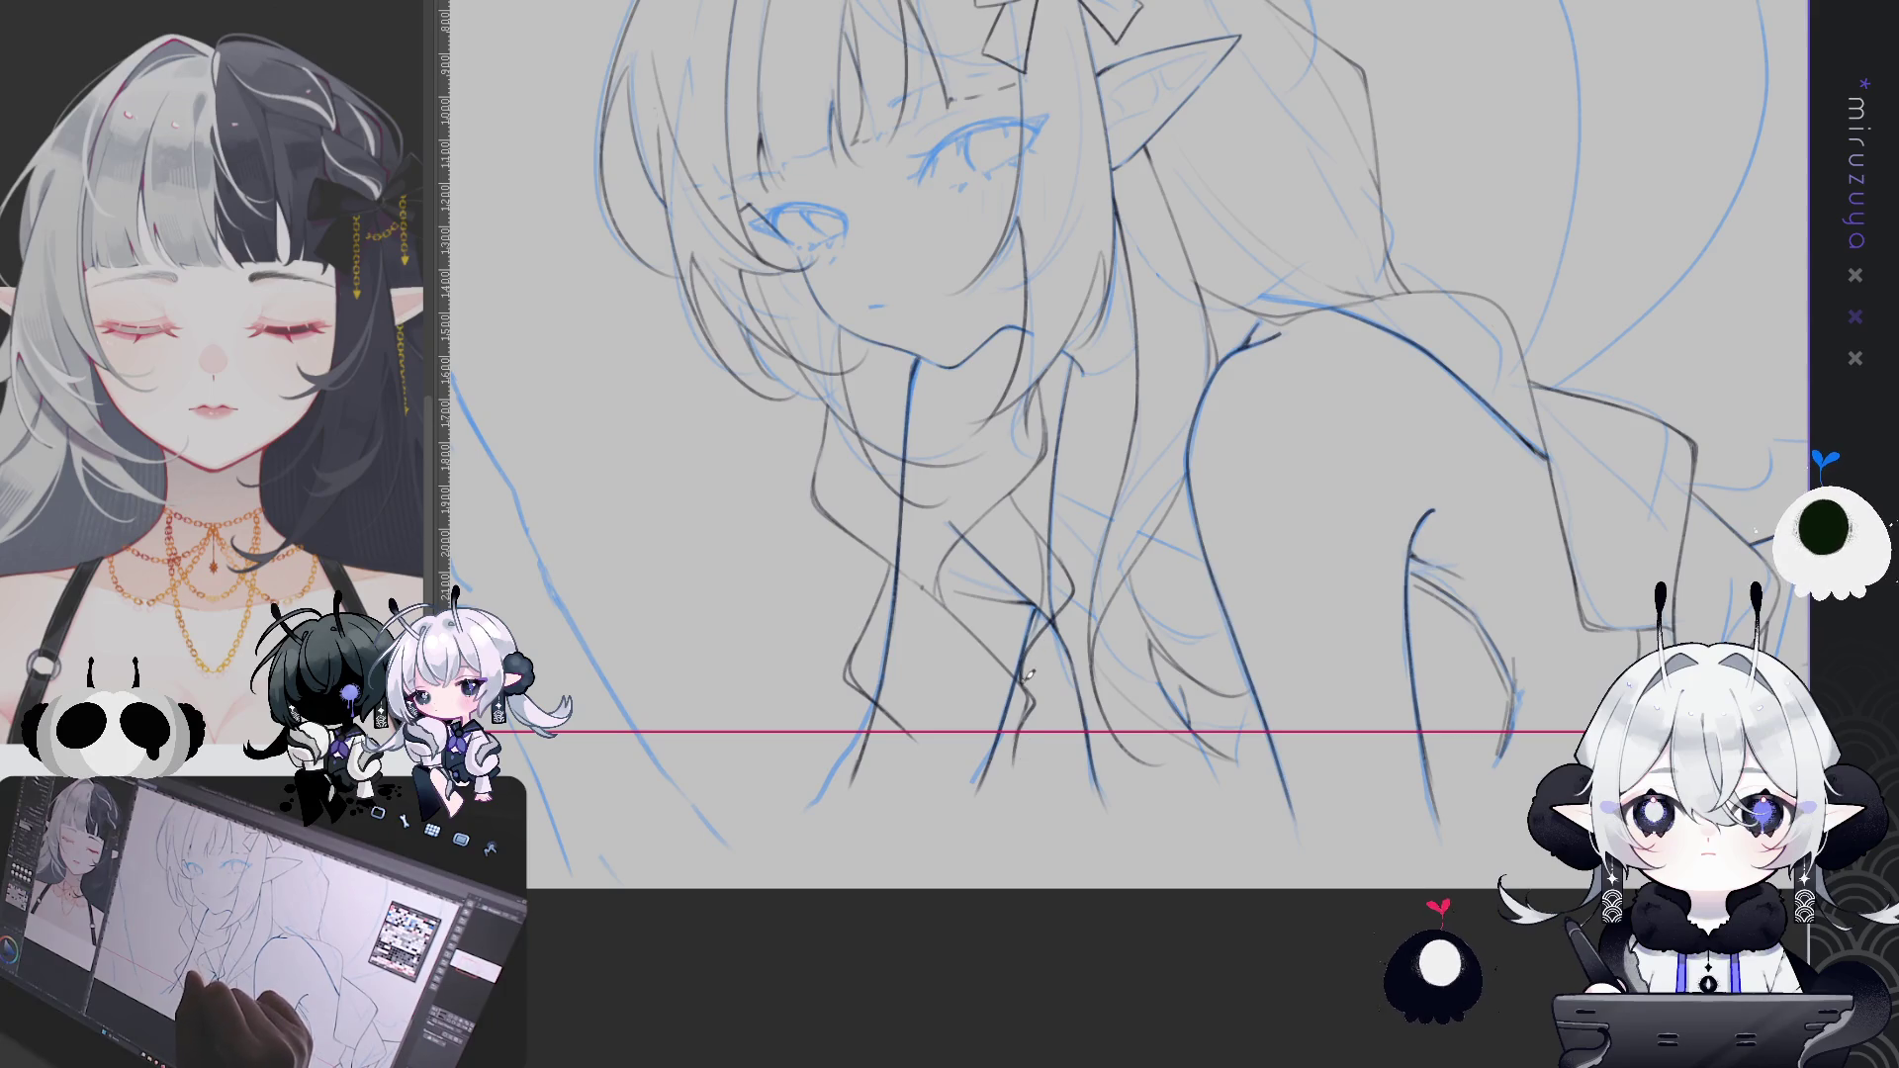
pyautogui.moveTo(1213, 589); pyautogui.dragTo(1183, 763)
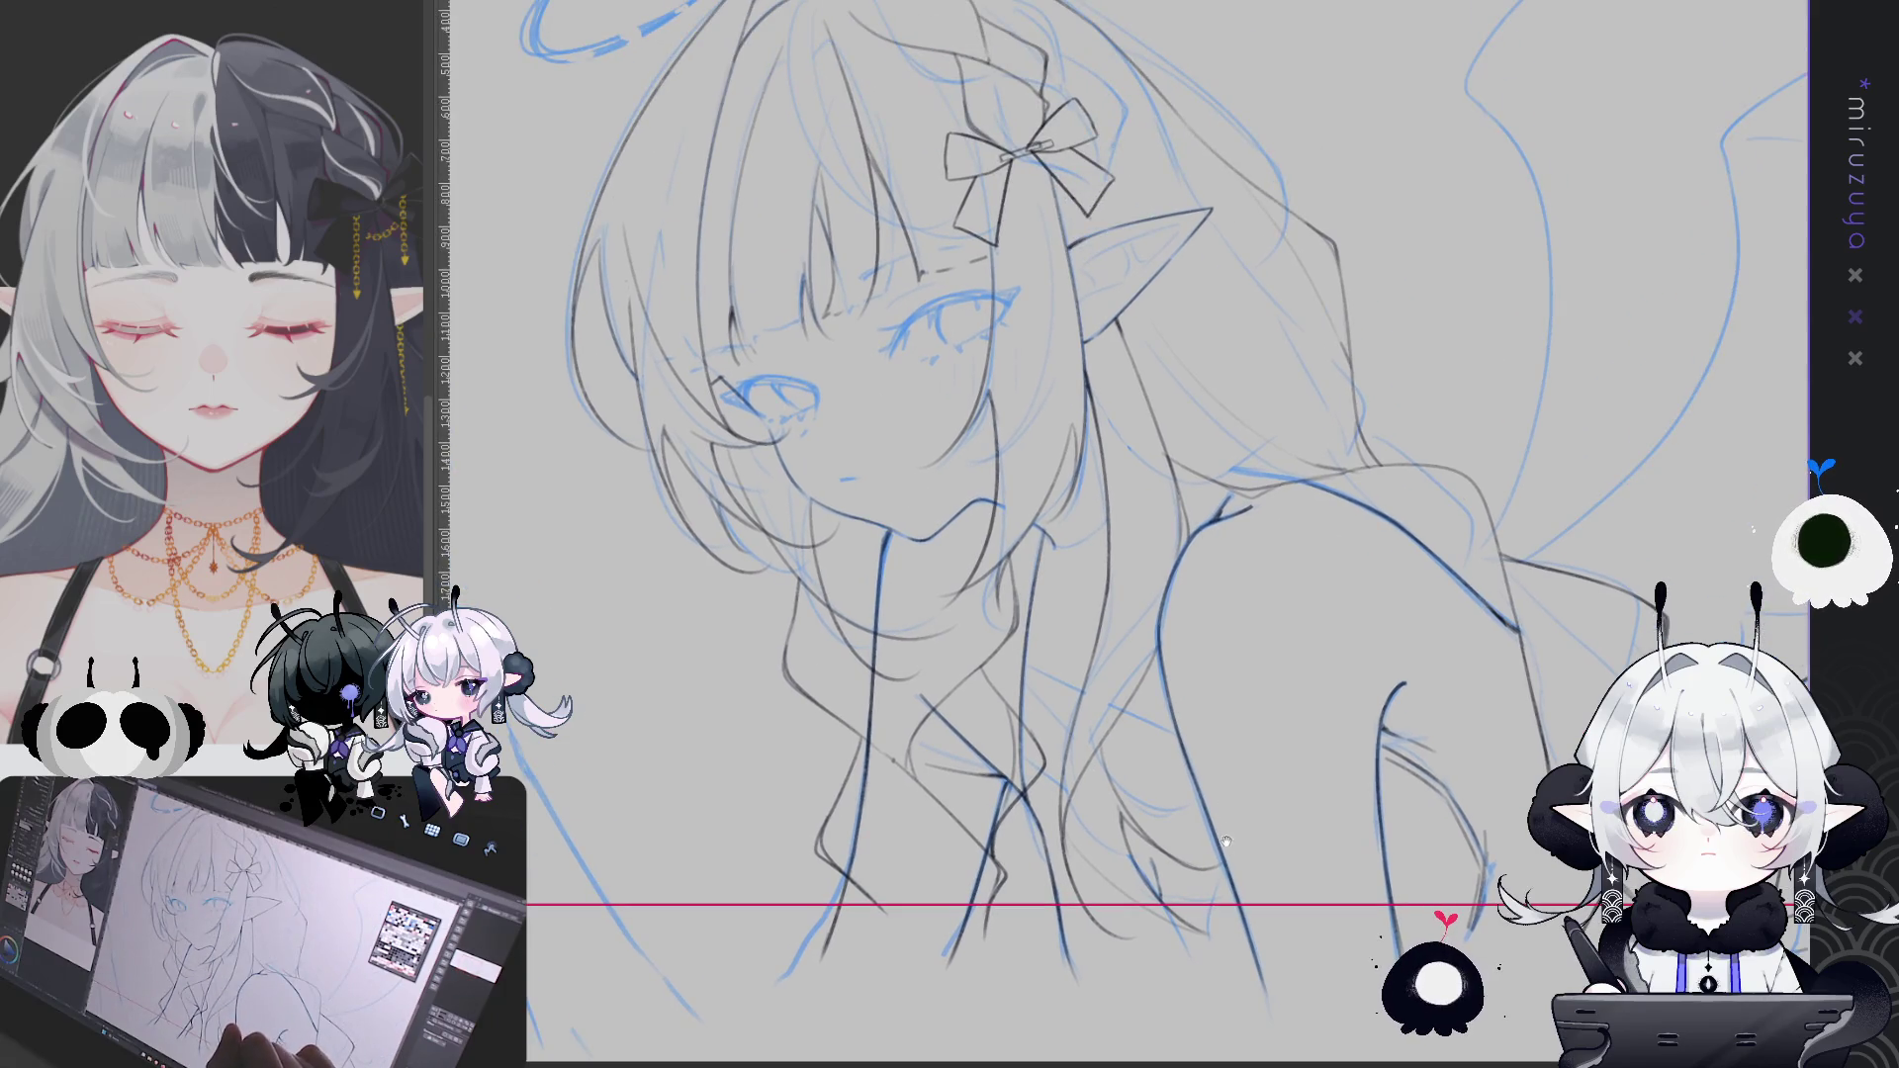
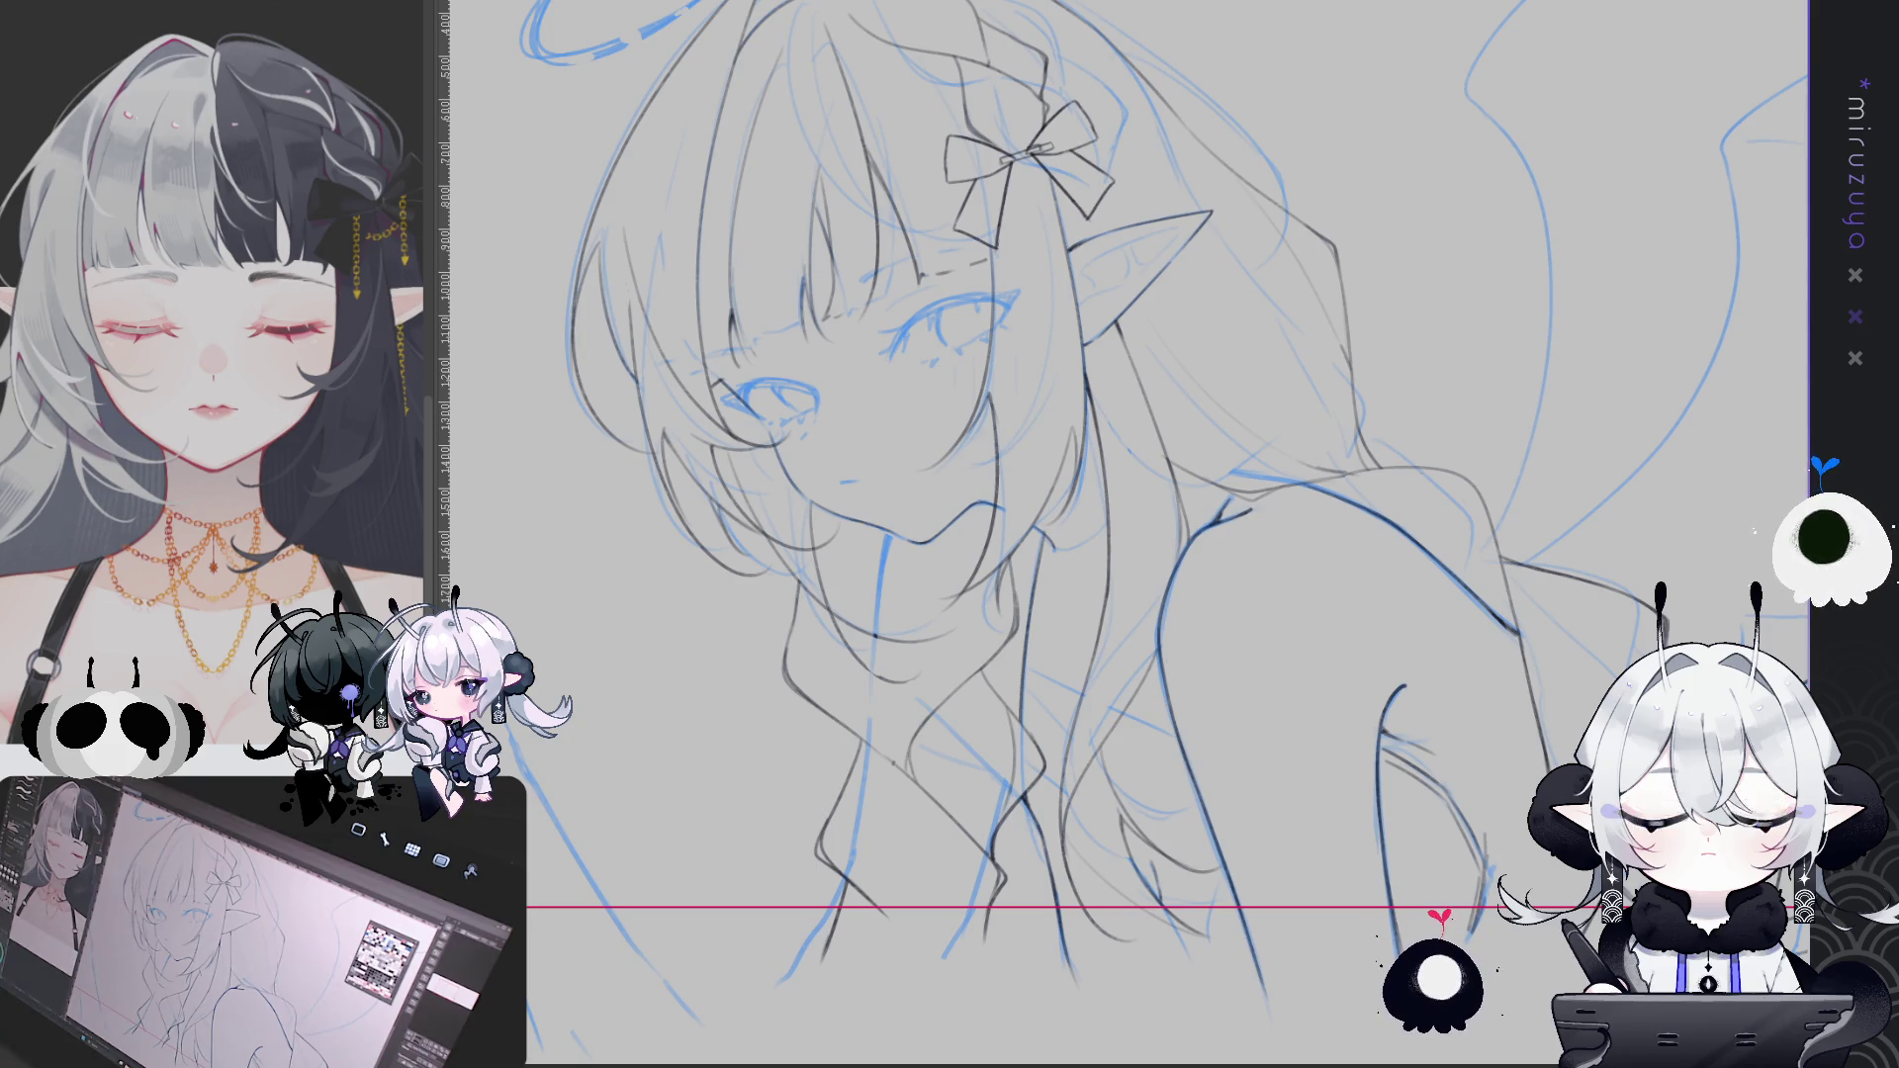
# Check the lineart without the blue sketch, then ink the shoulder and arm lines
pyautogui.hotkey('ctrl', 'h')
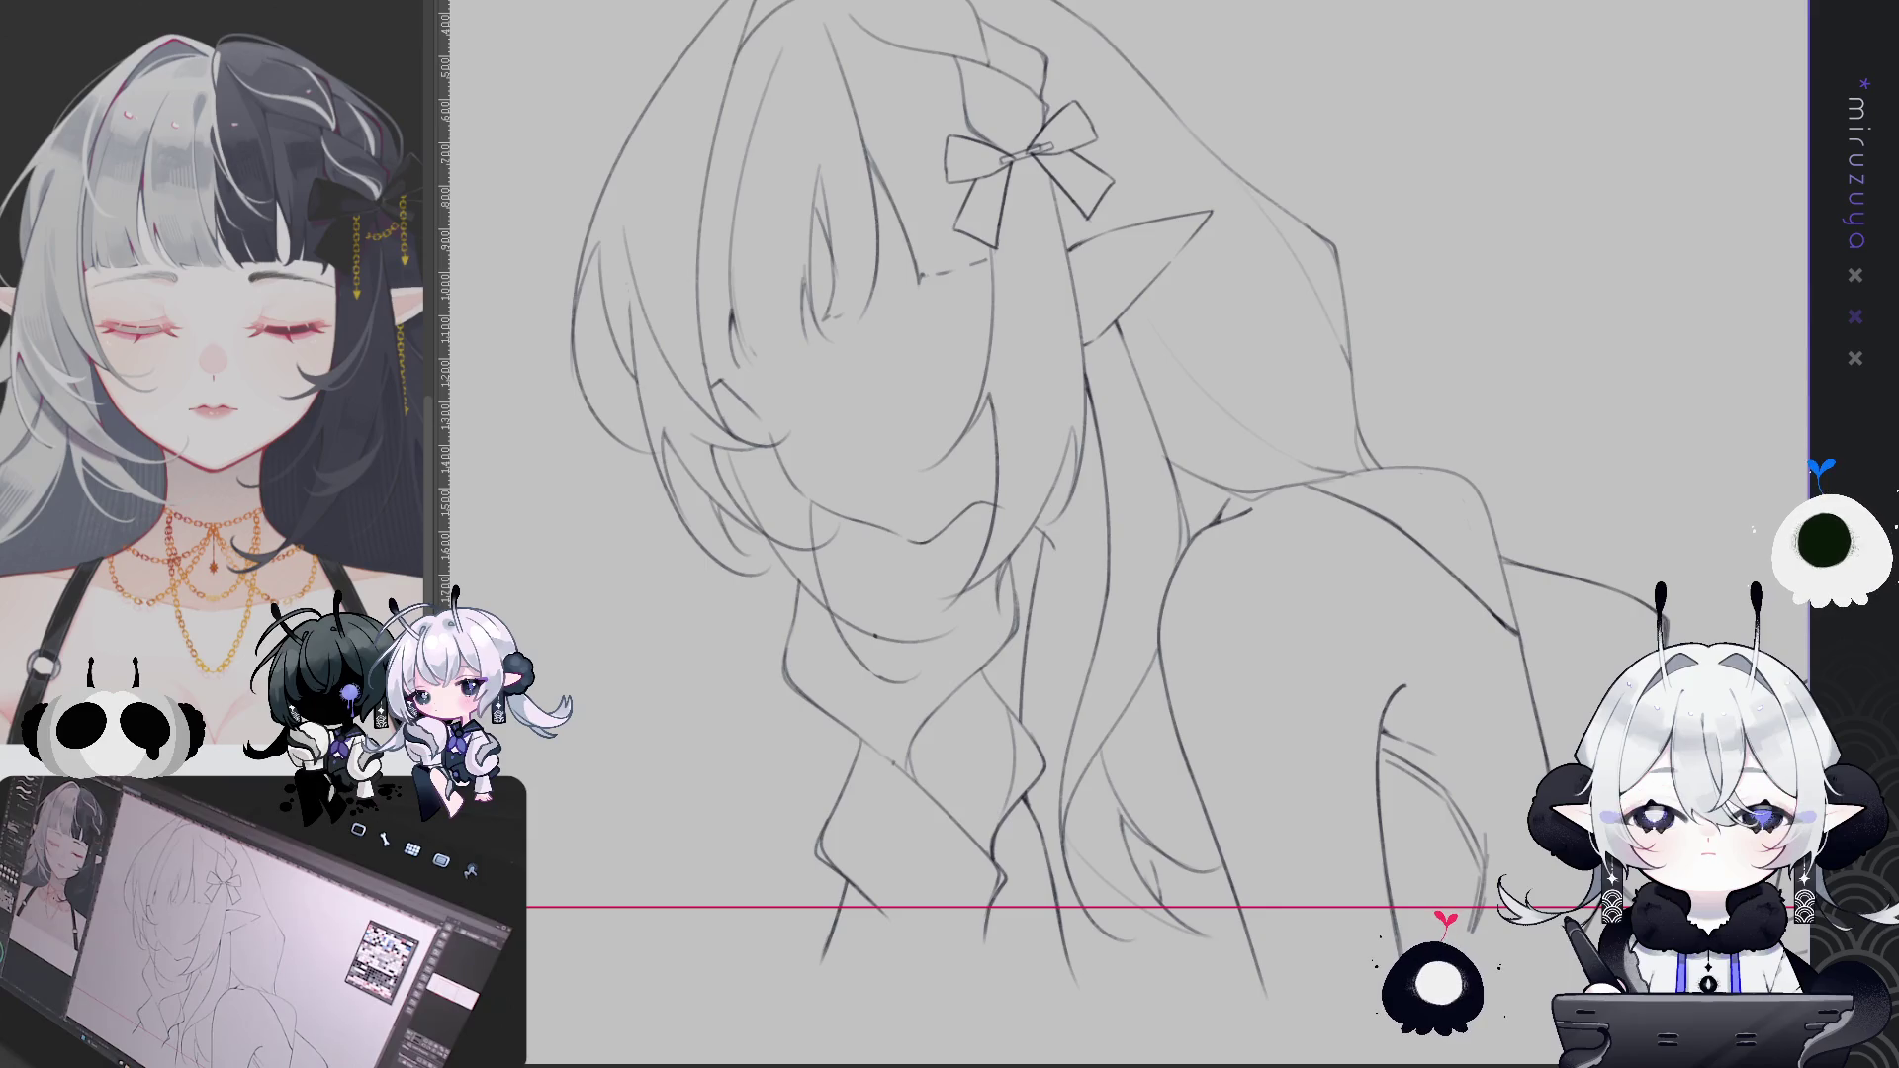
pyautogui.hotkey('ctrl', 'h')
pyautogui.moveTo(874, 692); pyautogui.dragTo(851, 863)
pyautogui.moveTo(921, 695)
pyautogui.mouseDown()
pyautogui.moveTo(996, 779)
pyautogui.moveTo(948, 970)
pyautogui.mouseUp()
pyautogui.moveTo(990, 773); pyautogui.dragTo(1025, 809)
pyautogui.moveTo(1021, 722); pyautogui.dragTo(1021, 768)
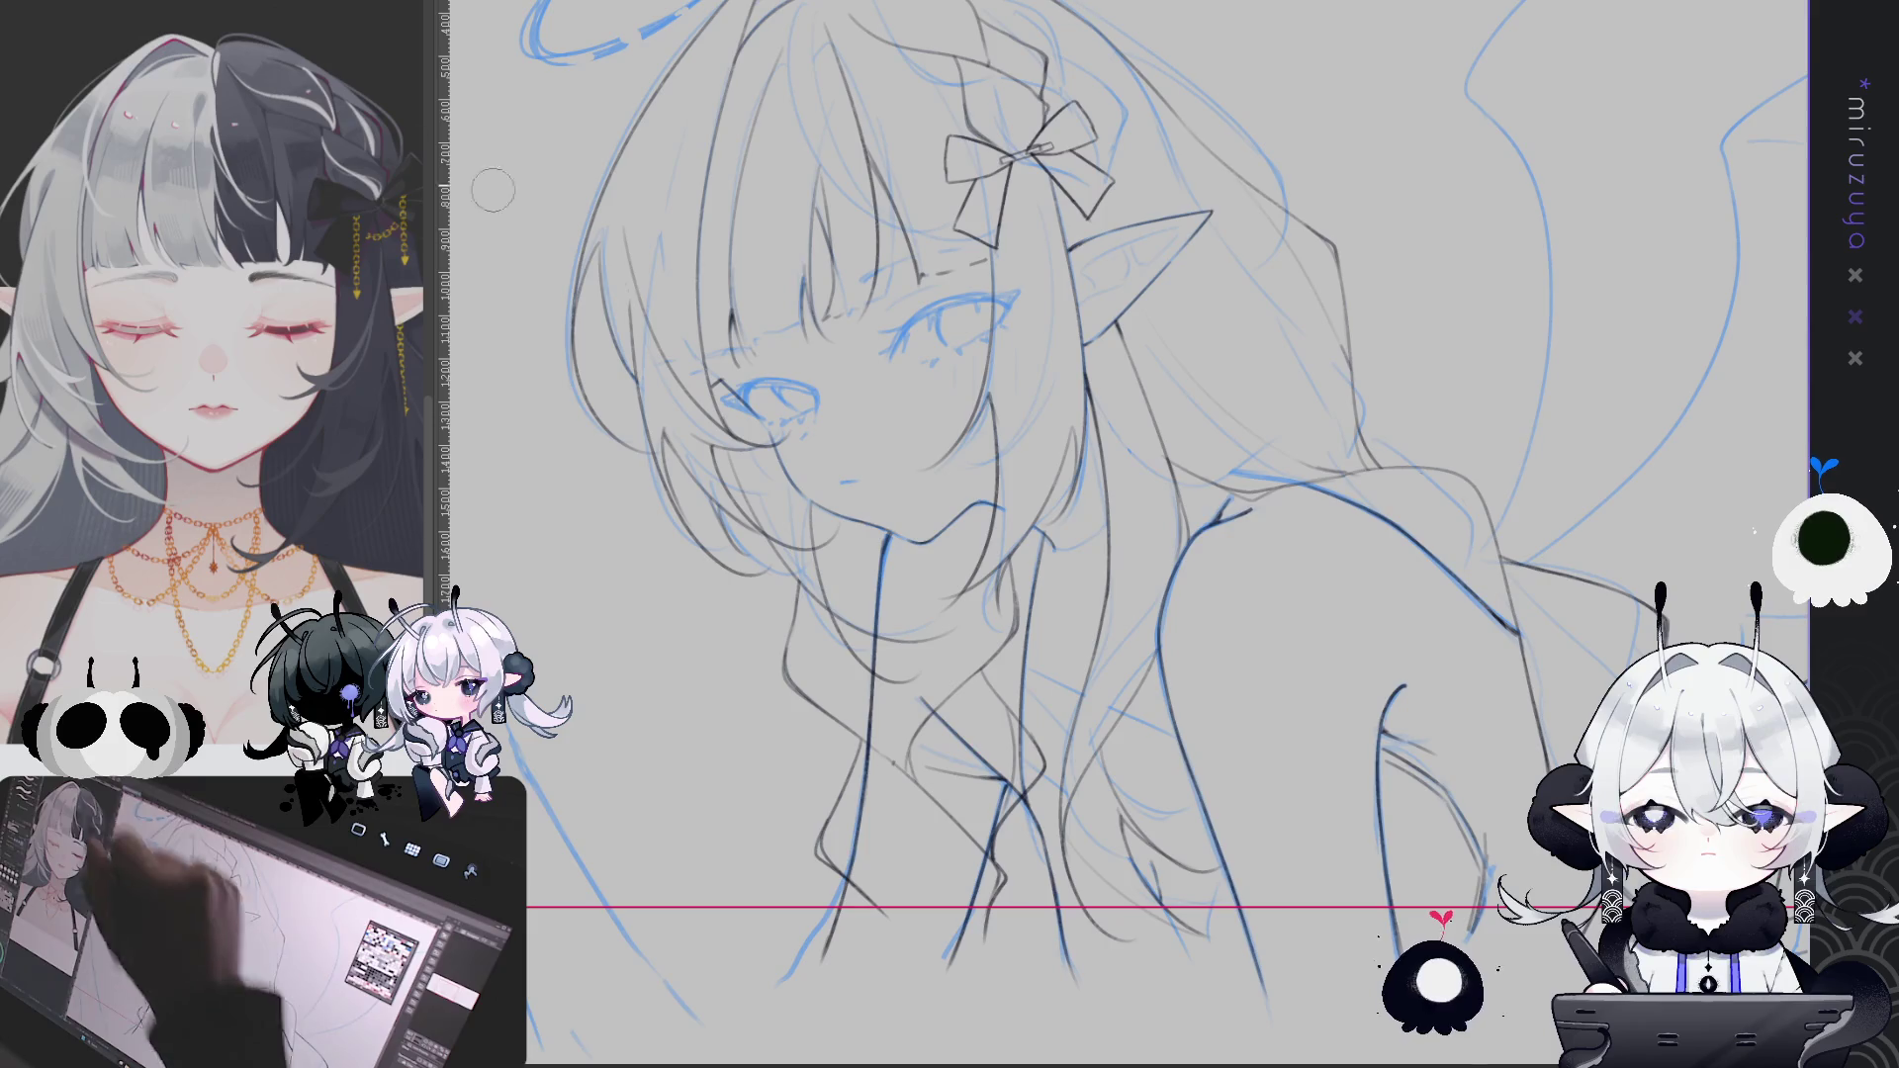
# Rotate the neck and shoulder lines slightly and hide the blue sketch layer
pyautogui.hotkey('ctrl', 't')
pyautogui.moveTo(1130, 340); pyautogui.dragTo(1154, 354)
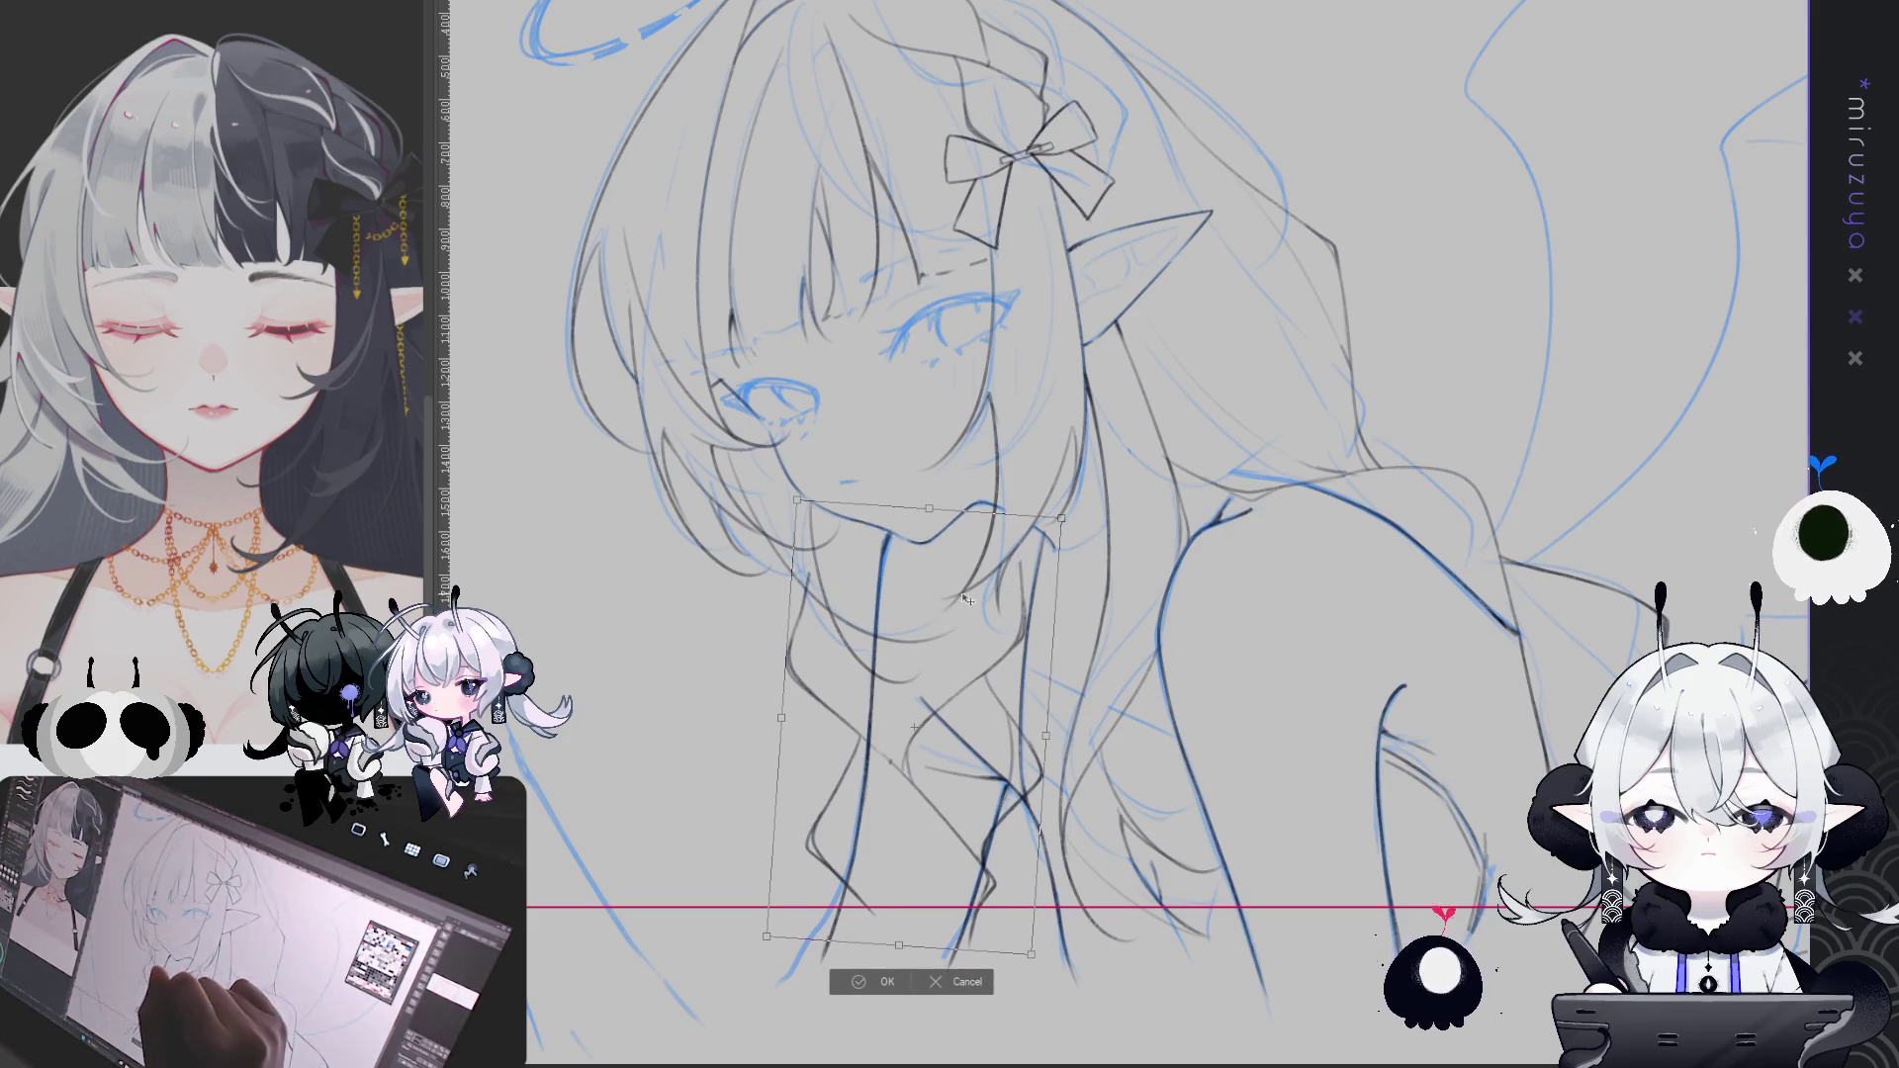
pyautogui.press('Return')
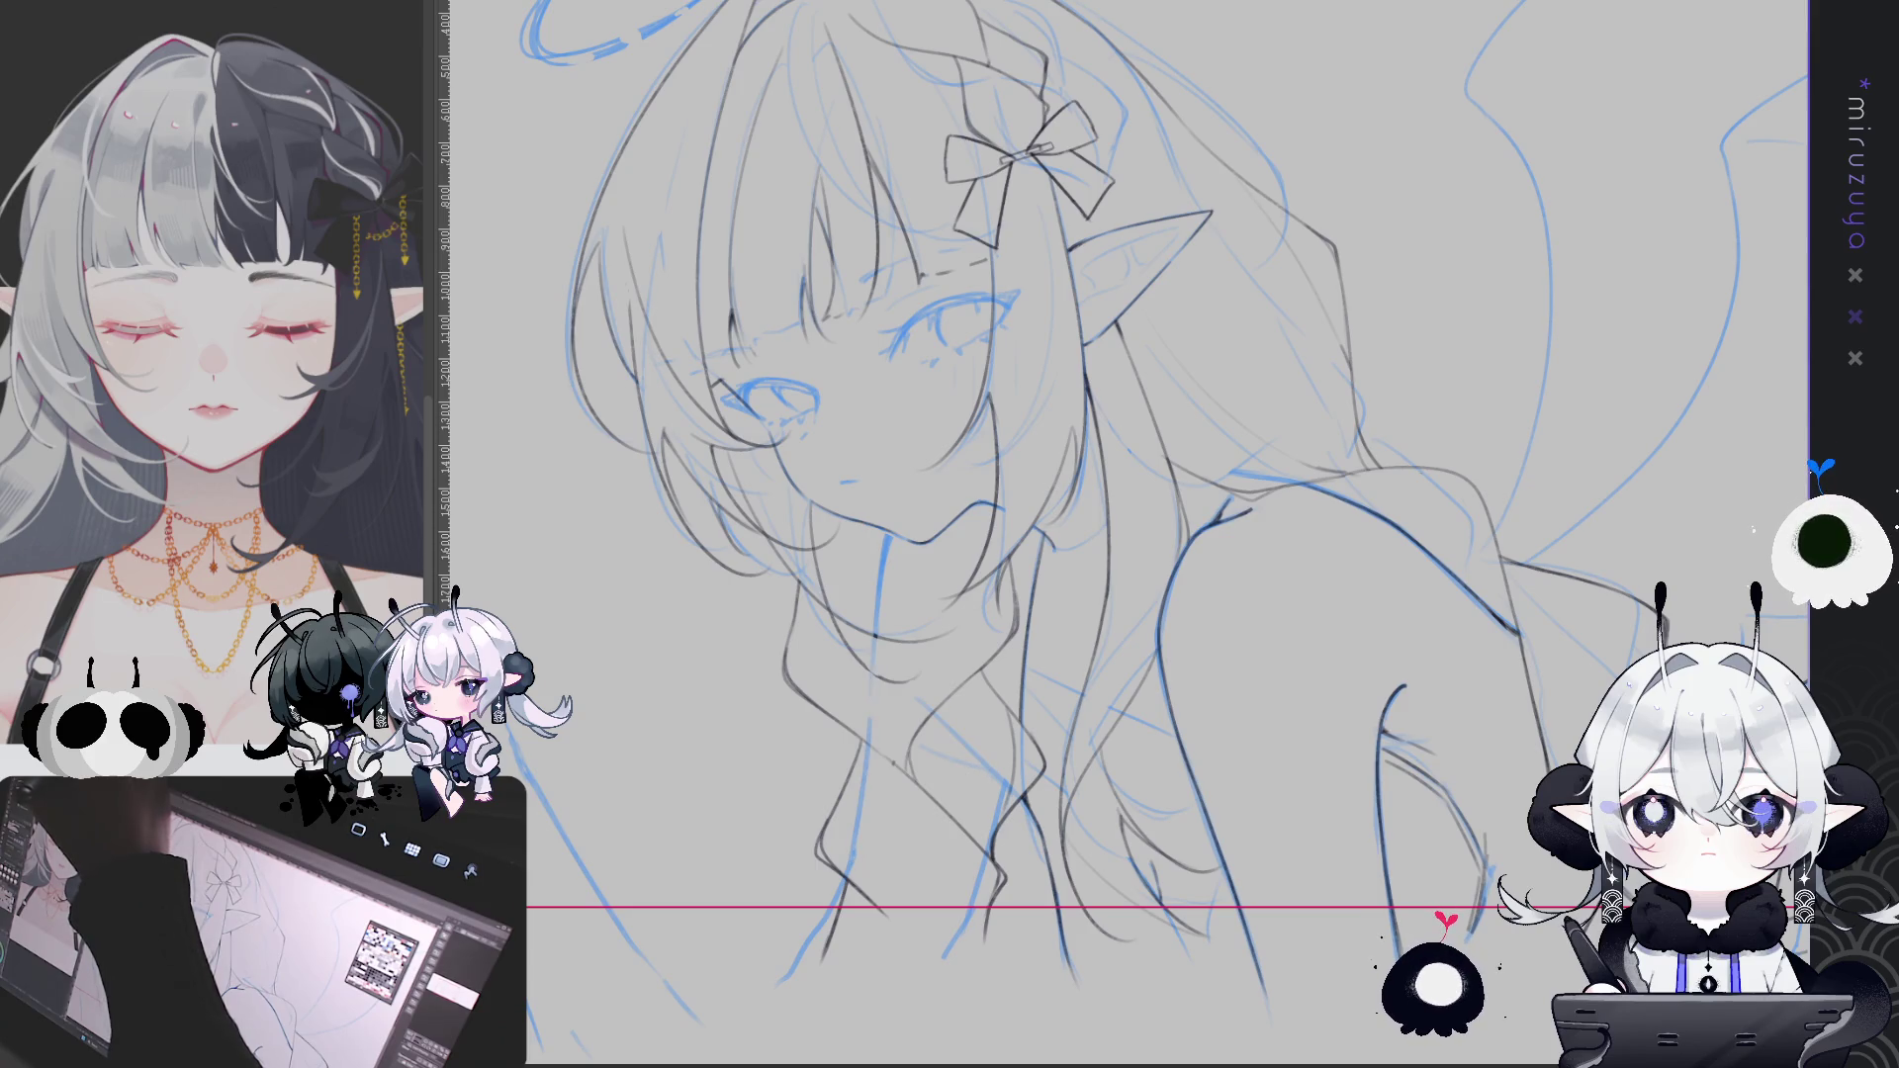
pyautogui.press('h')
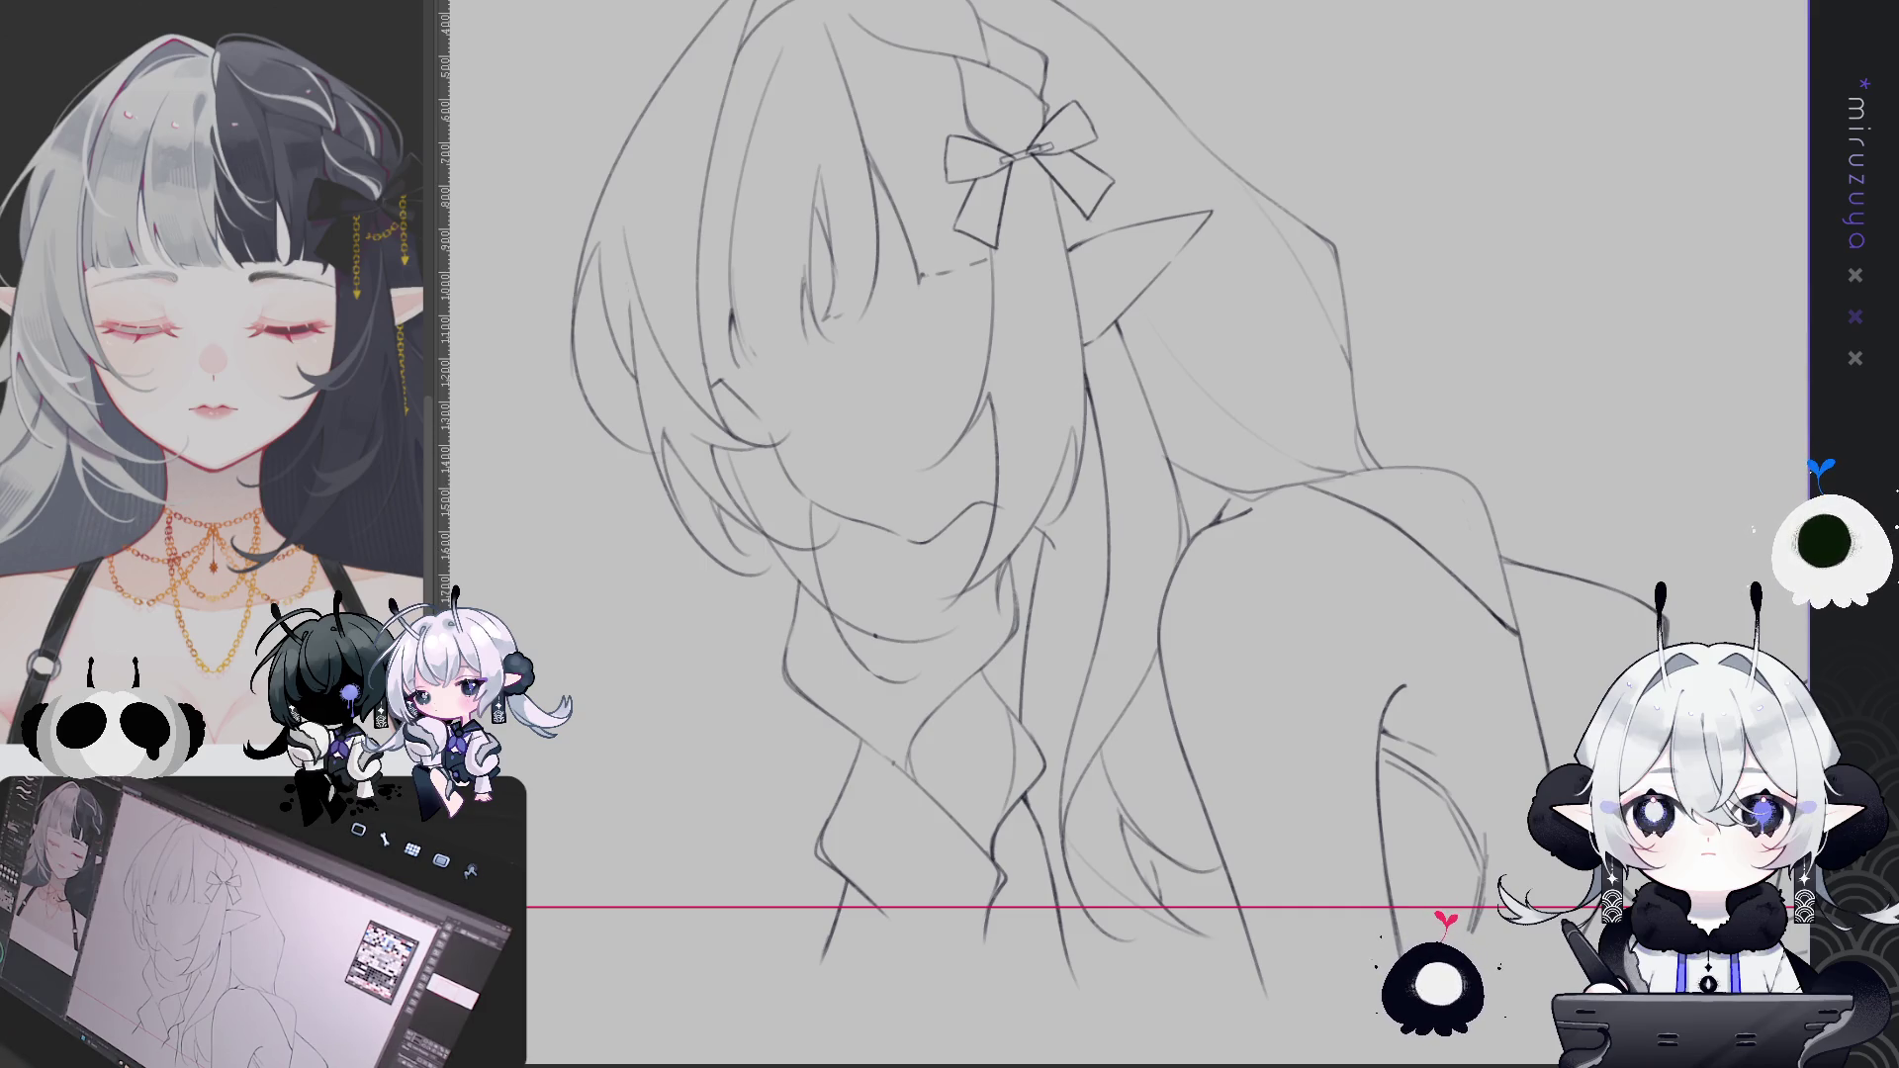
# Redraw the lines around the collar and shoulder
pyautogui.moveTo(877, 638); pyautogui.dragTo(849, 880)
pyautogui.moveTo(922, 695); pyautogui.dragTo(996, 780)
pyautogui.moveTo(996, 826); pyautogui.dragTo(948, 970)
pyautogui.moveTo(999, 768); pyautogui.dragTo(1025, 810)
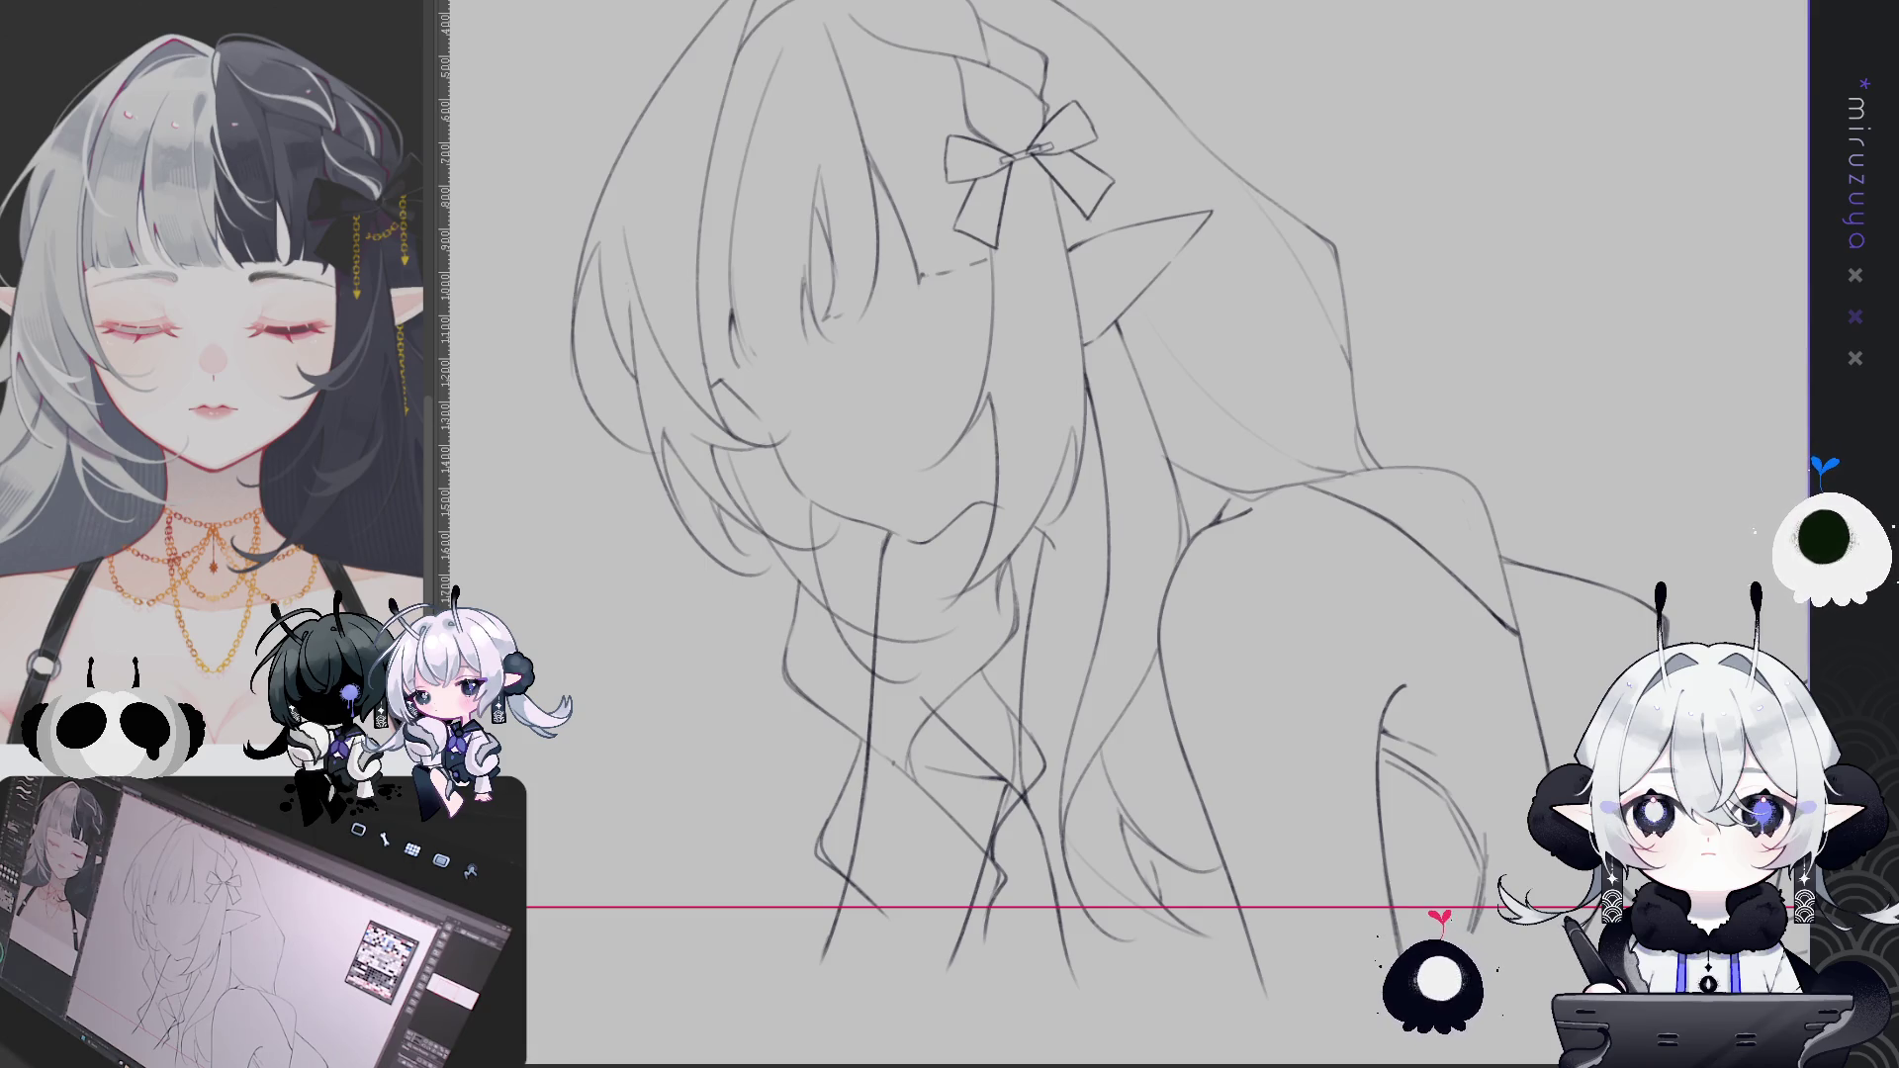
# Transform the neck and chin lines, moving them up and to the left
pyautogui.hotkey('ctrl', 't')
pyautogui.moveTo(949, 595); pyautogui.dragTo(903, 601)
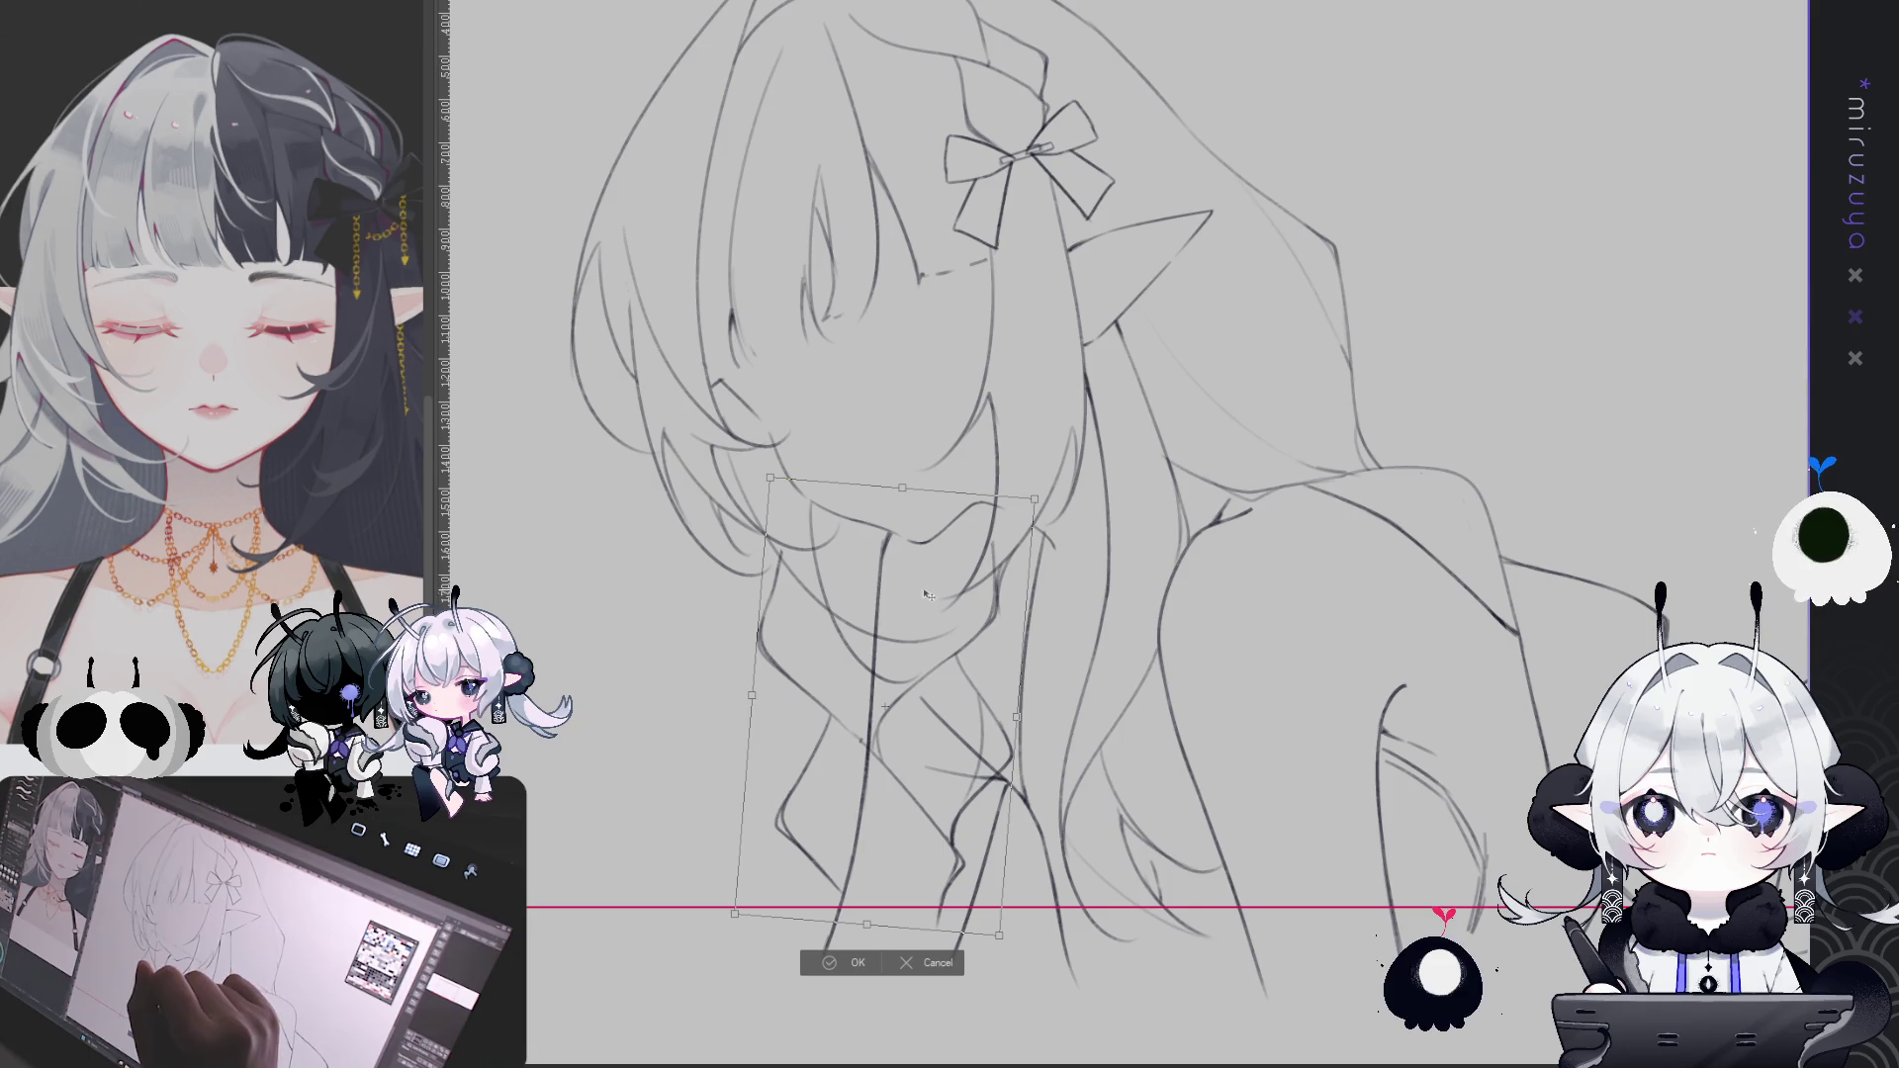
pyautogui.click(866, 961)
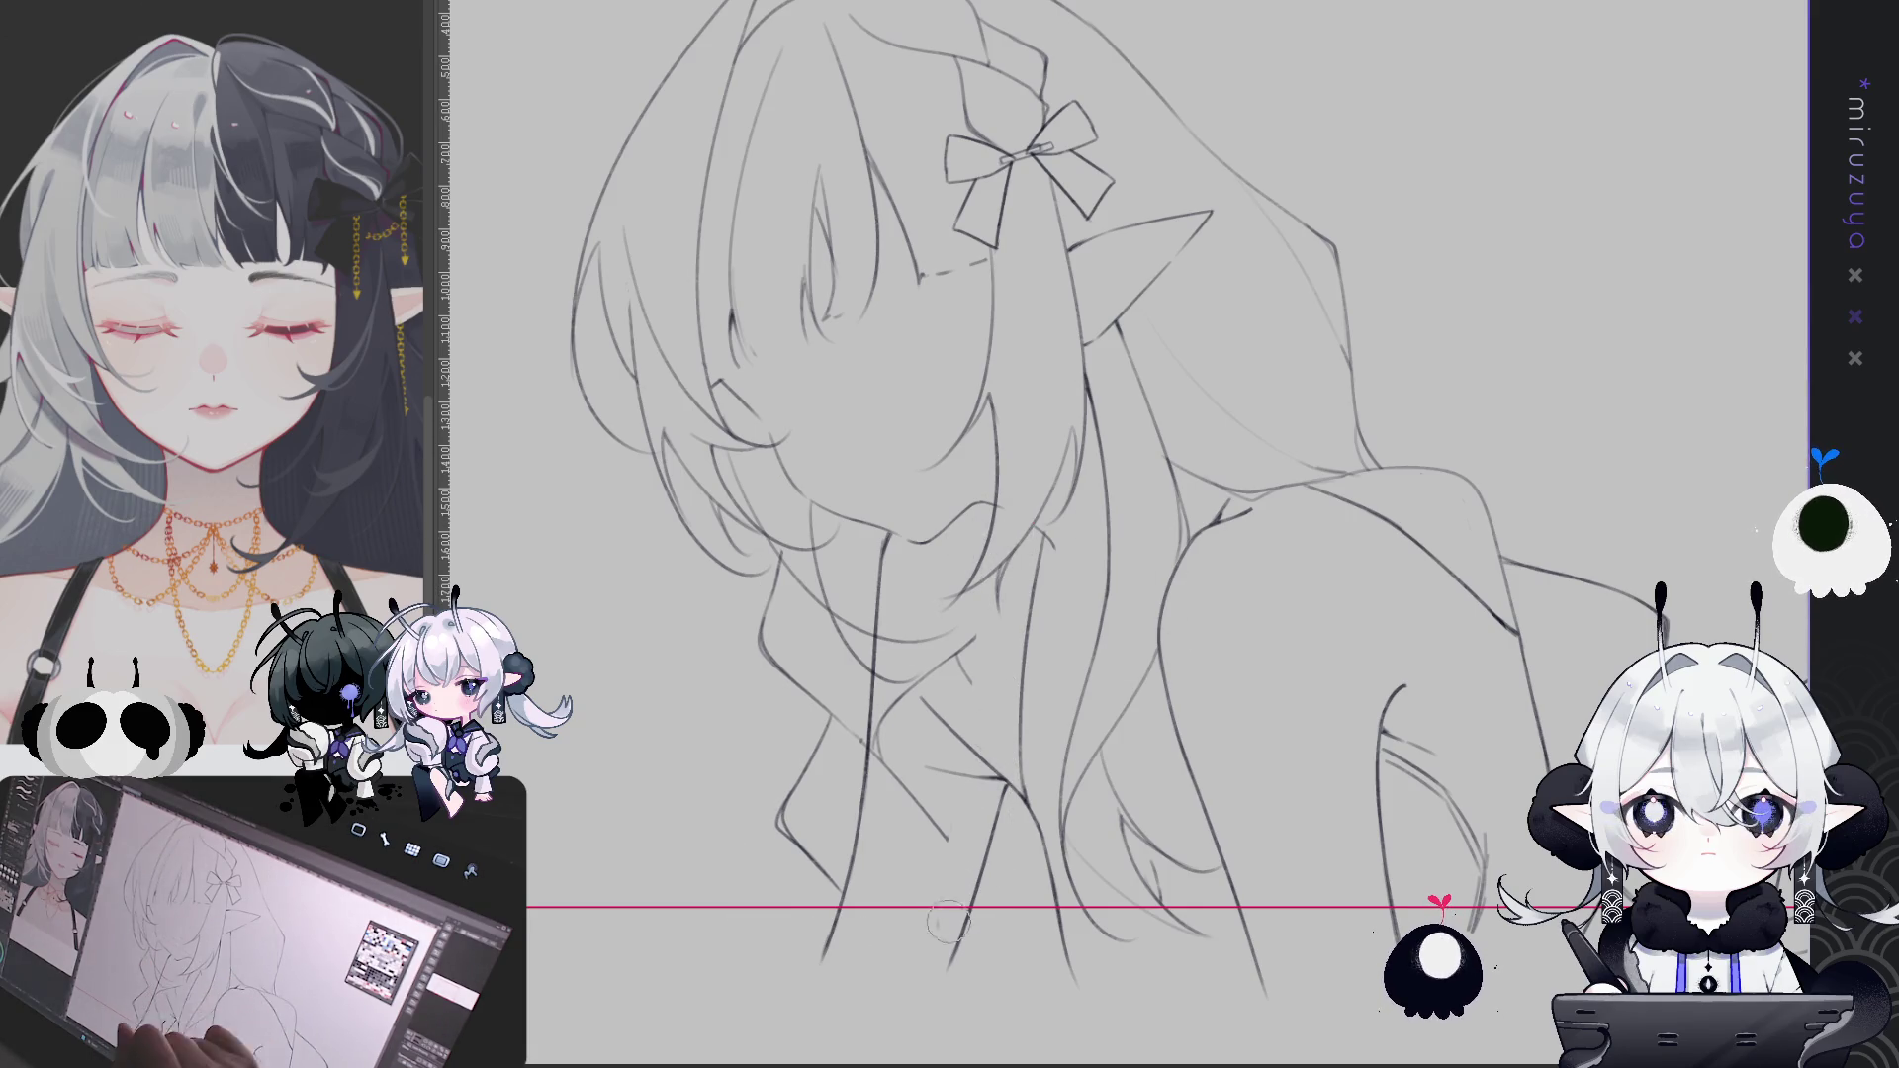
# Pan and zoom in on the girl's face, then tilt the canvas view for inking
pyautogui.moveTo(1410, 536); pyautogui.dragTo(1498, 445)
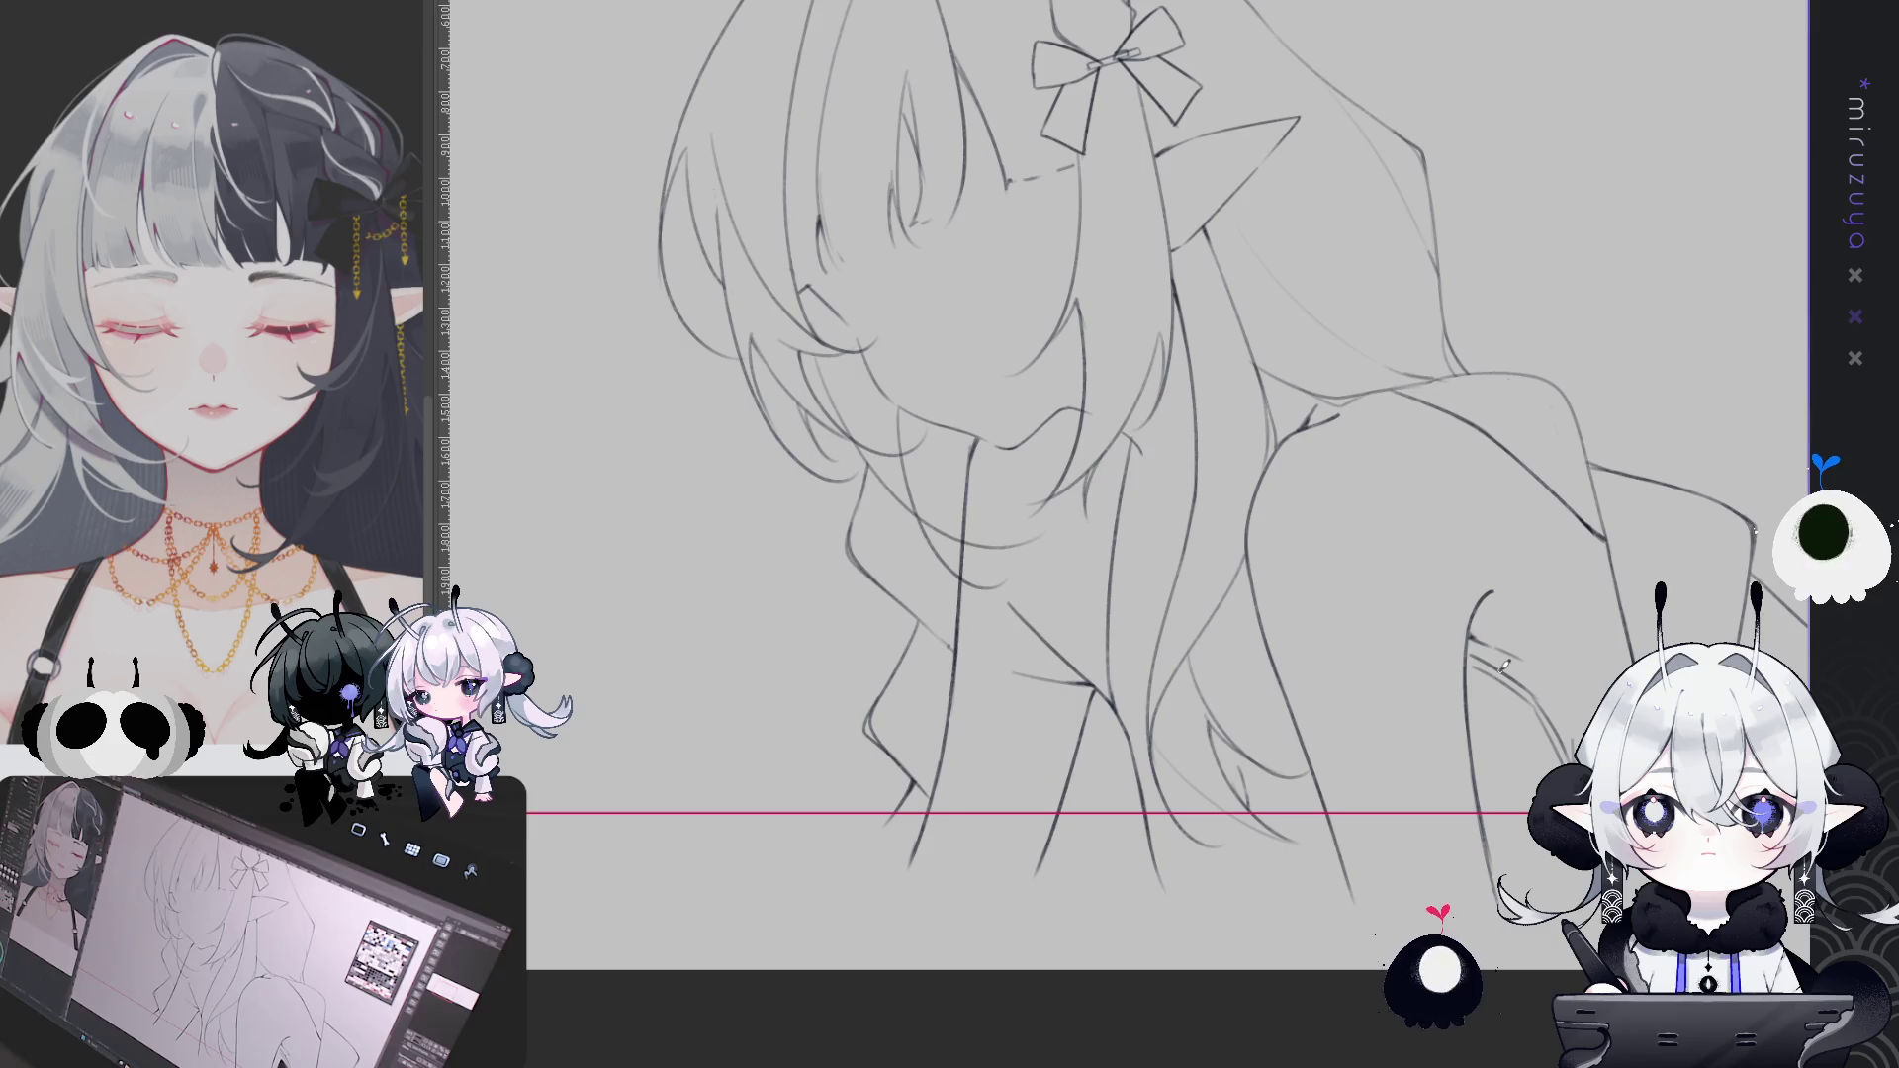
pyautogui.moveTo(1500, 698); pyautogui.dragTo(1302, 674)
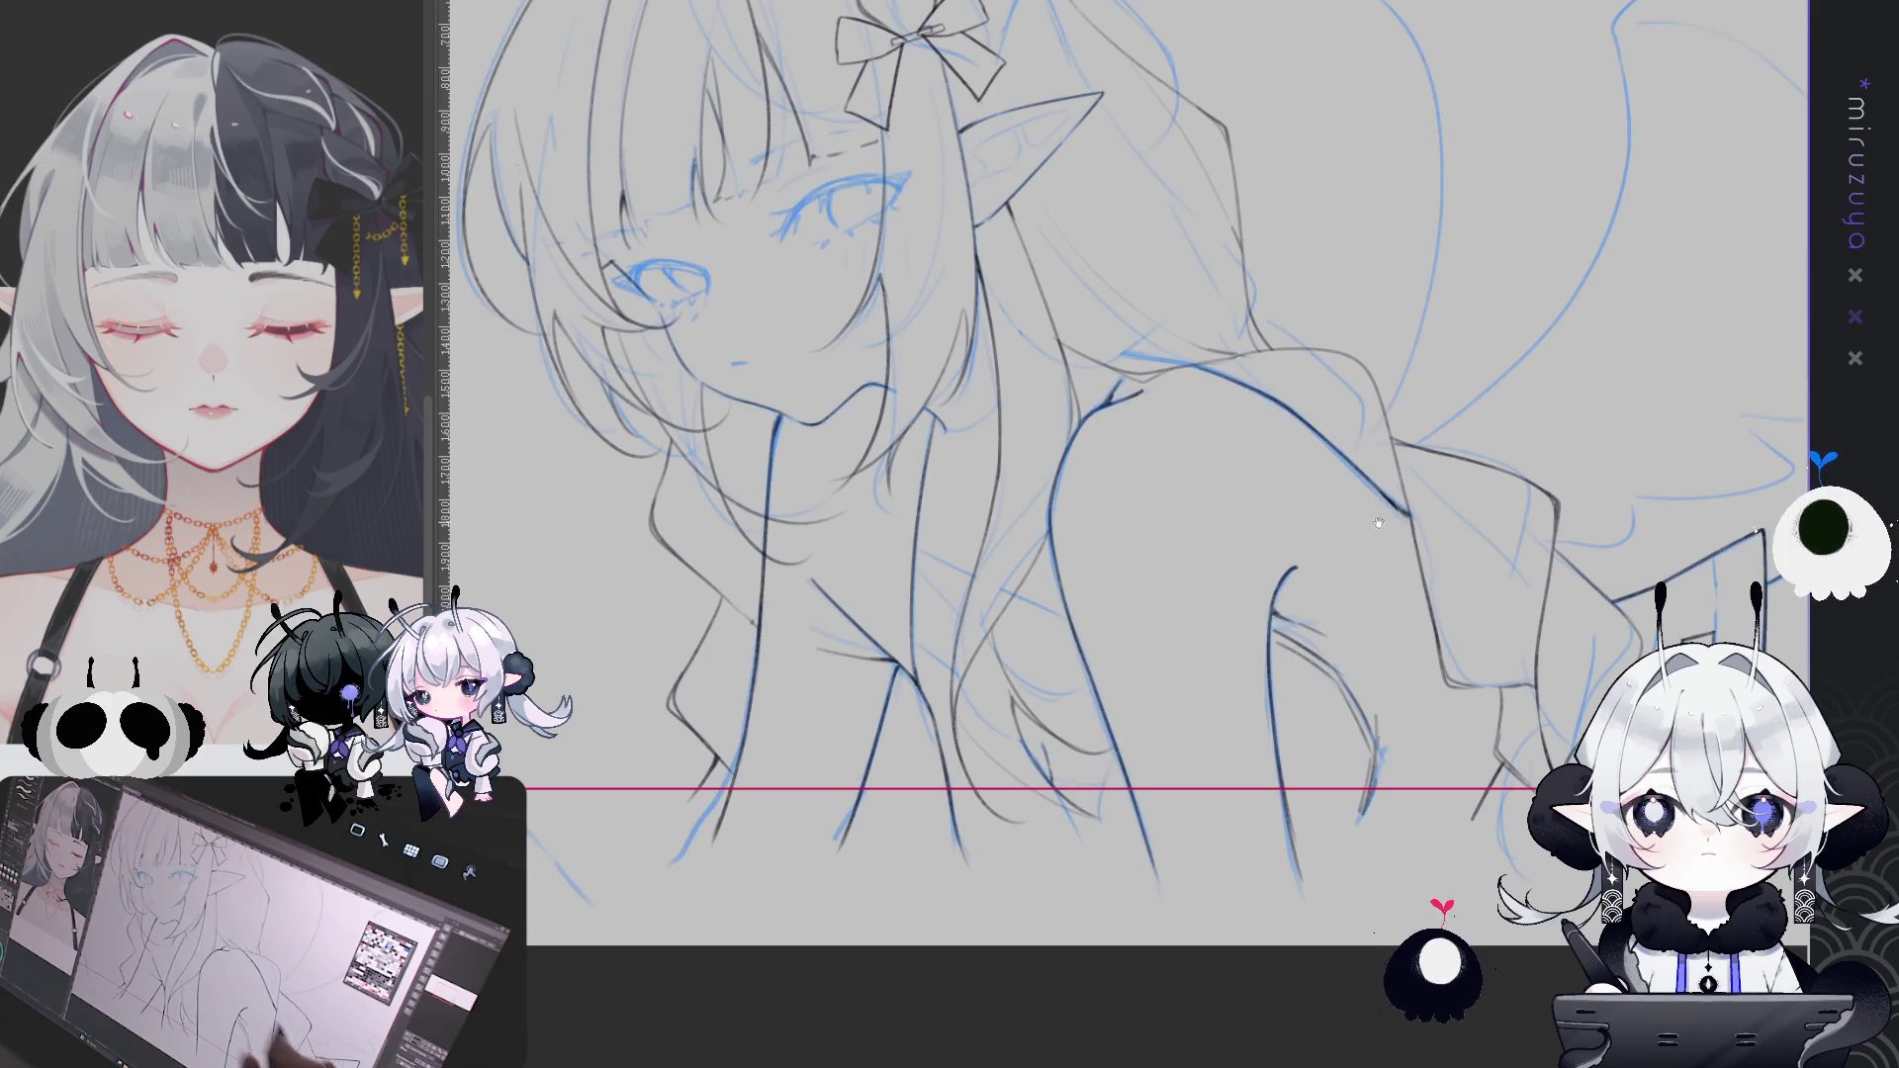
pyautogui.moveTo(1368, 628)
pyautogui.mouseDown()
pyautogui.moveTo(1427, 652)
pyautogui.moveTo(1352, 432)
pyautogui.moveTo(1356, 650)
pyautogui.mouseUp()
pyautogui.scroll(-2, 1356, 650)
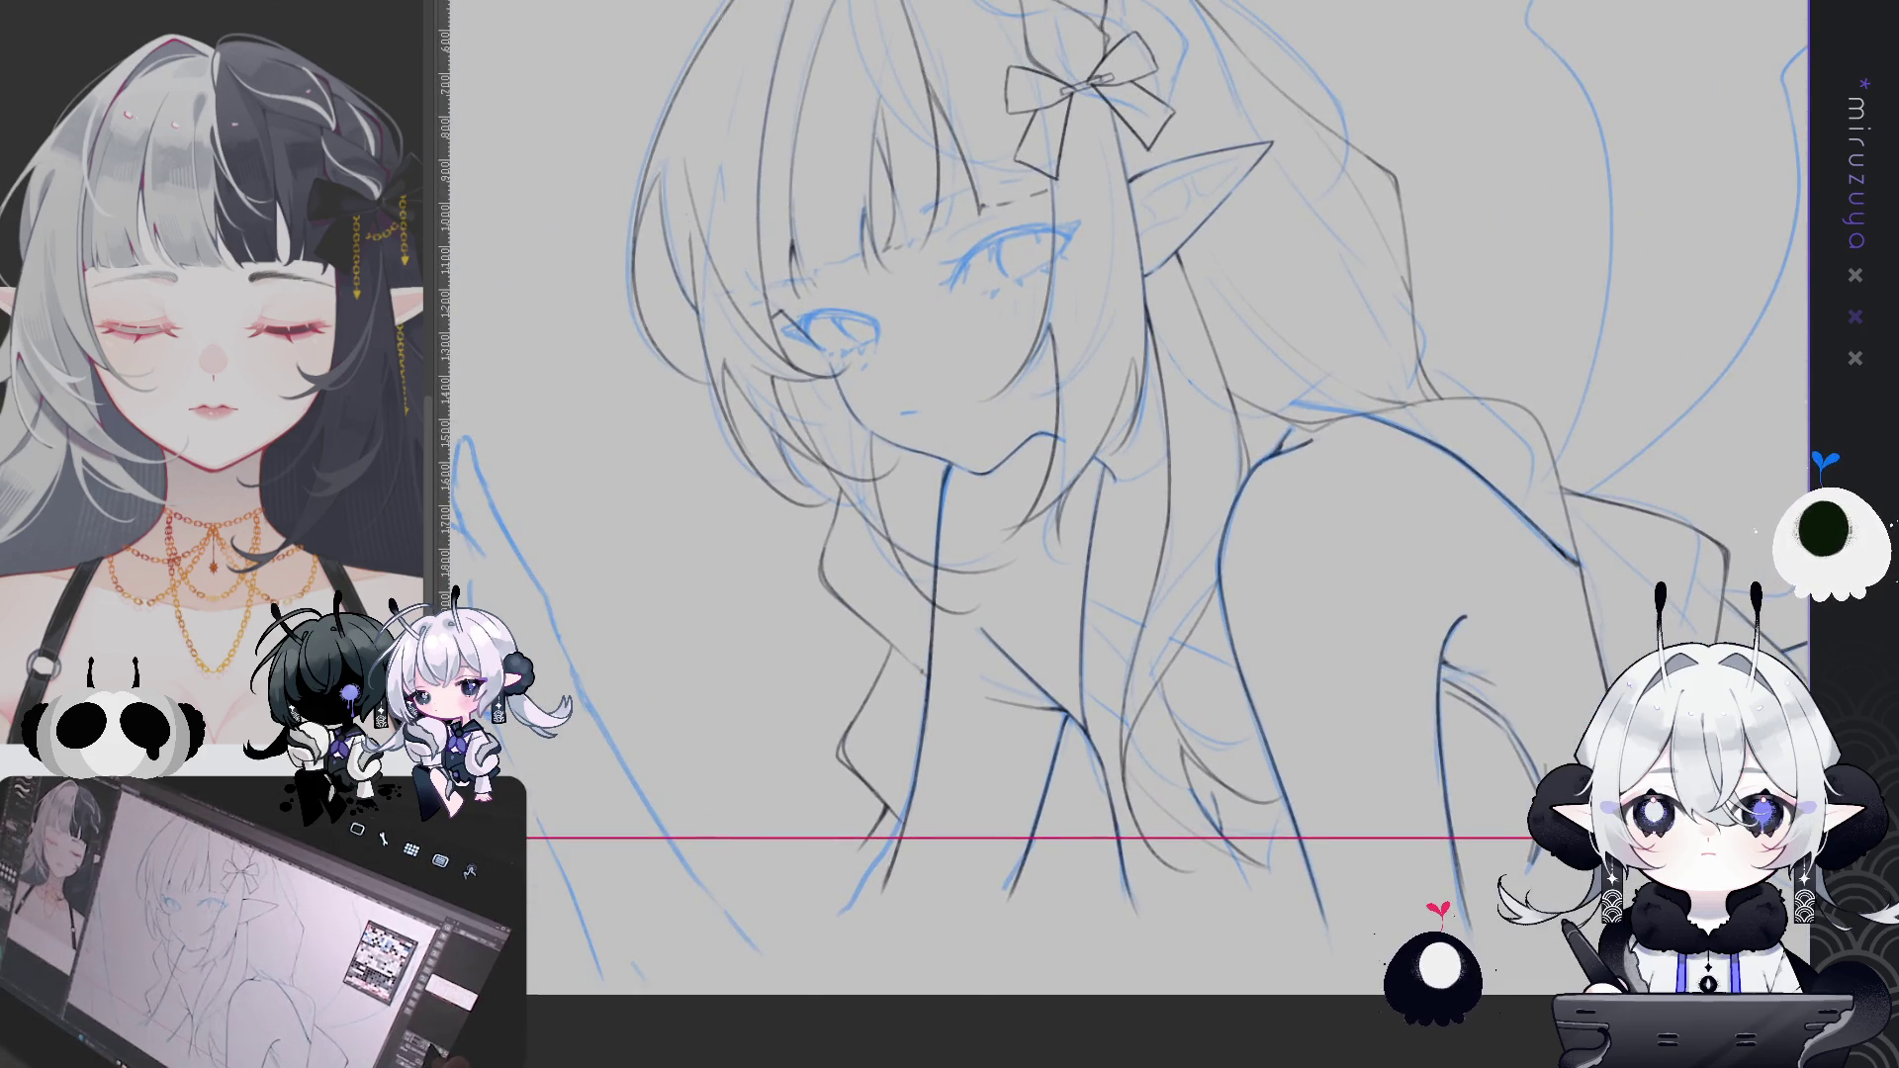
pyautogui.scroll(3, 1356, 650)
pyautogui.scroll(2, 1128, 535)
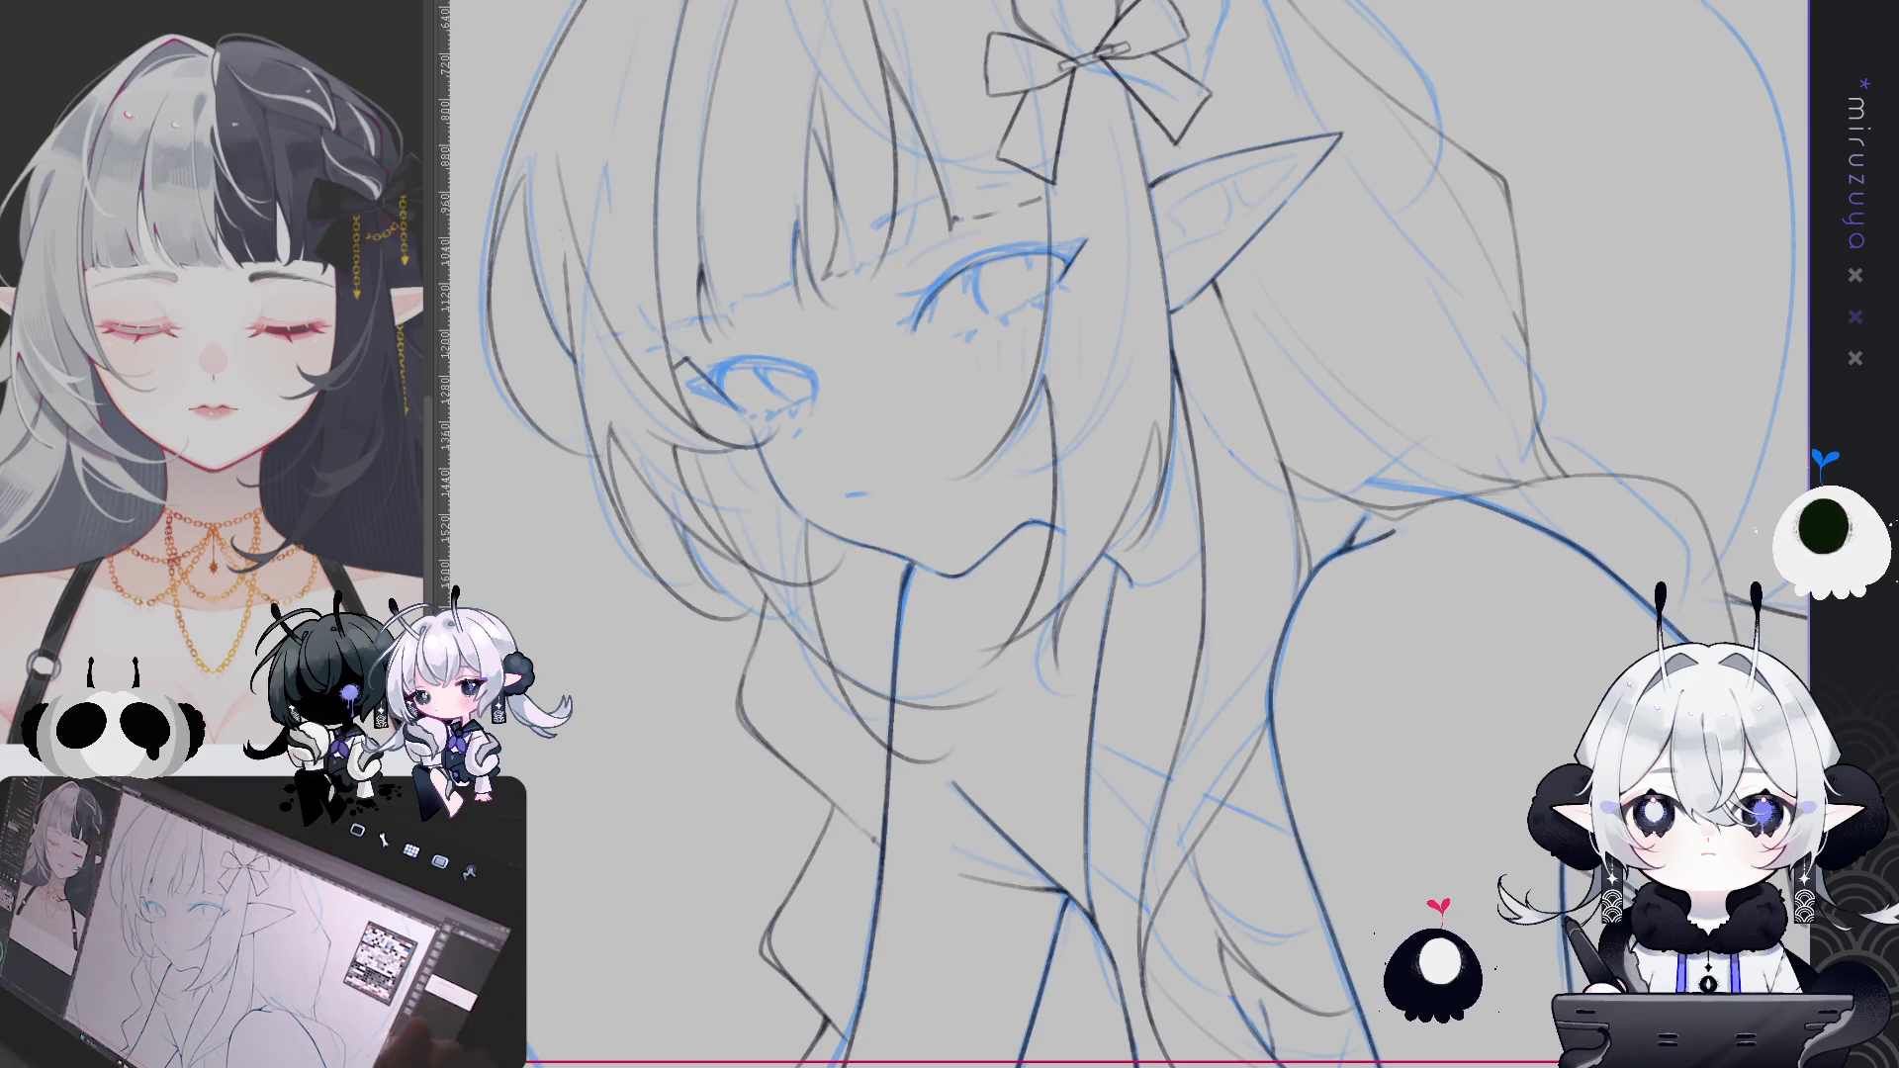
pyautogui.press('-')
pyautogui.press('-')
pyautogui.press('-')
pyautogui.press('-')
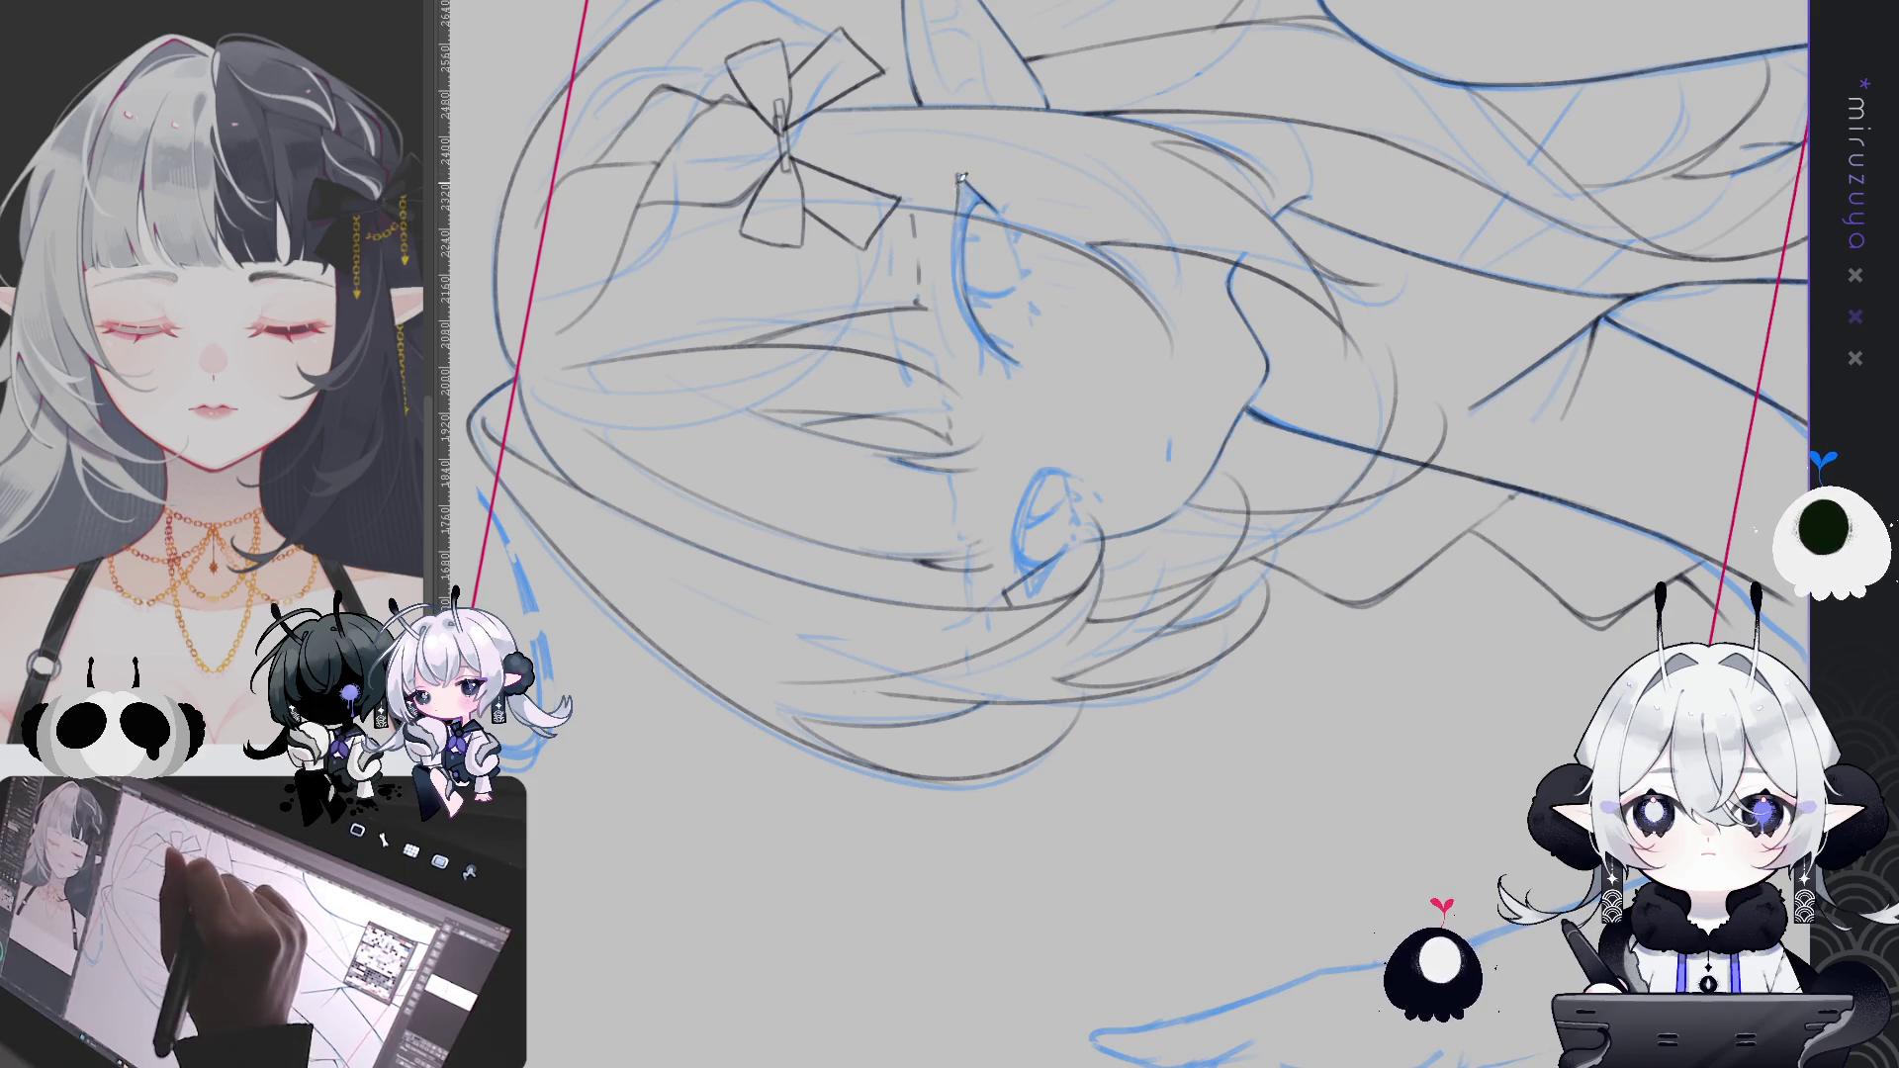
# Add a short stroke beside the eye and rotate the view to angle the eye
pyautogui.moveTo(959, 174); pyautogui.dragTo(957, 226)
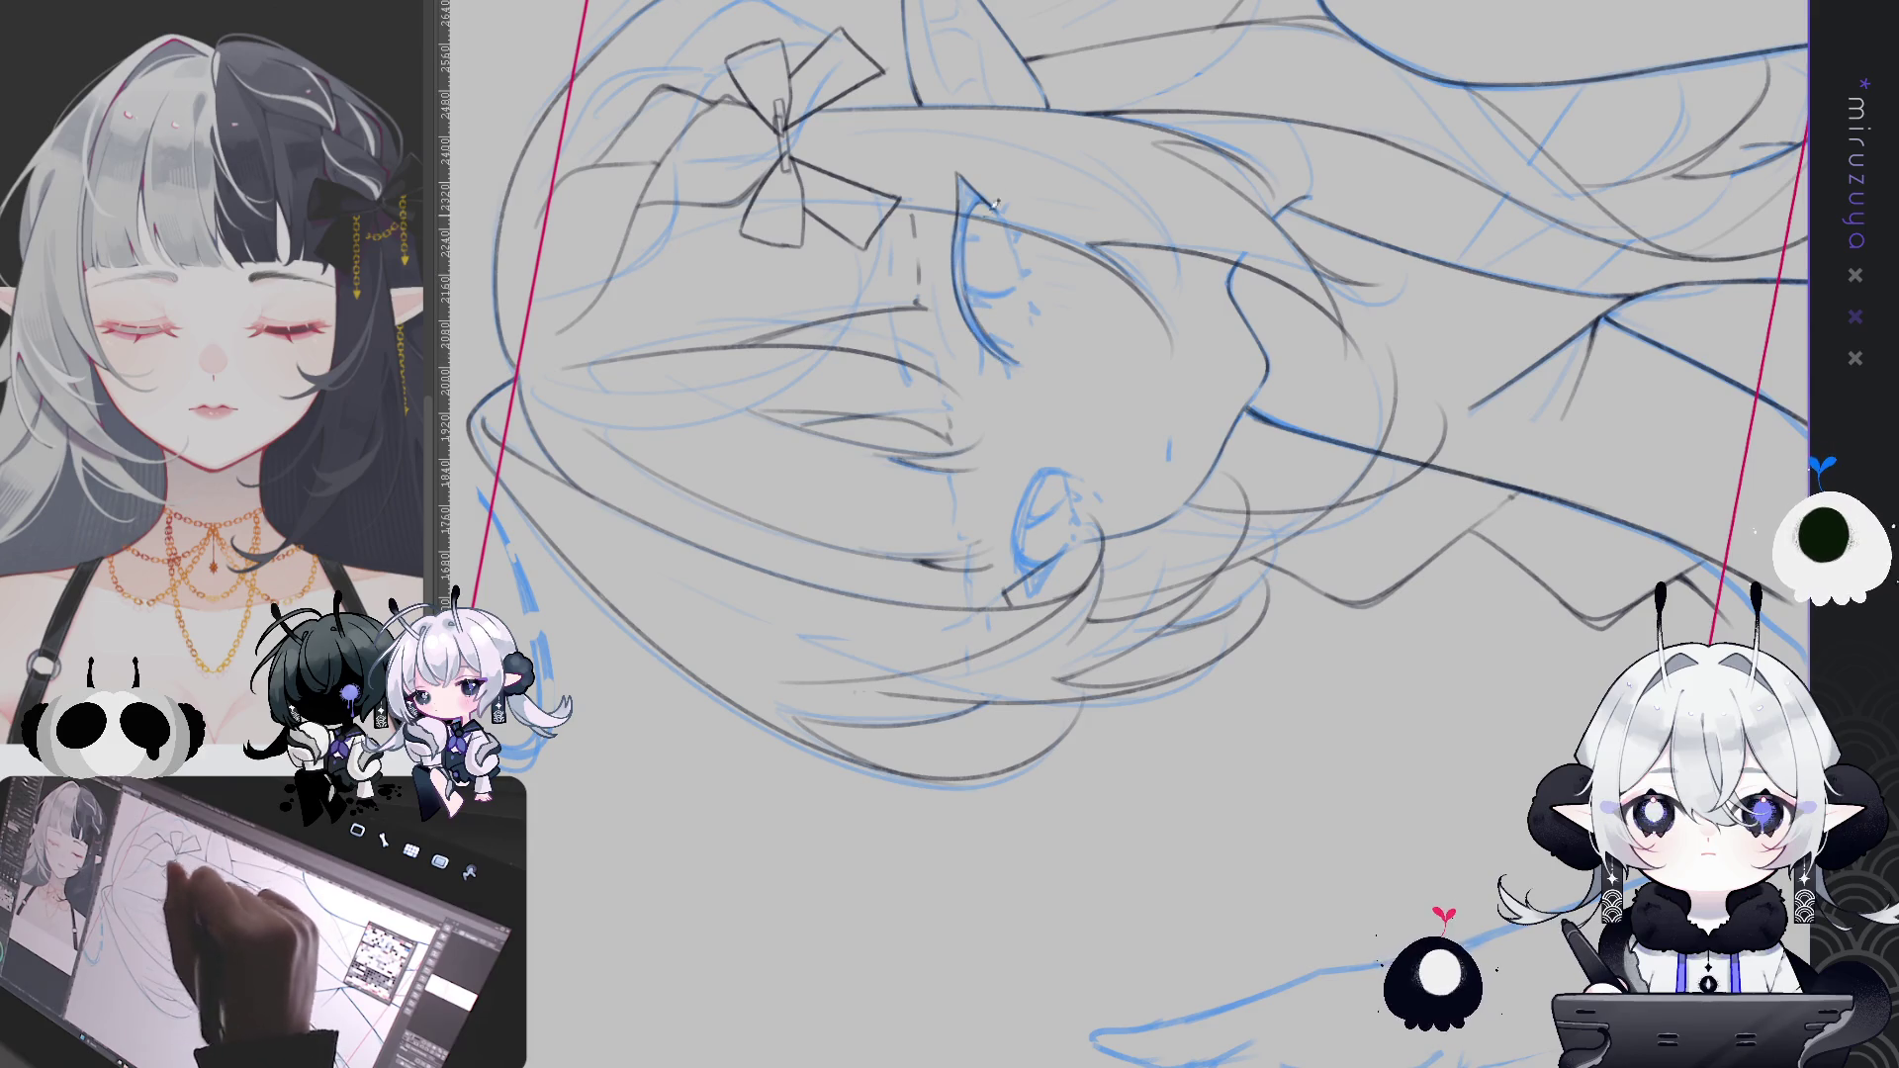
pyautogui.scroll(3, 984, 222)
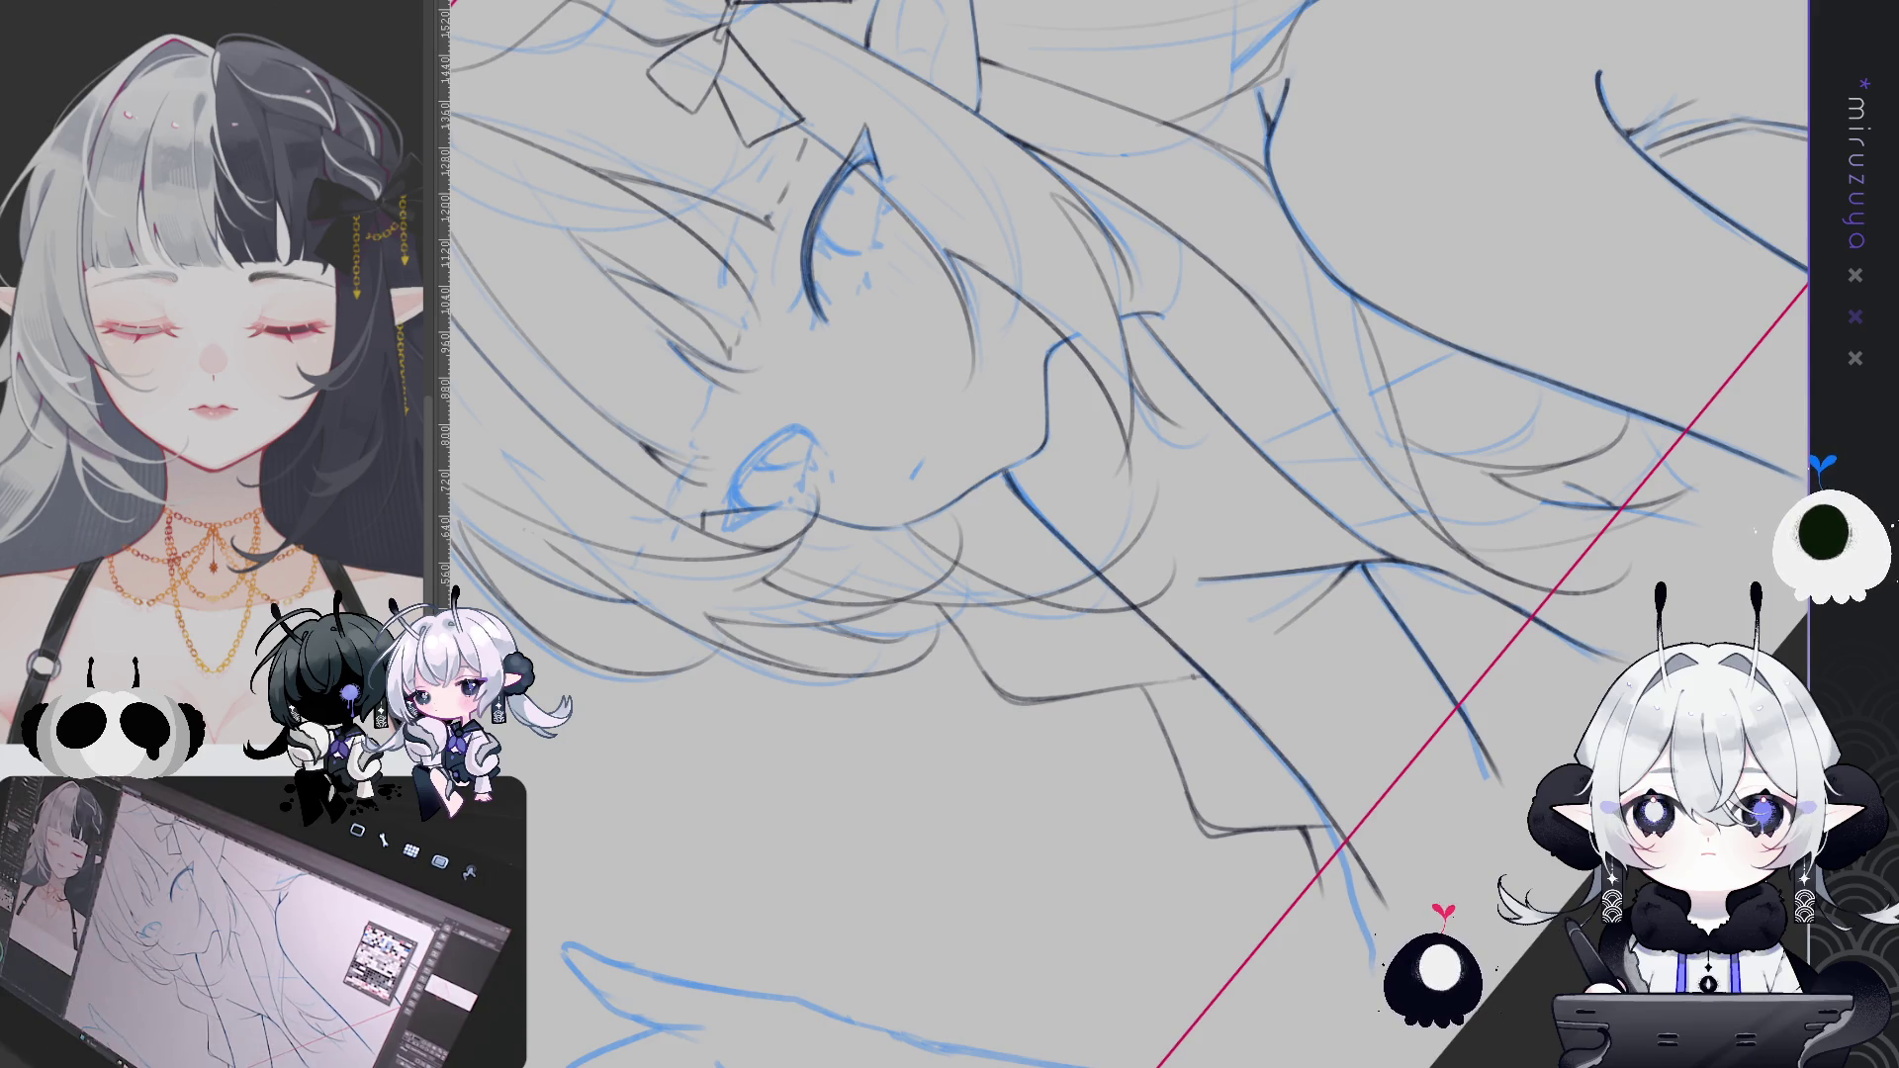
pyautogui.moveTo(939, 291)
pyautogui.mouseDown()
pyautogui.moveTo(895, 208)
pyautogui.moveTo(777, 79)
pyautogui.mouseUp()
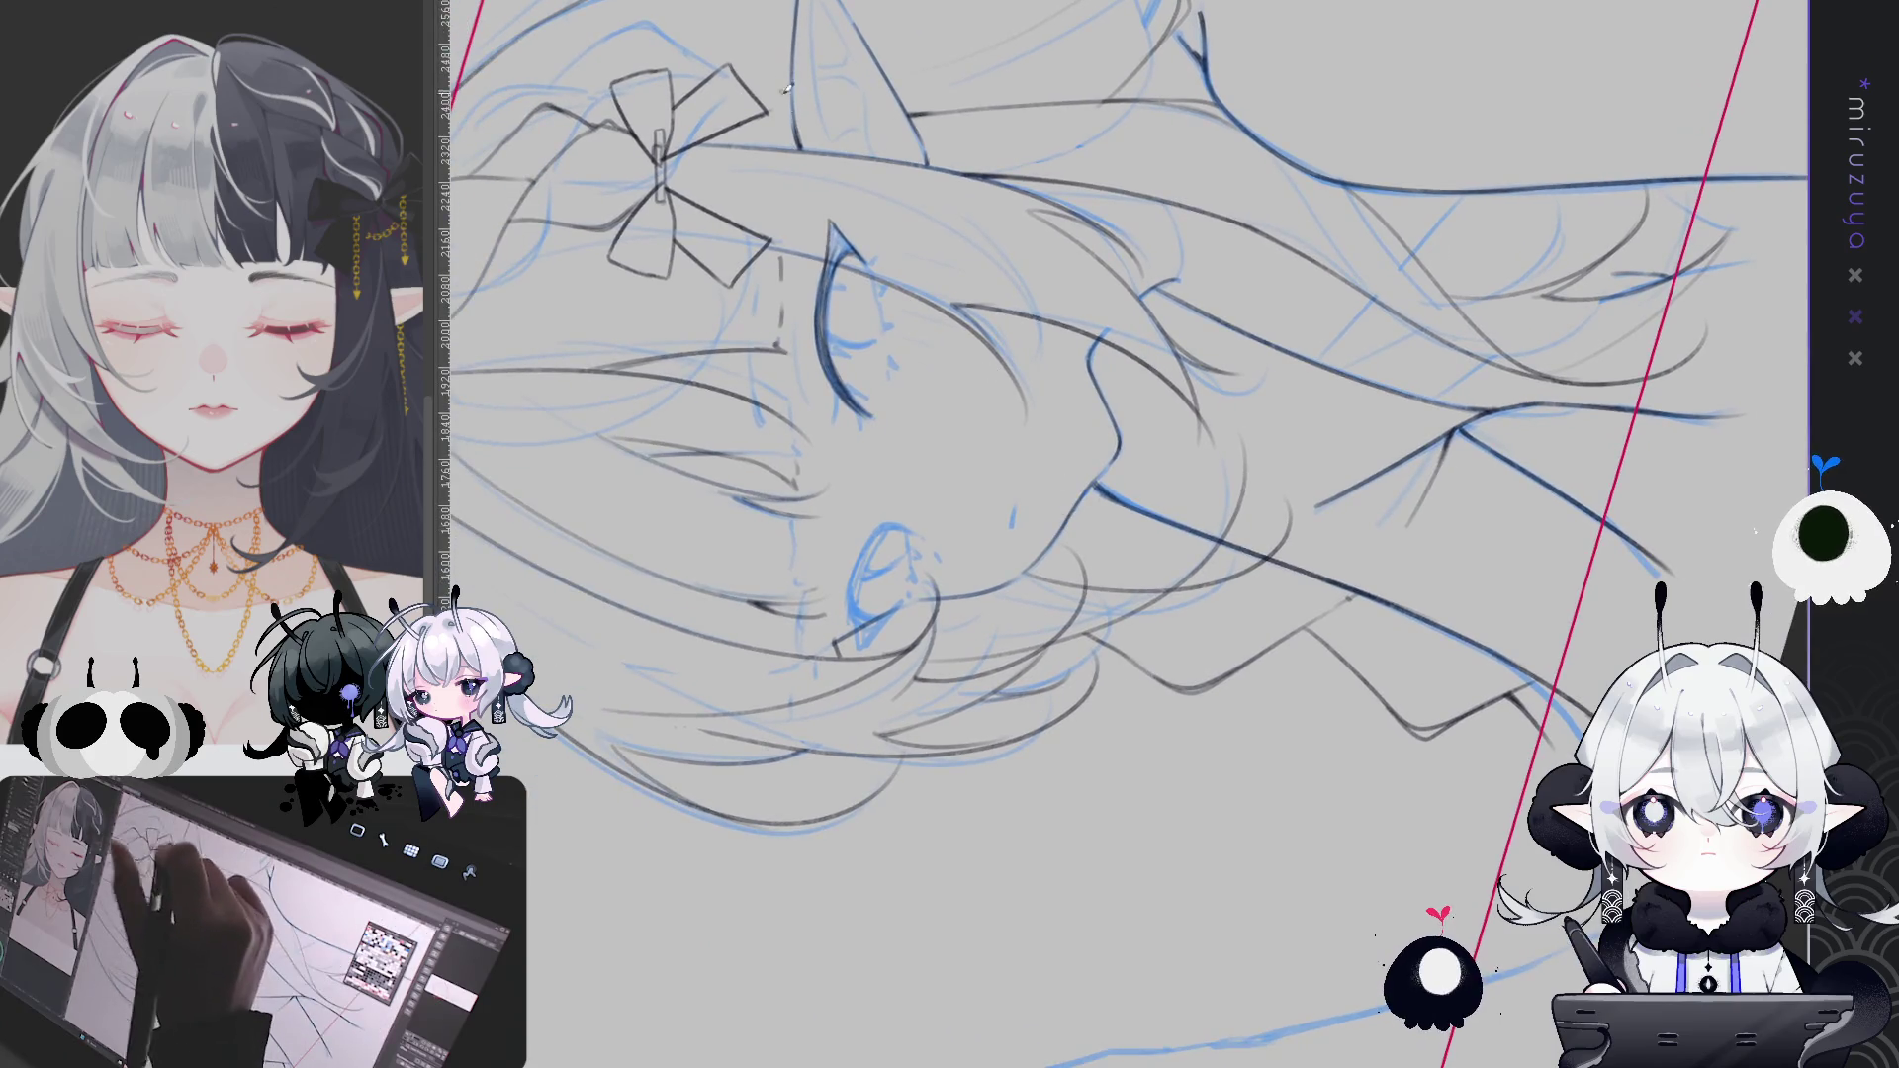
# Ink the eye's upper corner and darken and thicken its lower outer line
pyautogui.moveTo(829, 227); pyautogui.dragTo(847, 265)
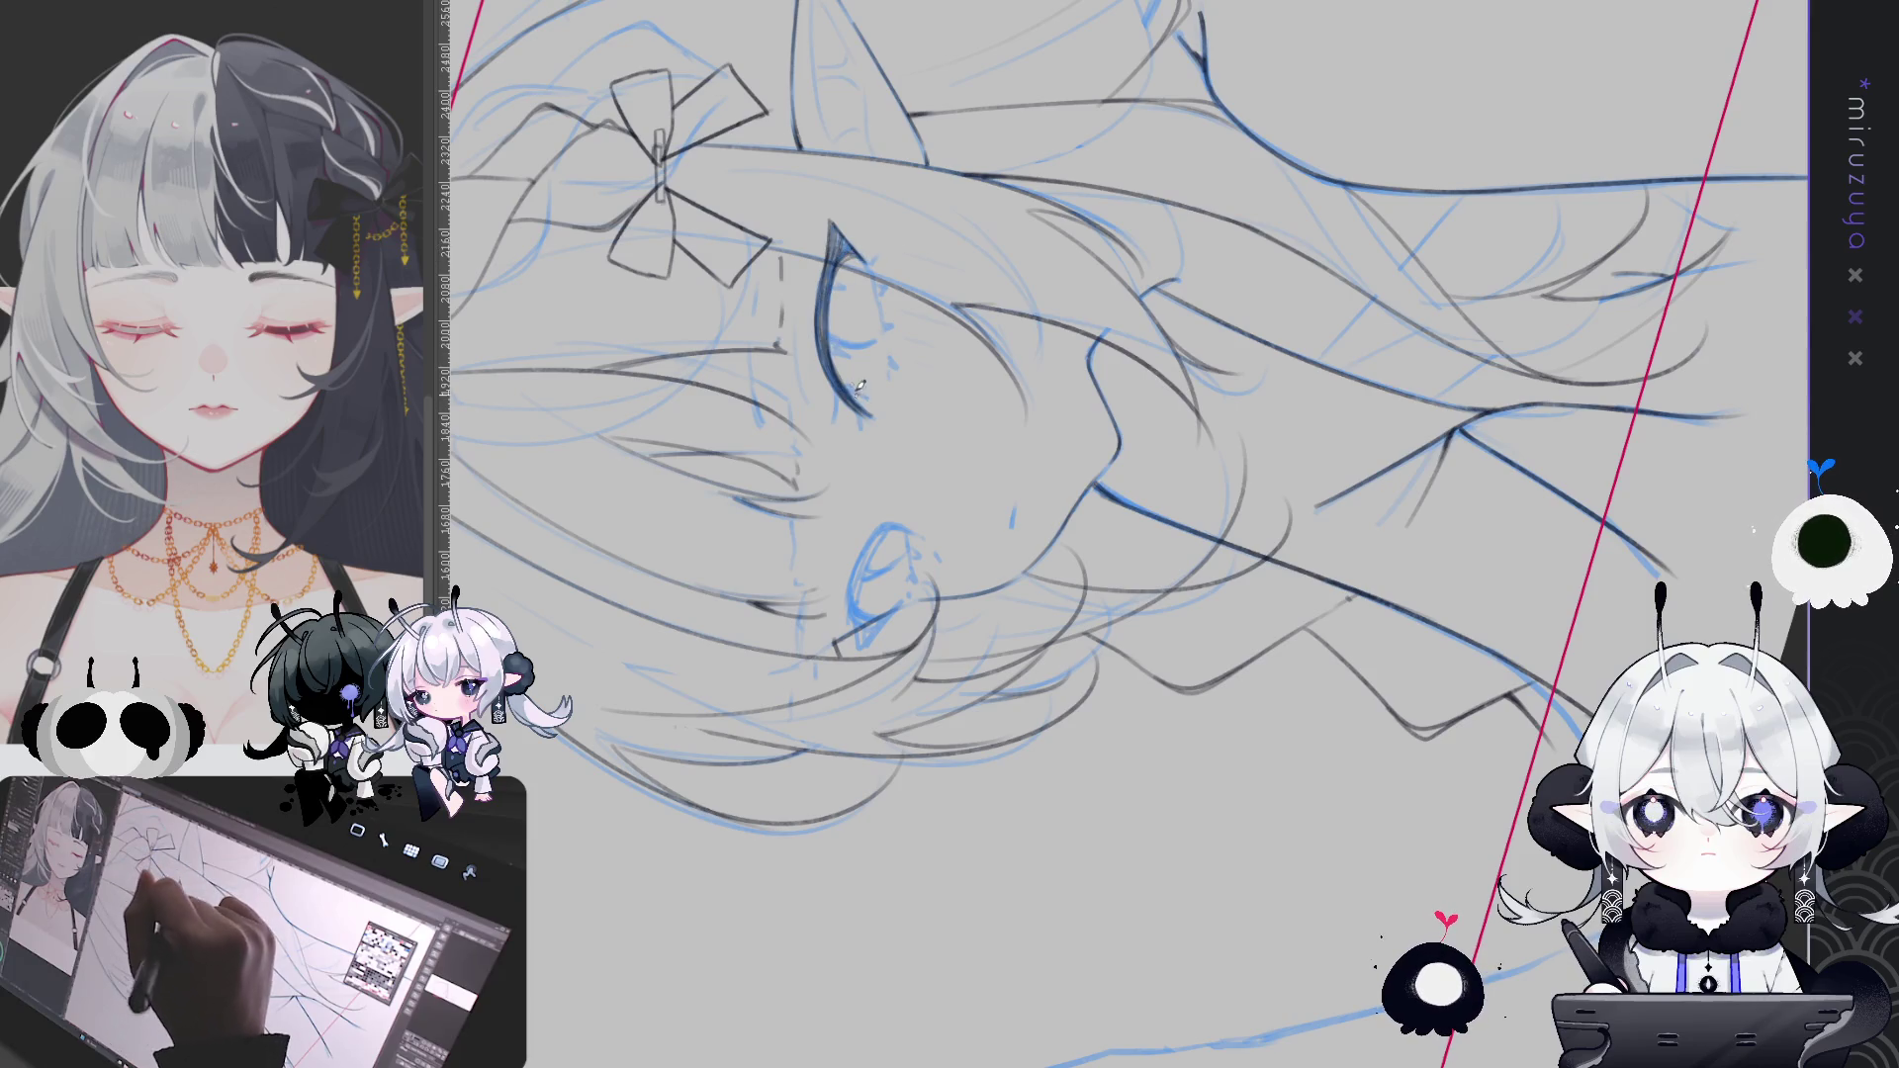
pyautogui.moveTo(836, 372); pyautogui.dragTo(869, 414)
pyautogui.moveTo(827, 326); pyautogui.dragTo(867, 410)
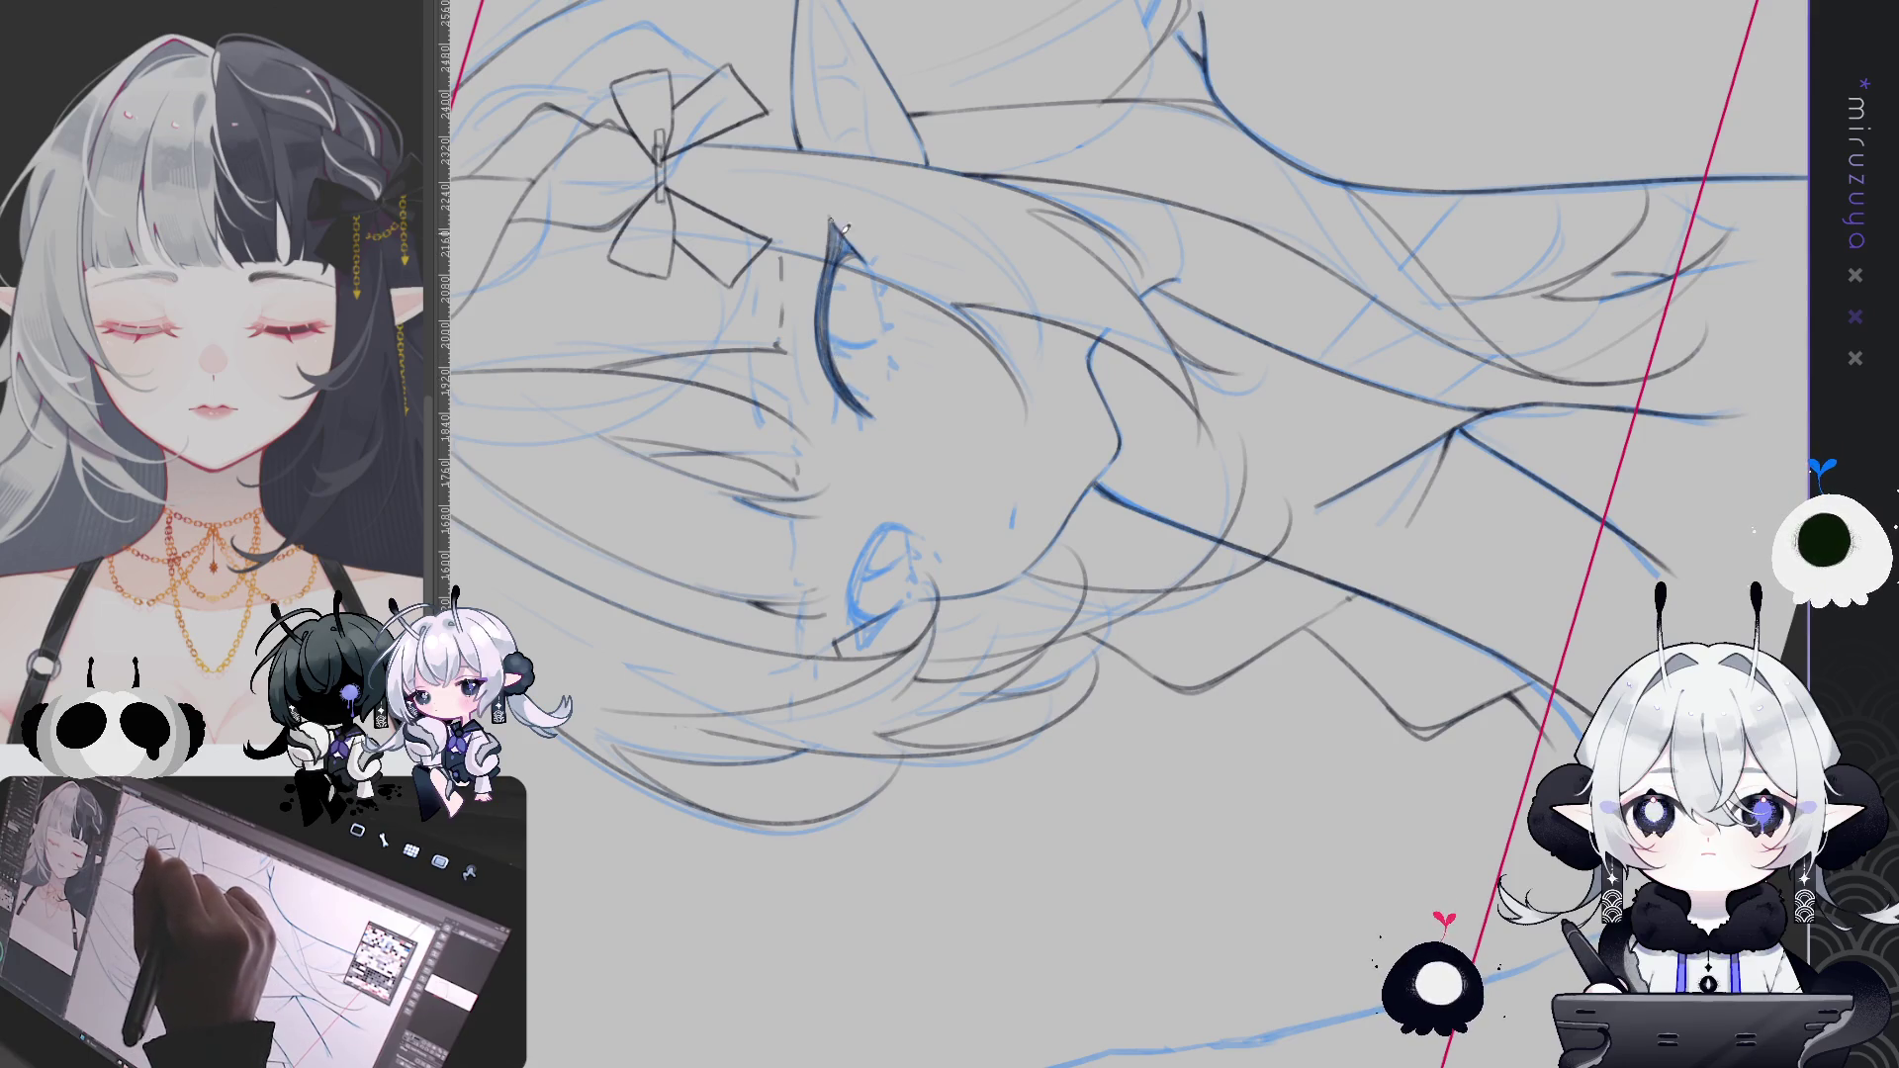
pyautogui.press('Escape')
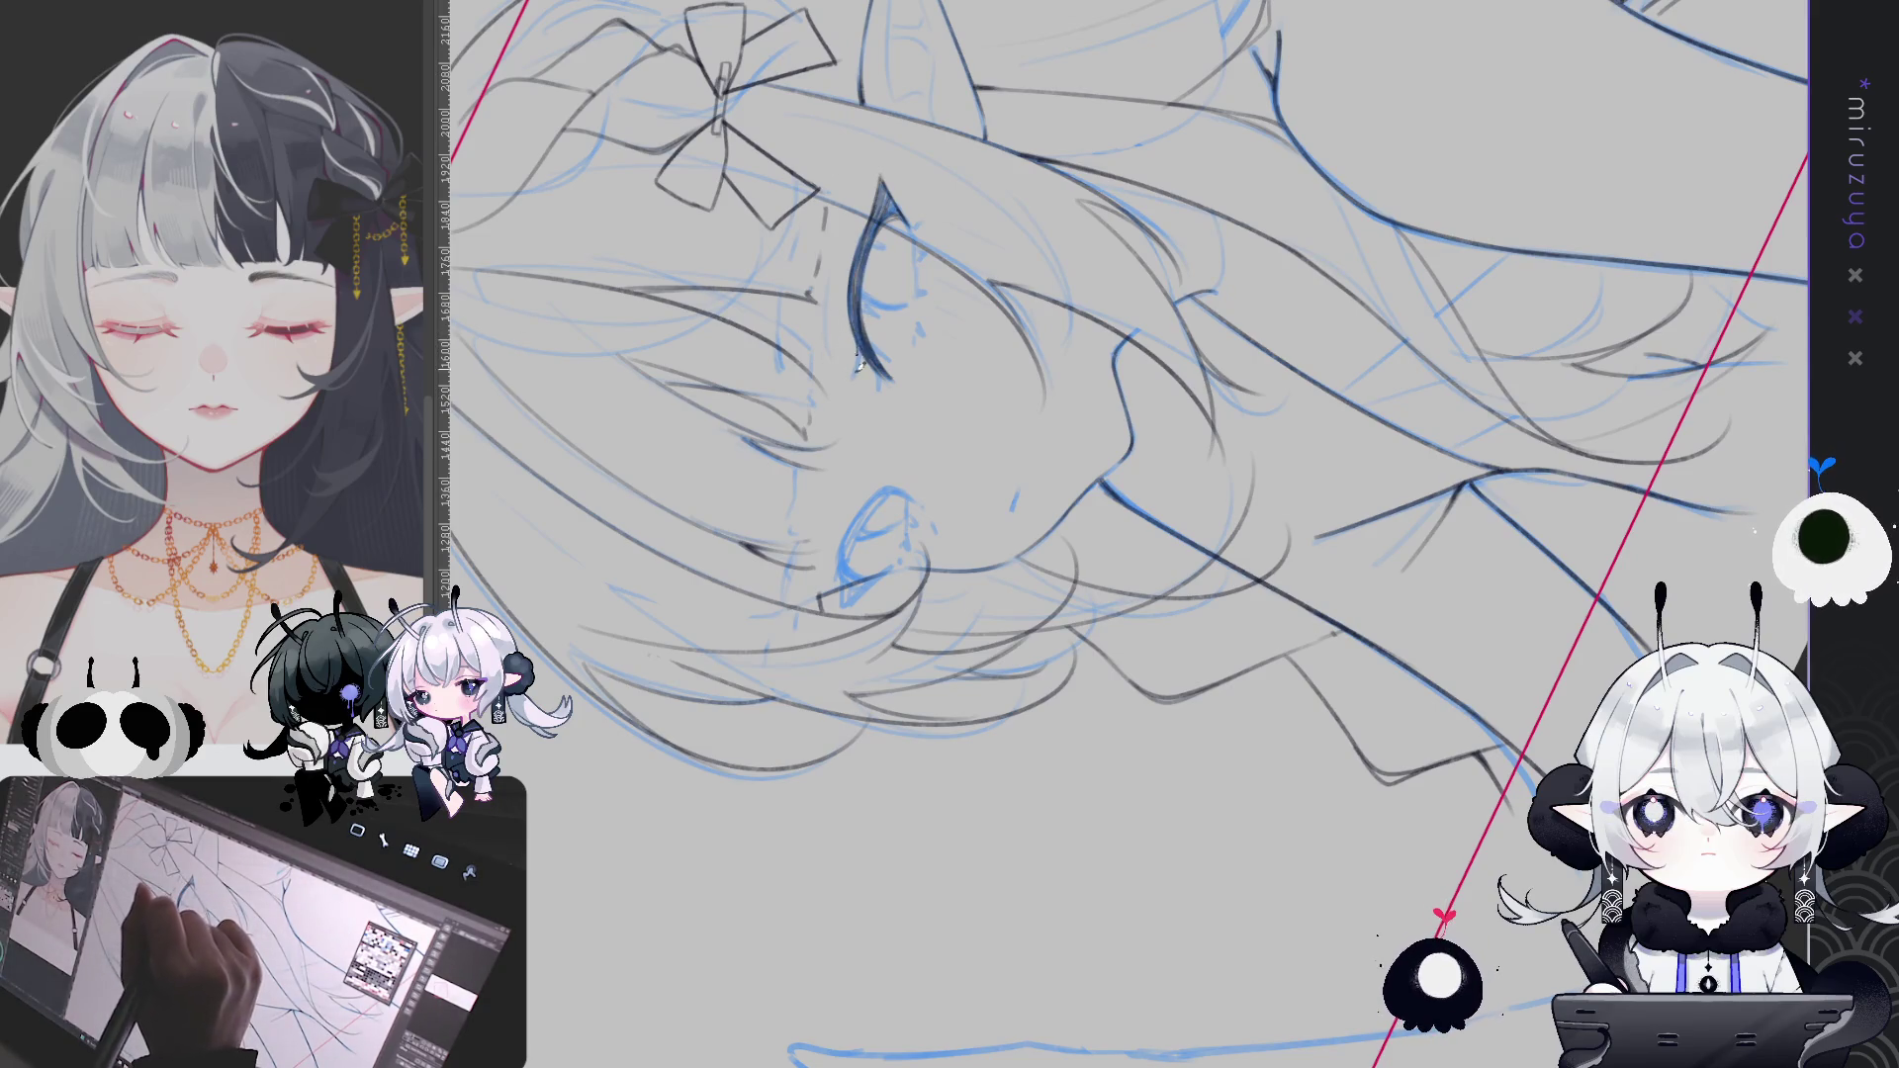
# Draw two dark lash strokes along the upper eyelid, rotating the view around them
pyautogui.moveTo(854, 368); pyautogui.dragTo(1377, 393)
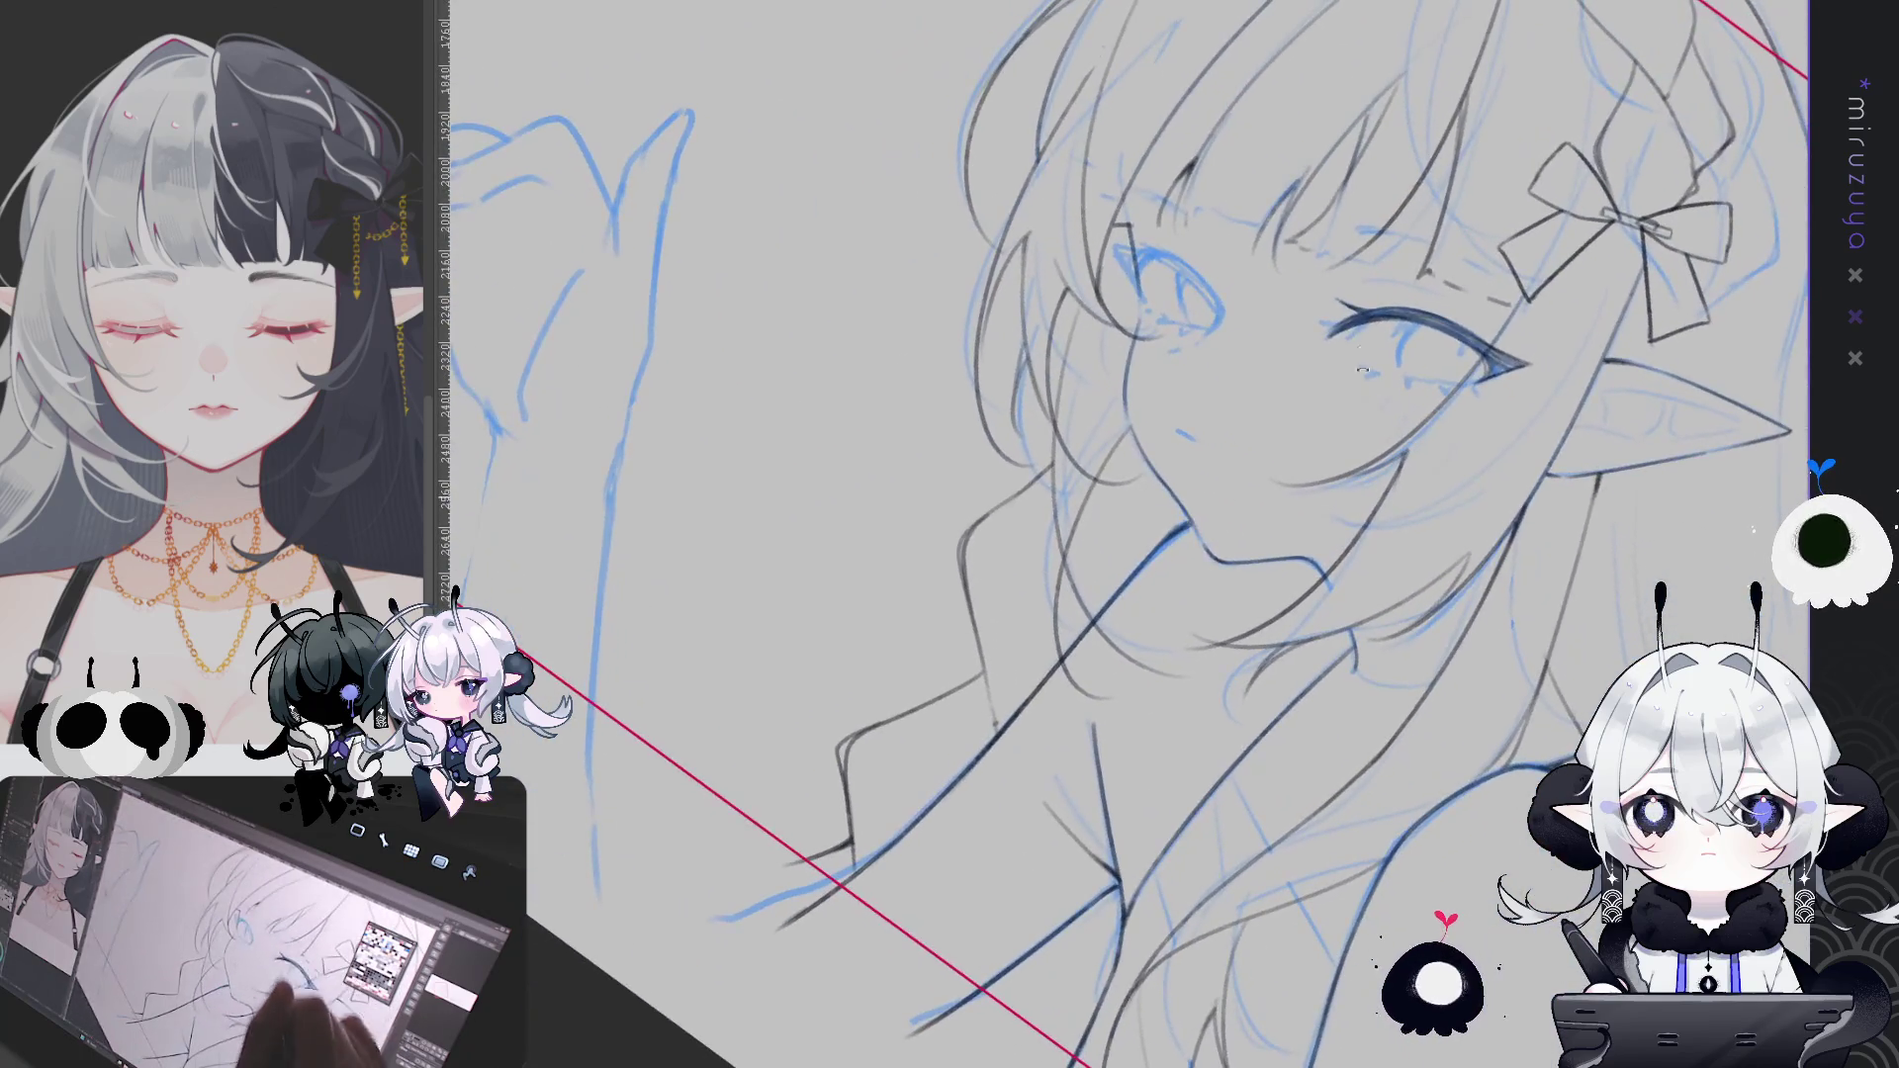
pyautogui.moveTo(1315, 314); pyautogui.dragTo(1363, 326)
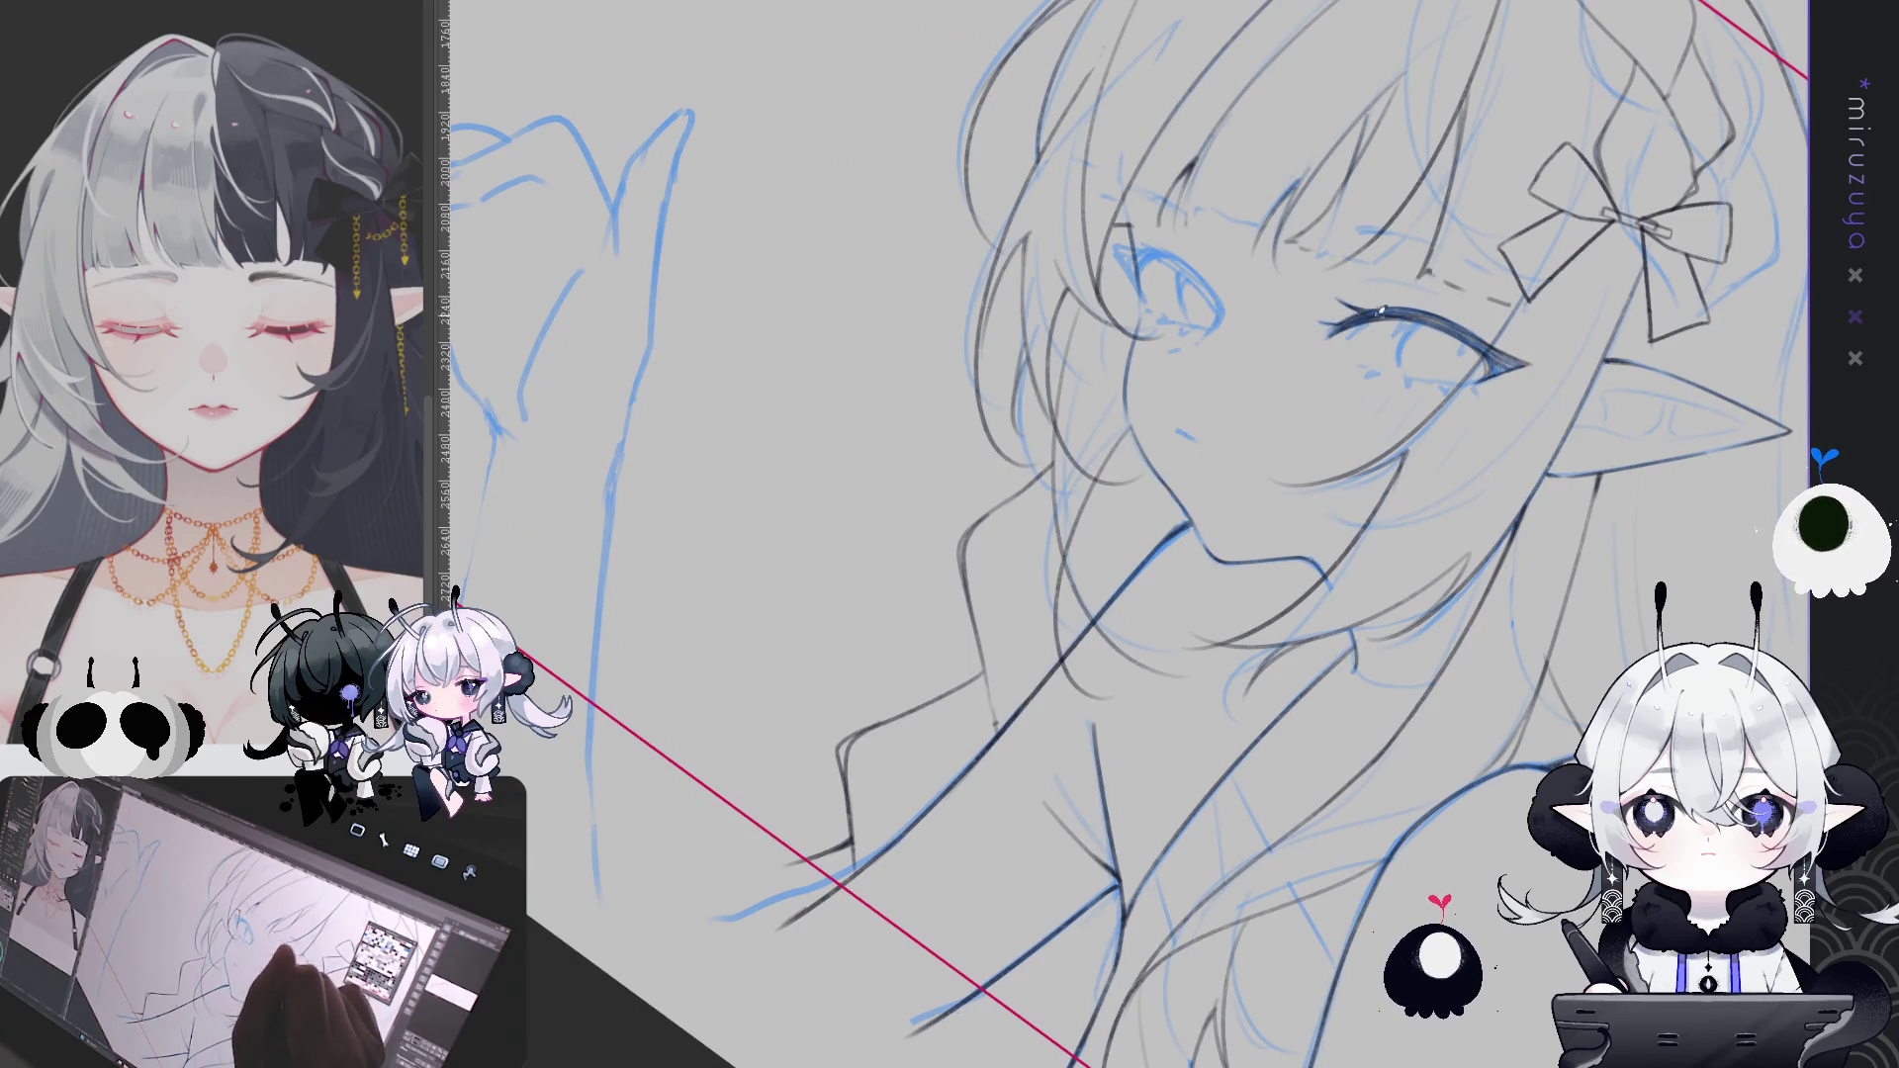
pyautogui.moveTo(1363, 316)
pyautogui.mouseDown()
pyautogui.moveTo(1350, 338)
pyautogui.moveTo(1477, 543)
pyautogui.moveTo(1210, 562)
pyautogui.mouseUp()
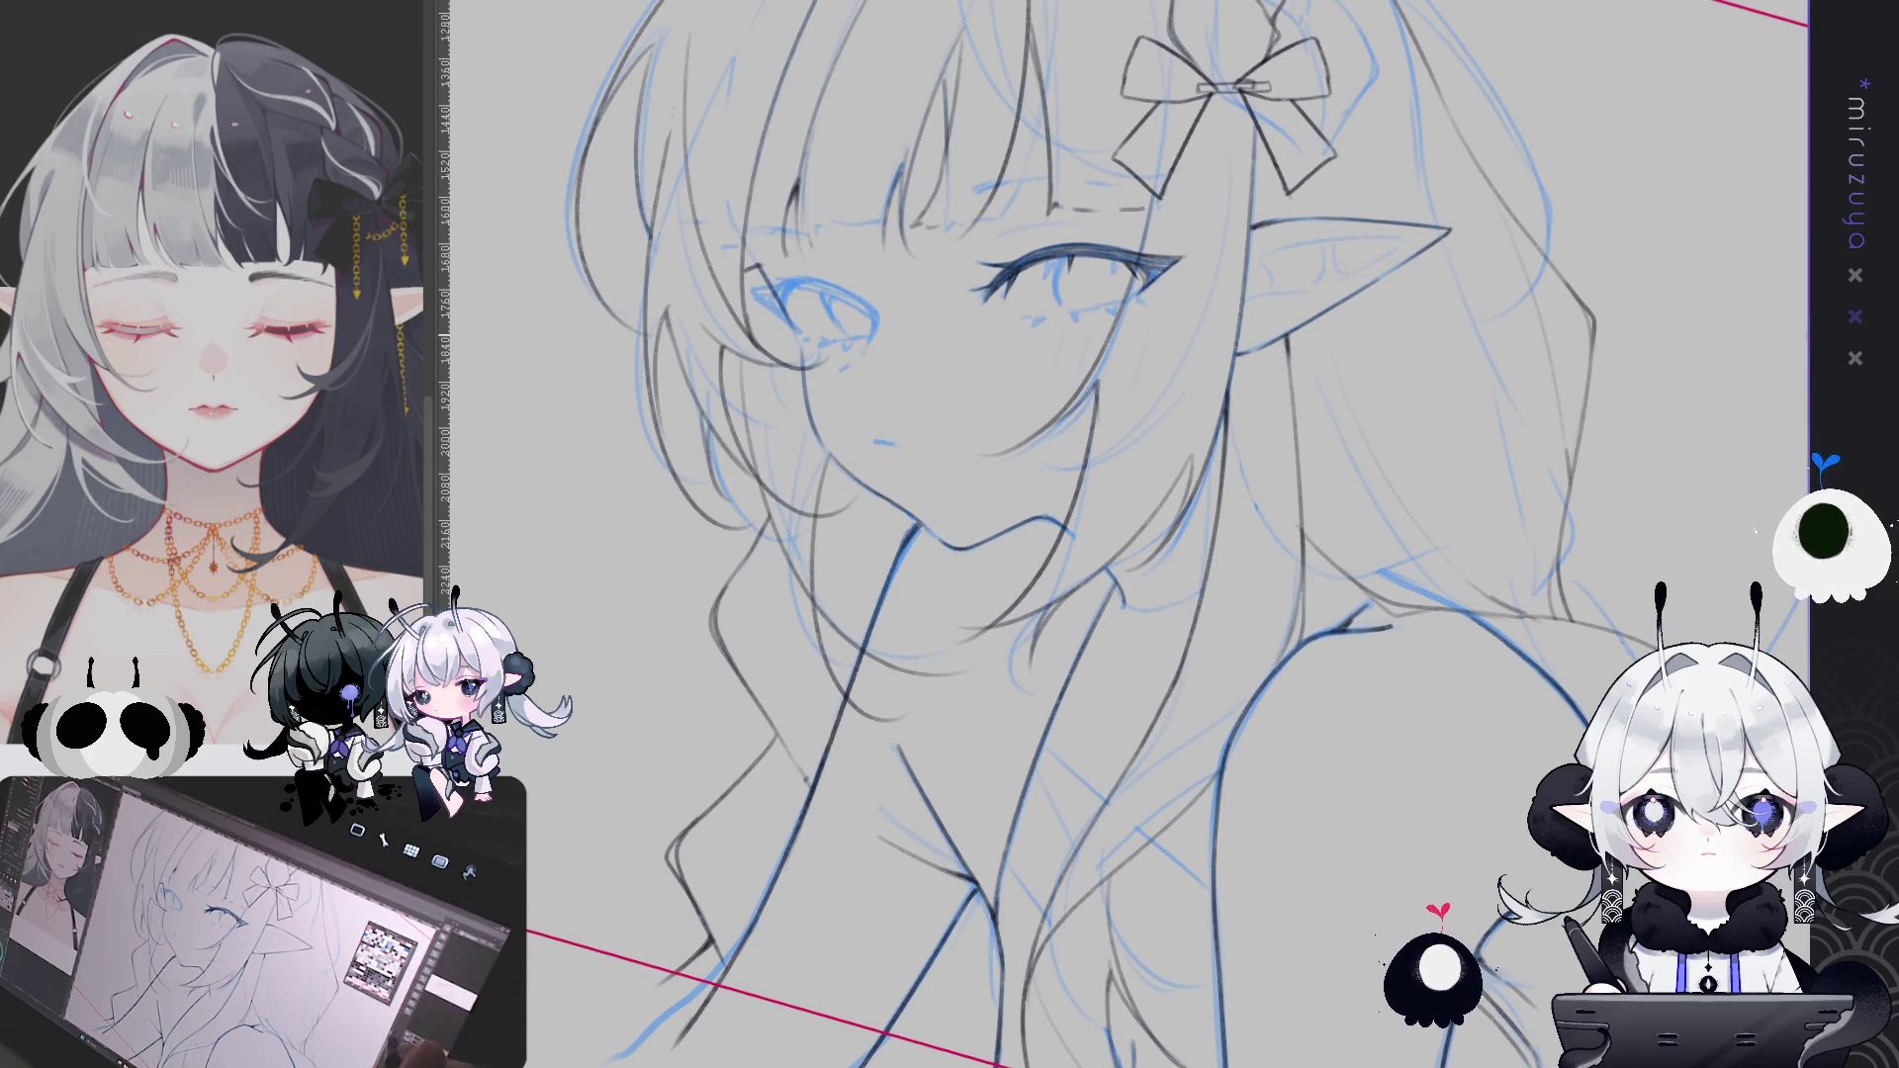
pyautogui.moveTo(1088, 594)
pyautogui.mouseDown()
pyautogui.moveTo(1116, 698)
pyautogui.moveTo(1256, 395)
pyautogui.moveTo(1372, 351)
pyautogui.moveTo(997, 71)
pyautogui.mouseUp()
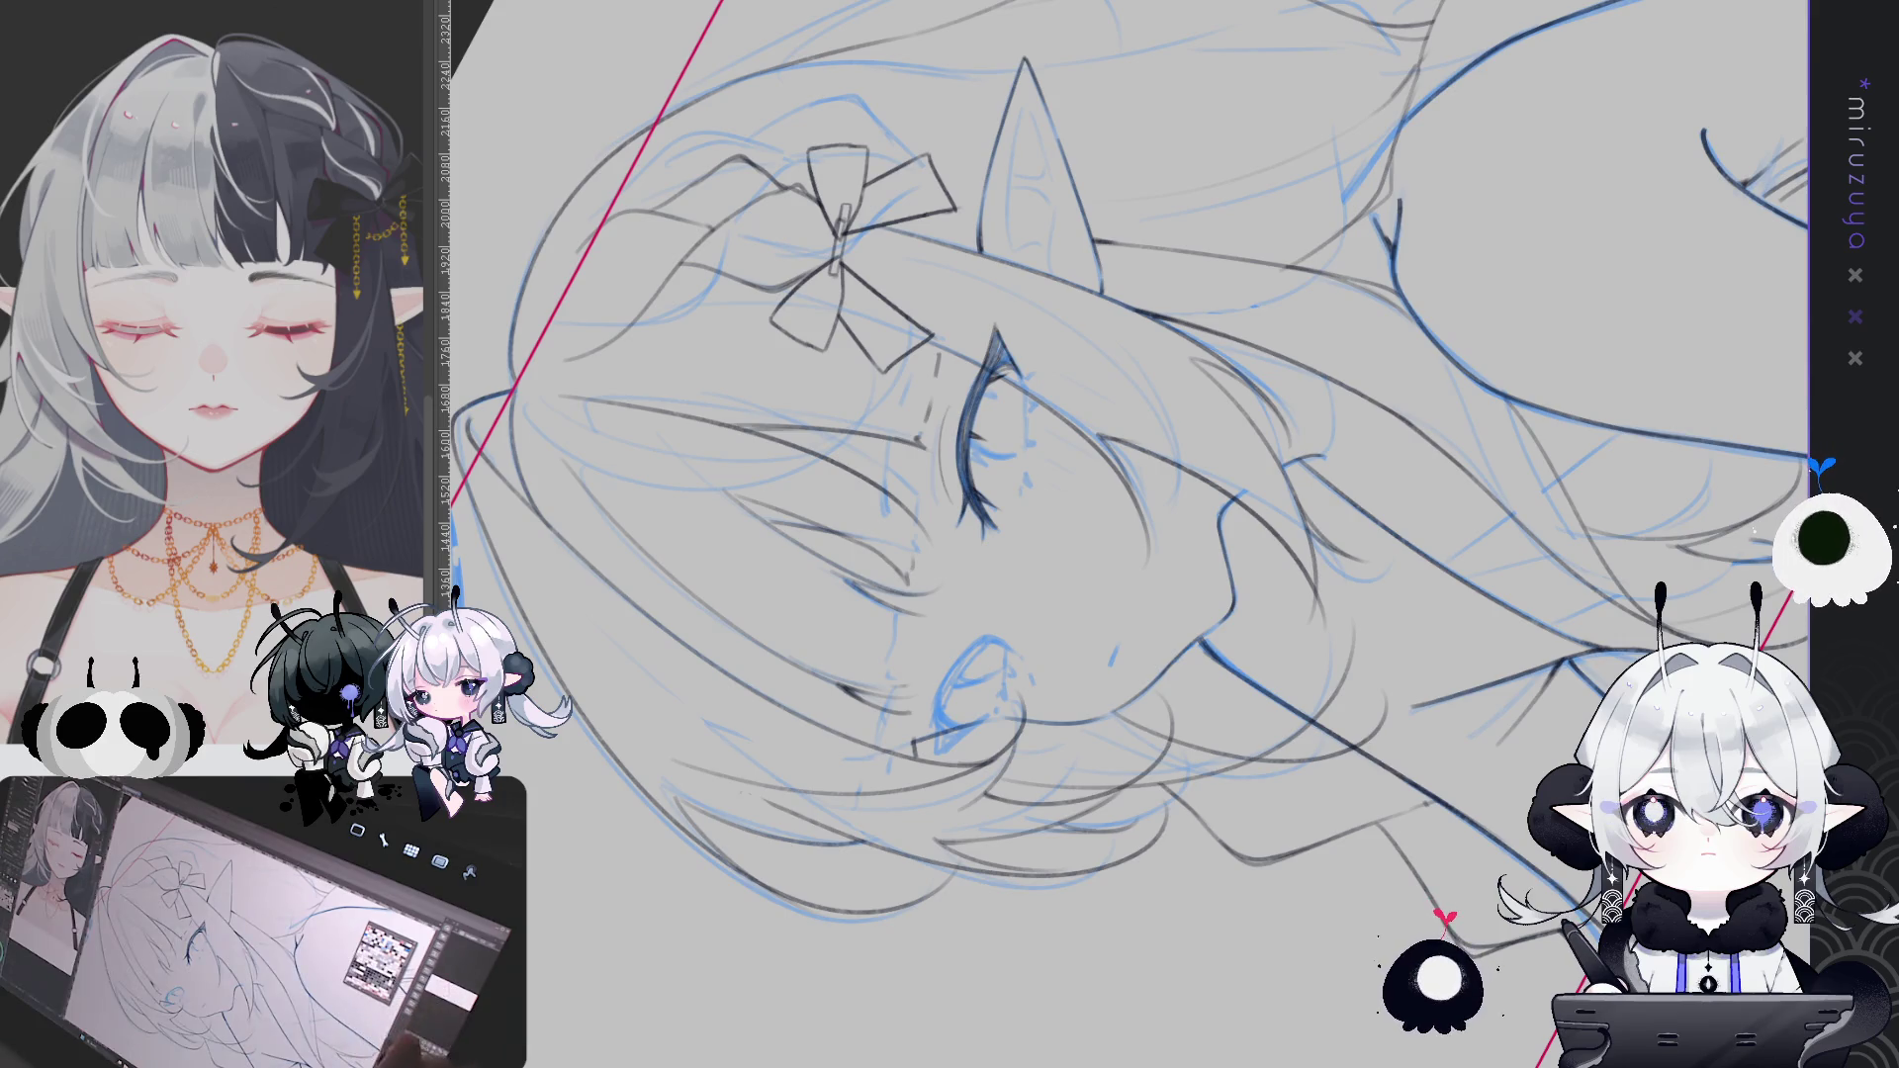
# Add a short dark stroke beside the eye, turning the view sideways and back
pyautogui.press('Escape')
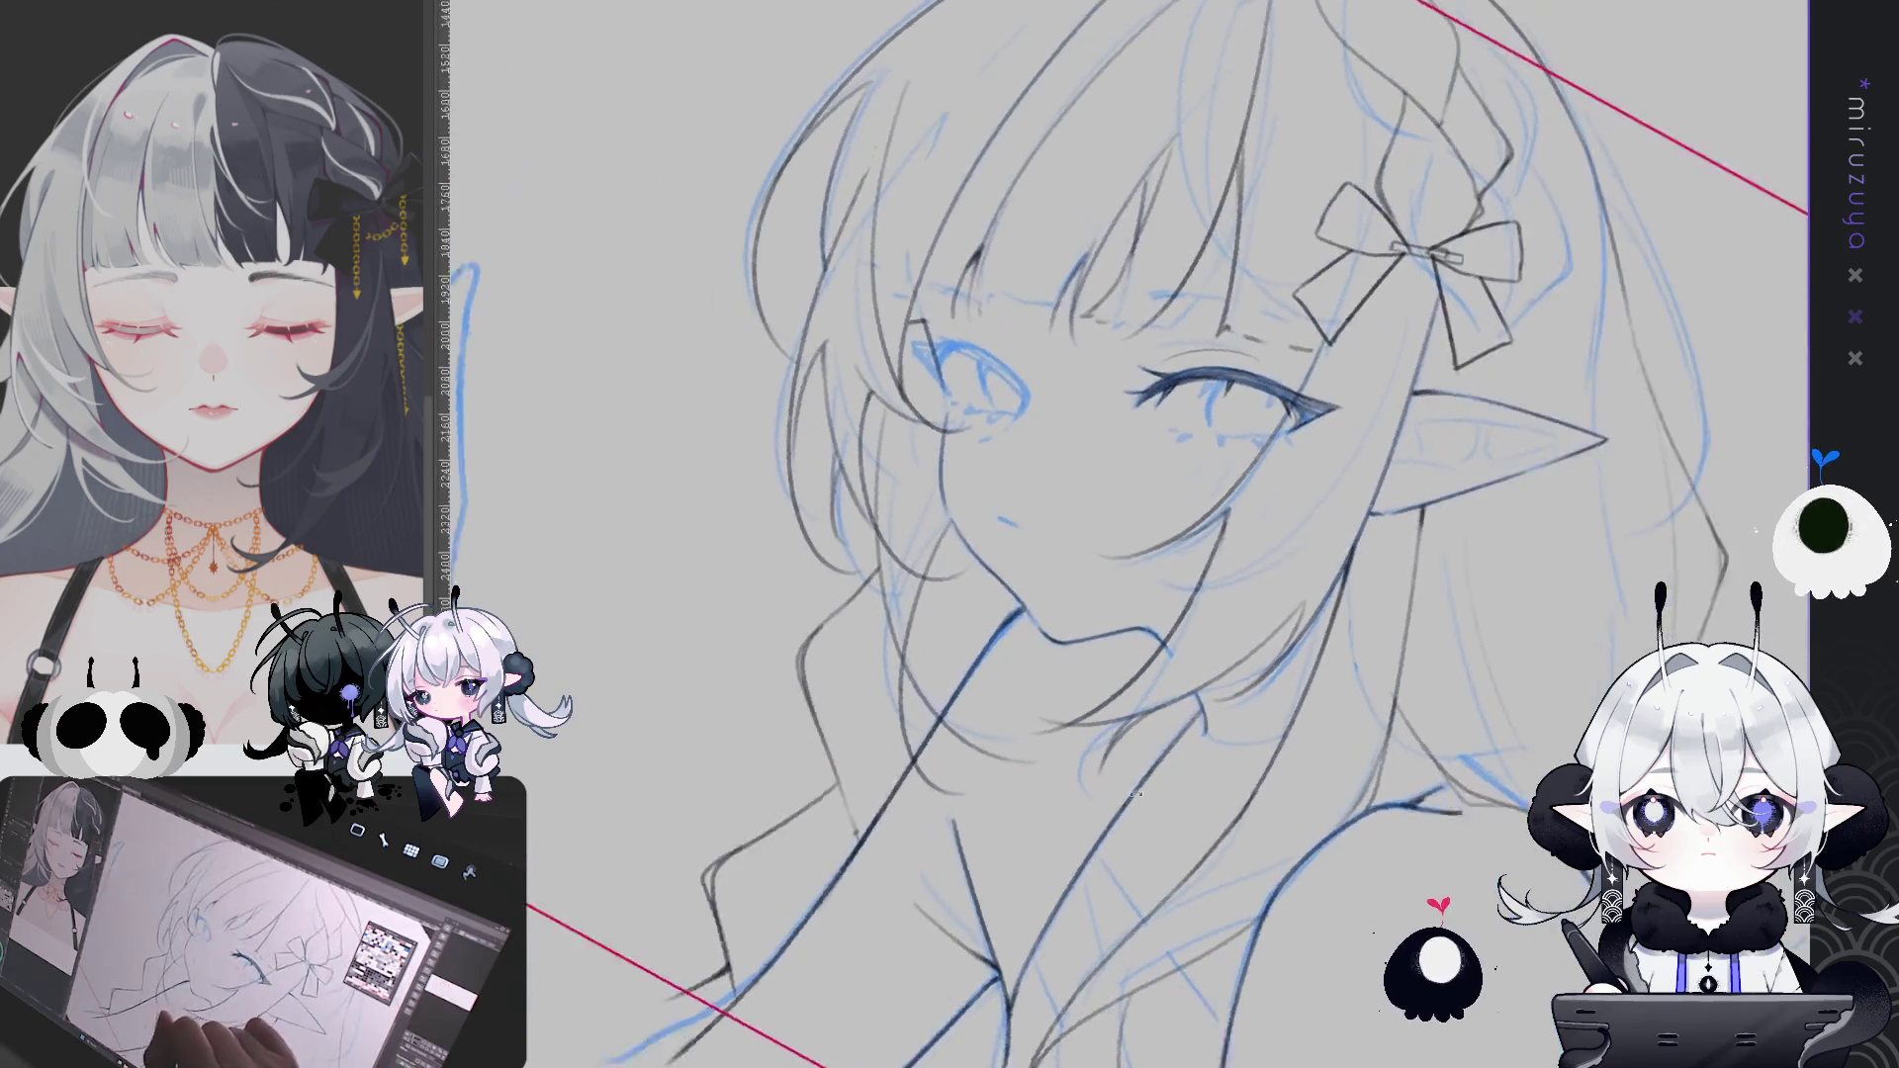
pyautogui.moveTo(1128, 794); pyautogui.dragTo(938, 447)
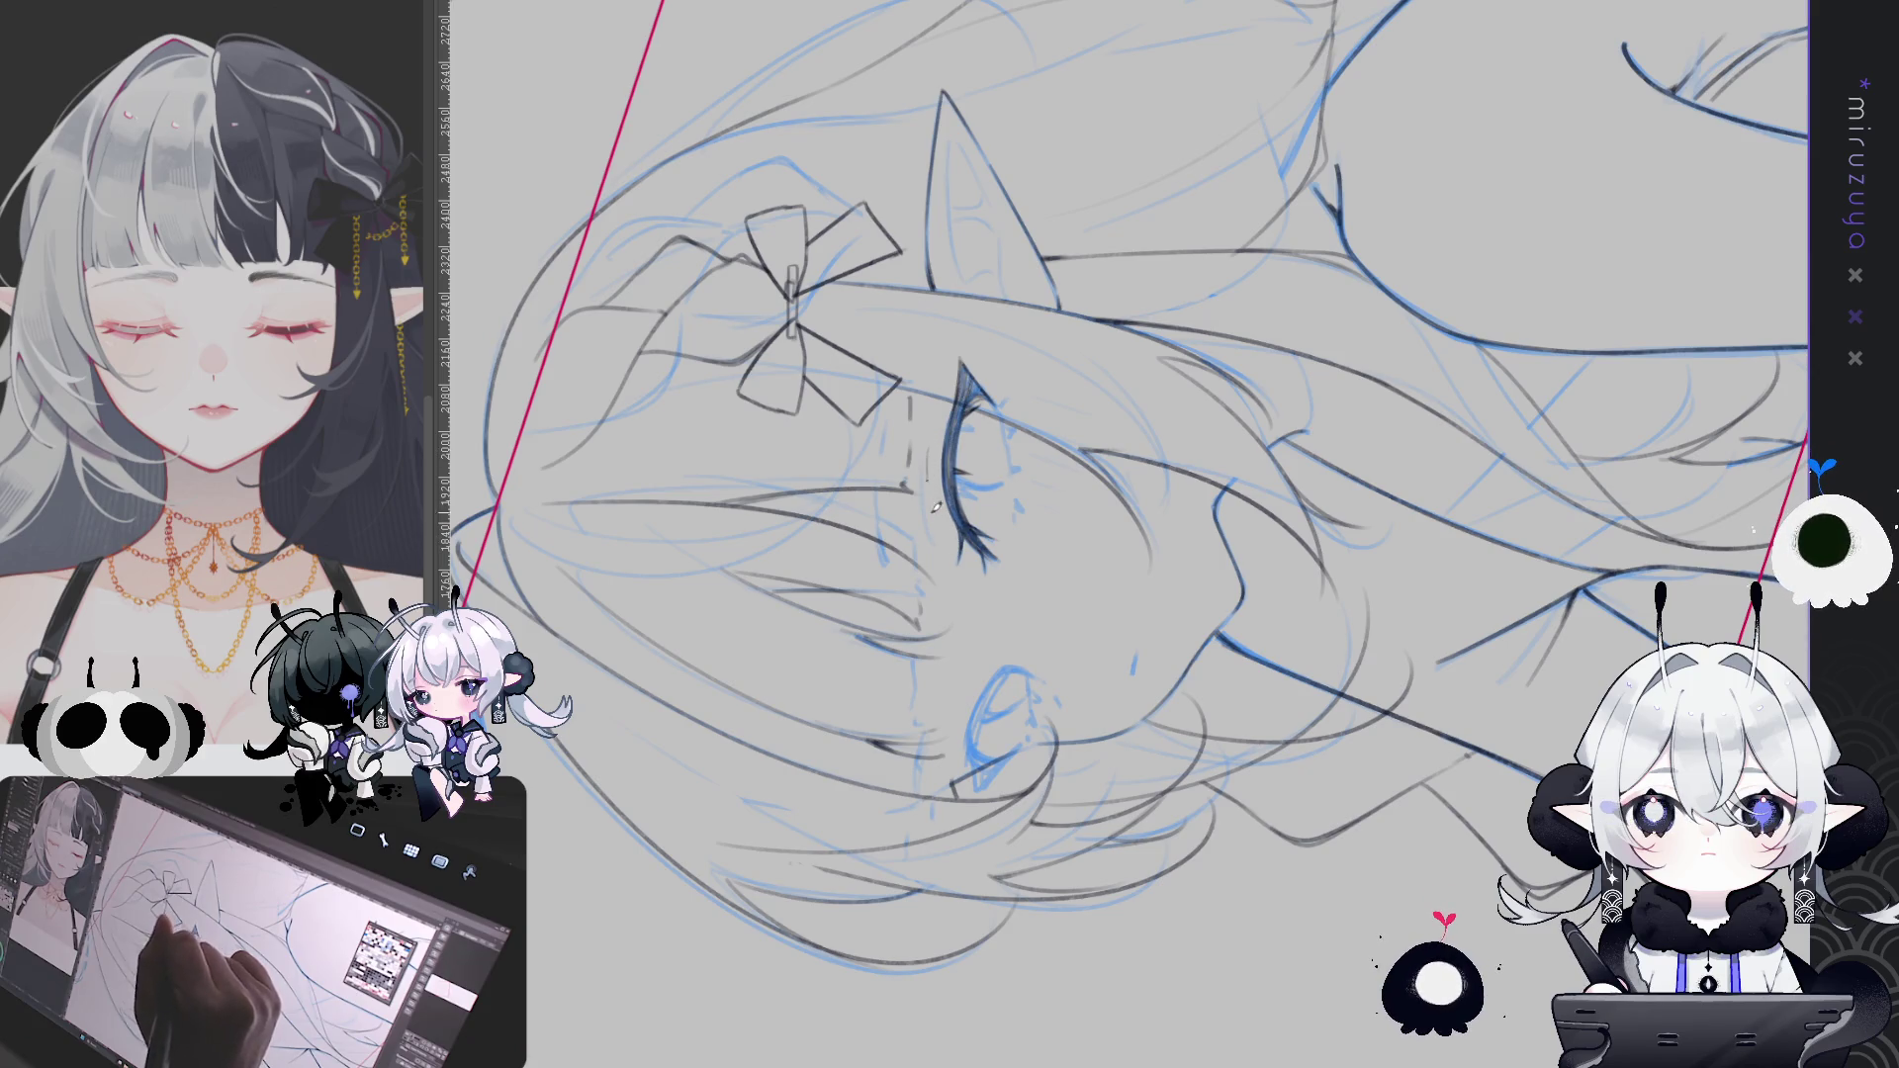
pyautogui.moveTo(935, 500)
pyautogui.mouseDown()
pyautogui.moveTo(1019, 475)
pyautogui.moveTo(1192, 542)
pyautogui.moveTo(1069, 173)
pyautogui.mouseUp()
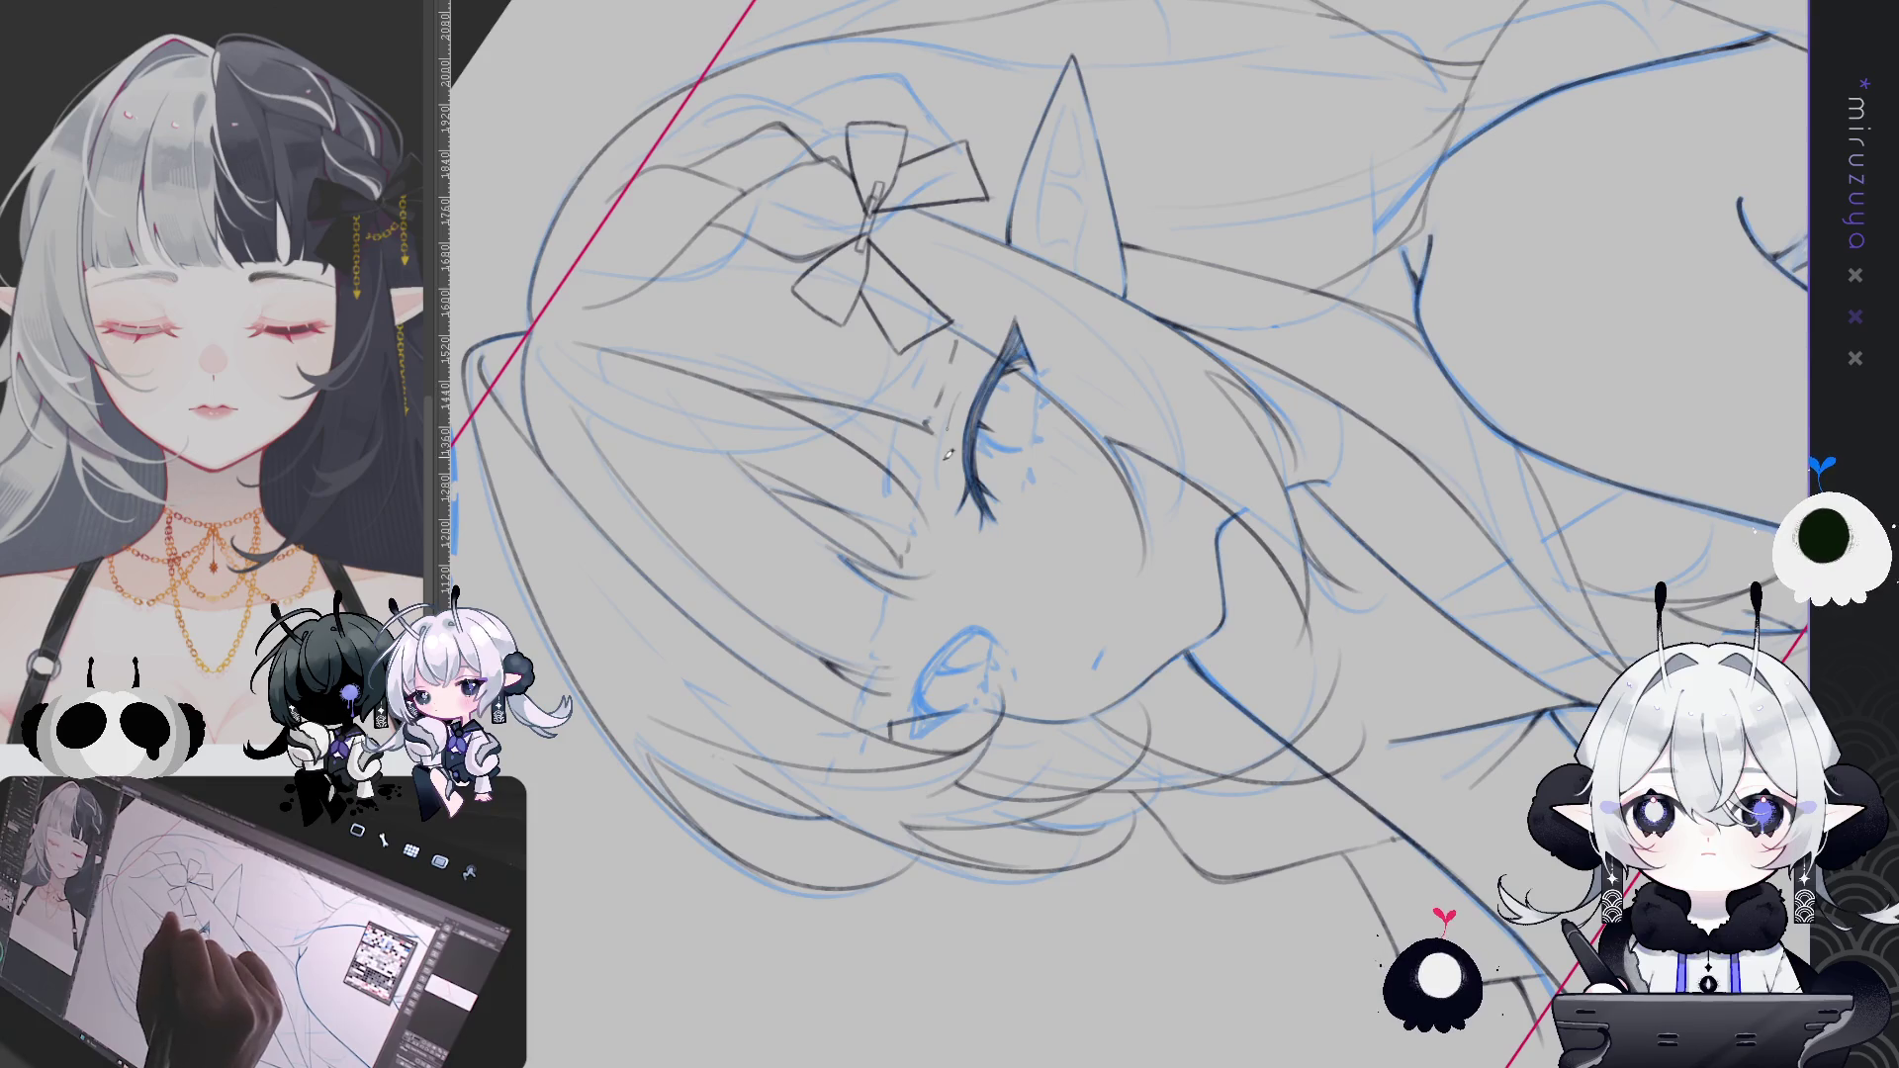
pyautogui.moveTo(949, 447)
pyautogui.mouseDown()
pyautogui.moveTo(1260, 244)
pyautogui.moveTo(1067, 189)
pyautogui.mouseUp()
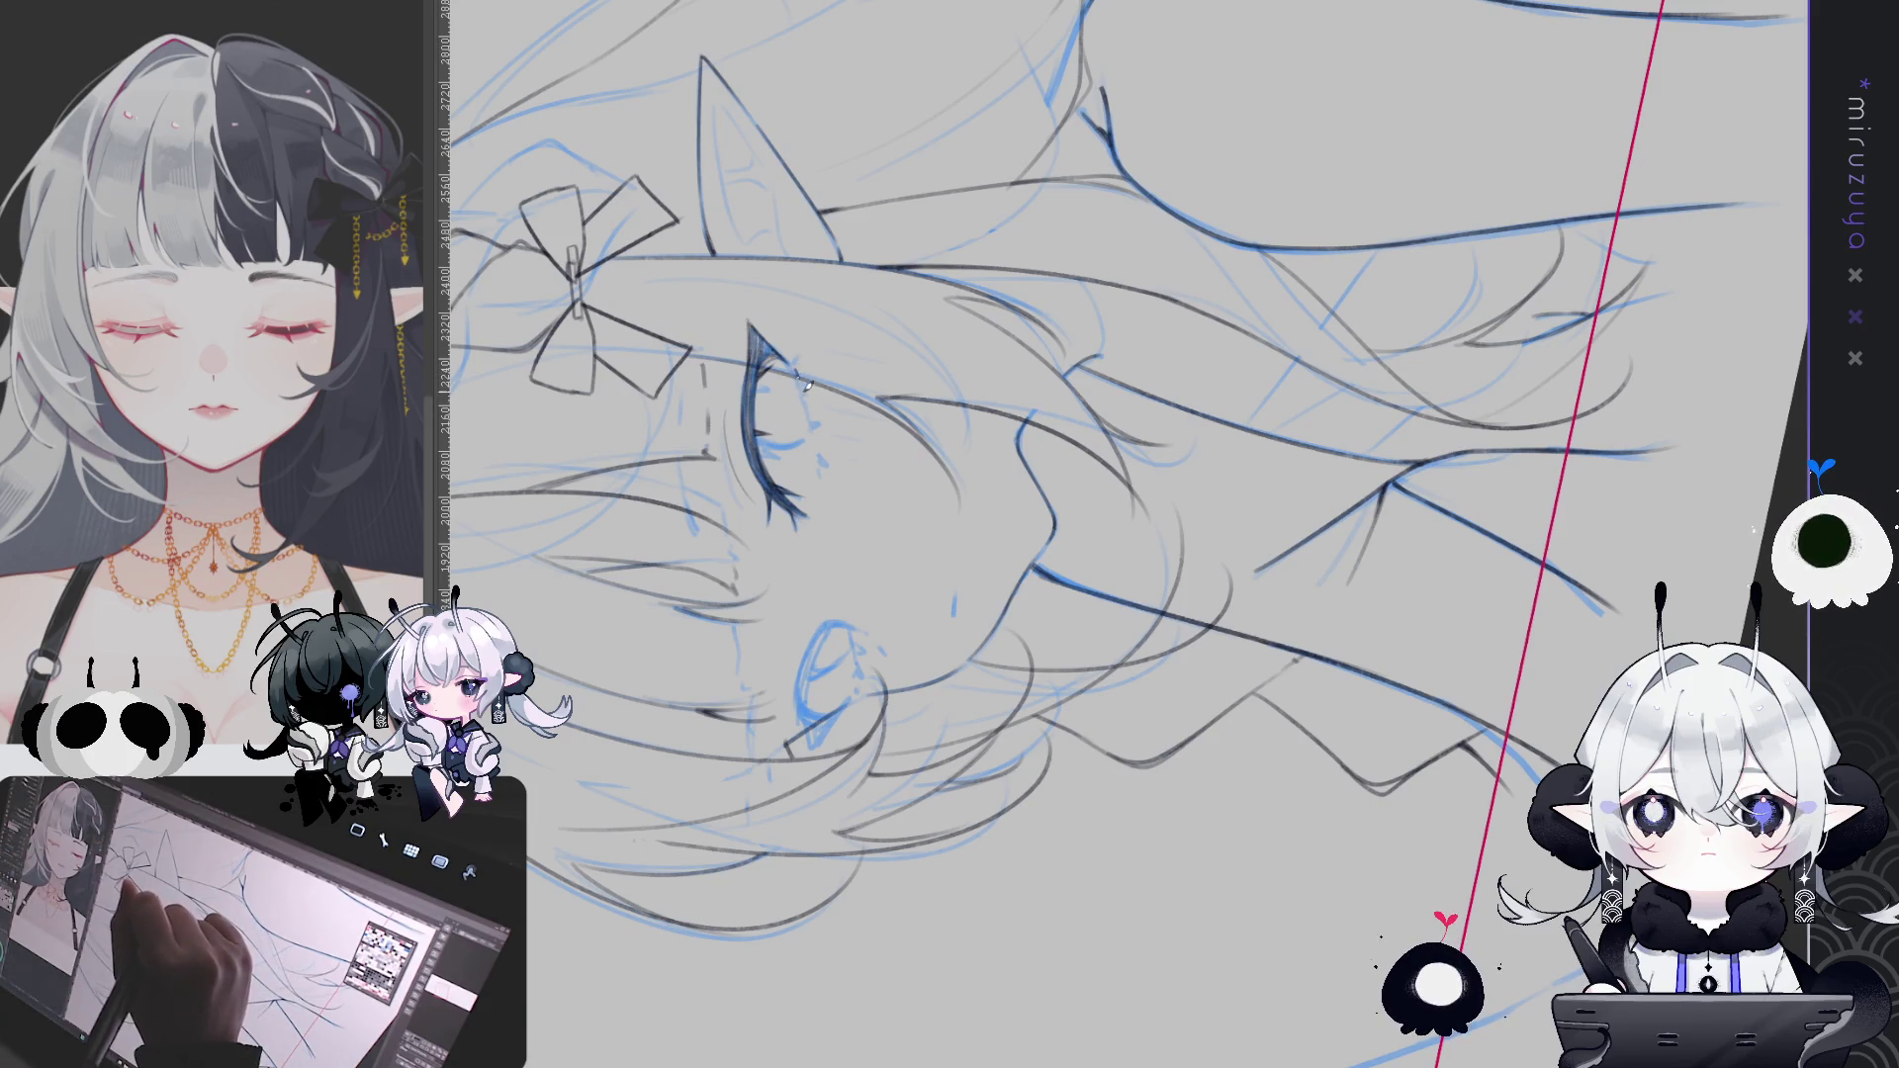
pyautogui.moveTo(809, 433); pyautogui.dragTo(821, 480)
pyautogui.moveTo(846, 310)
pyautogui.mouseDown()
pyautogui.moveTo(1261, 582)
pyautogui.moveTo(1108, 633)
pyautogui.moveTo(970, 648)
pyautogui.moveTo(852, 644)
pyautogui.moveTo(841, 604)
pyautogui.mouseUp()
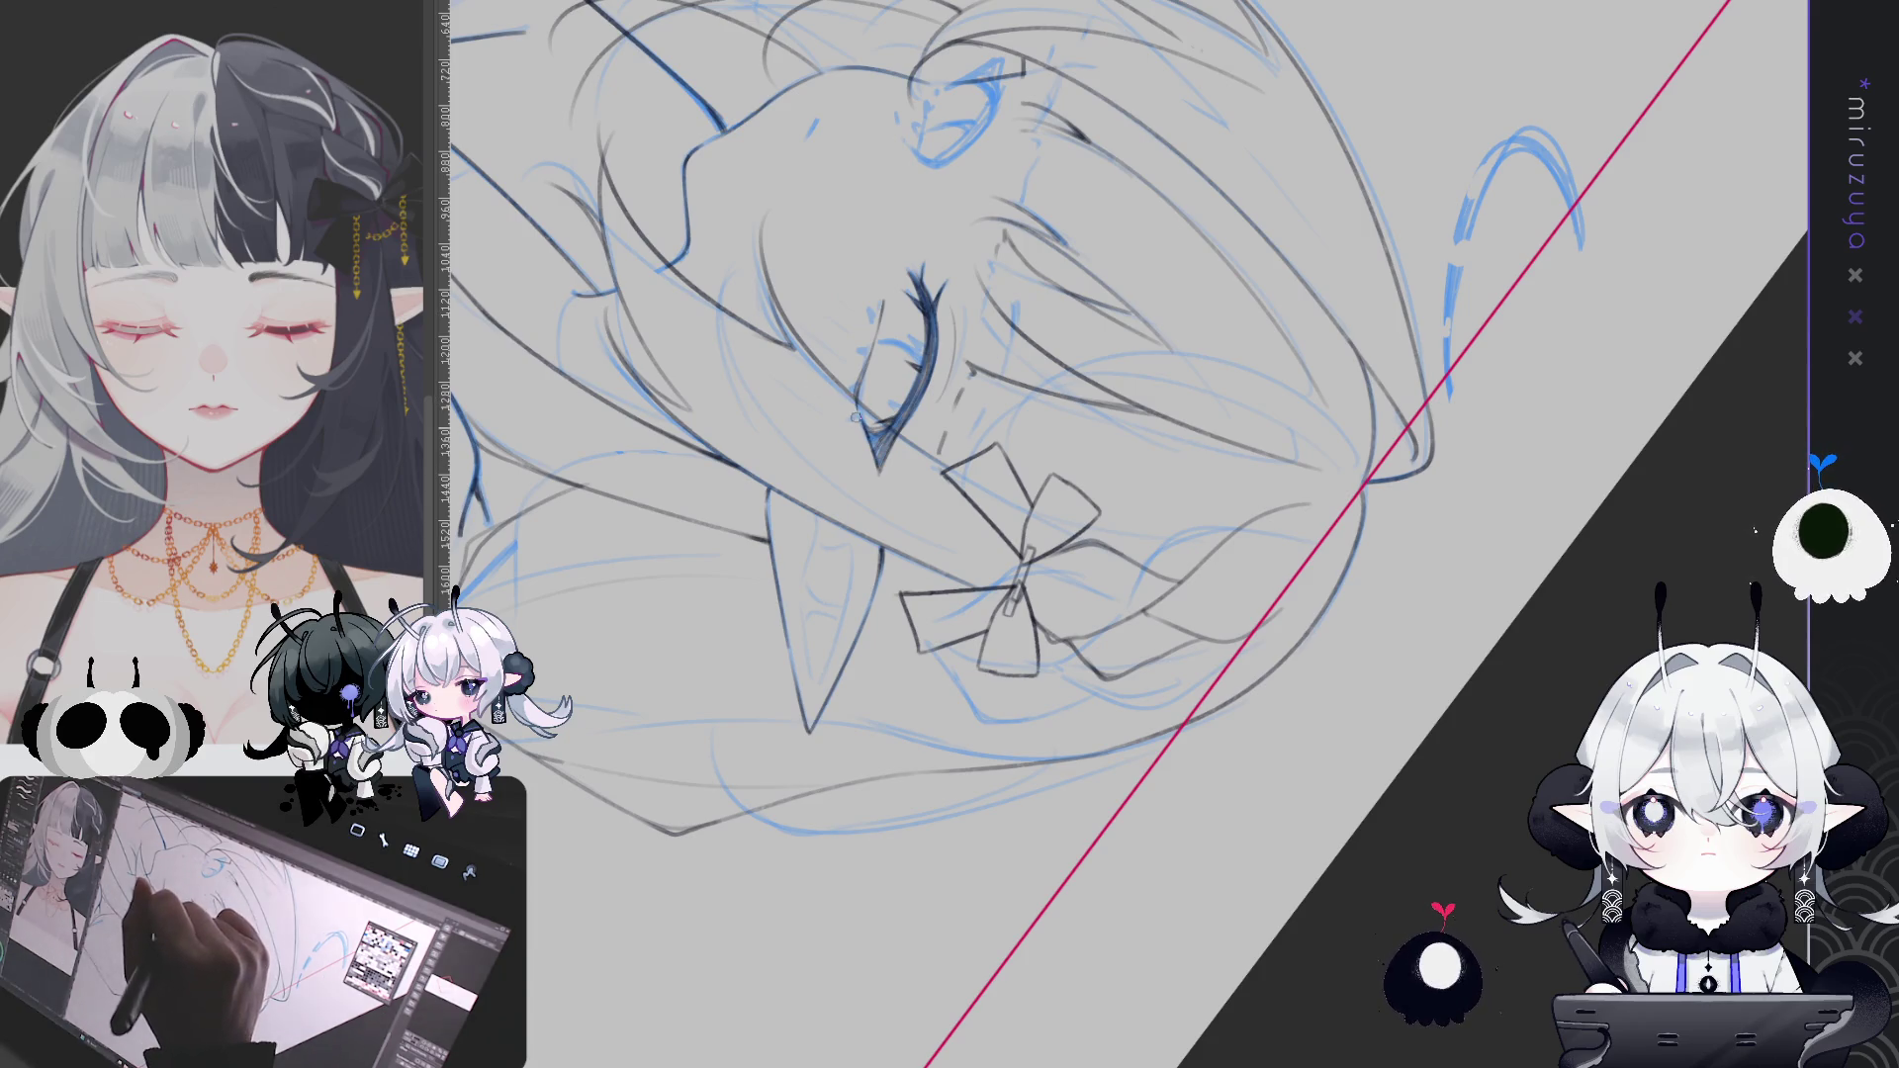
pyautogui.moveTo(857, 411)
pyautogui.mouseDown()
pyautogui.moveTo(841, 475)
pyautogui.moveTo(950, 693)
pyautogui.moveTo(1176, 643)
pyautogui.moveTo(1192, 178)
pyautogui.mouseUp()
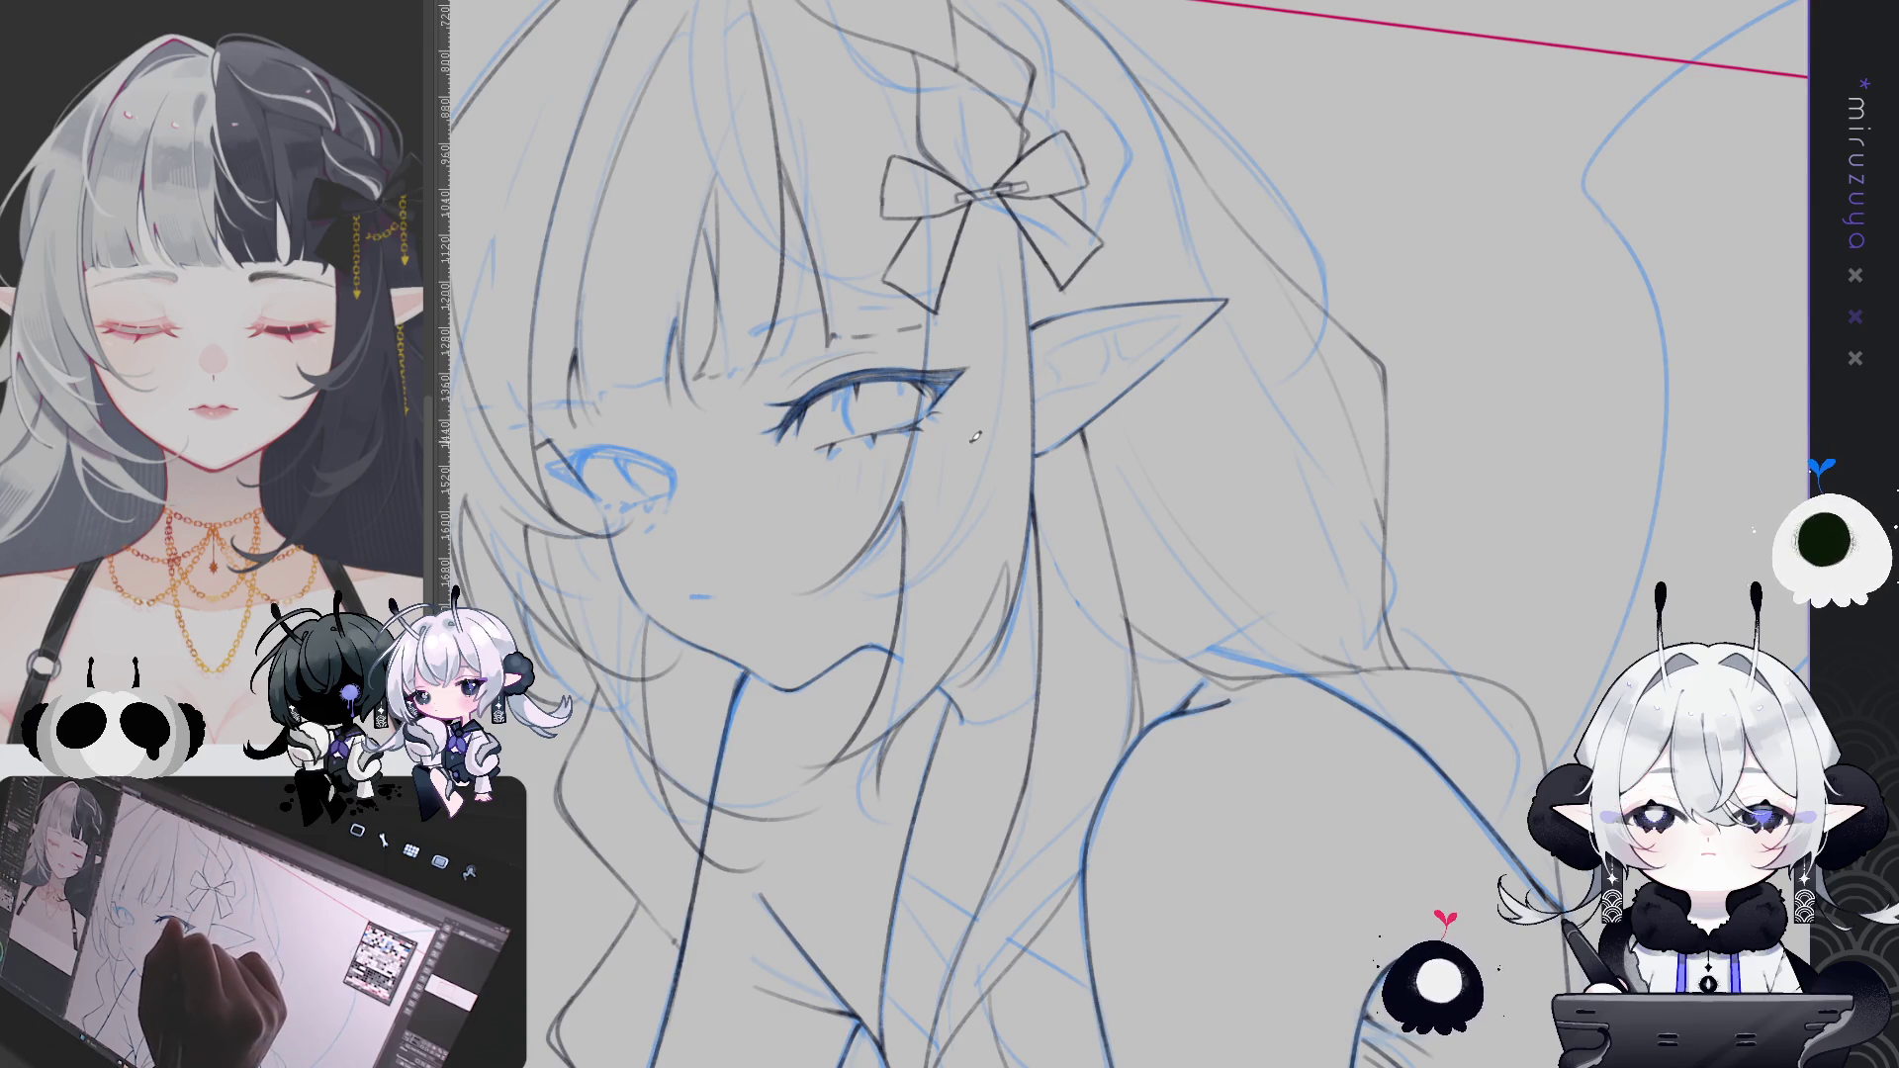
# Mirror the view twice to check balance, then lasso-select the girl's mouth lines
pyautogui.moveTo(956, 448); pyautogui.dragTo(1136, 388)
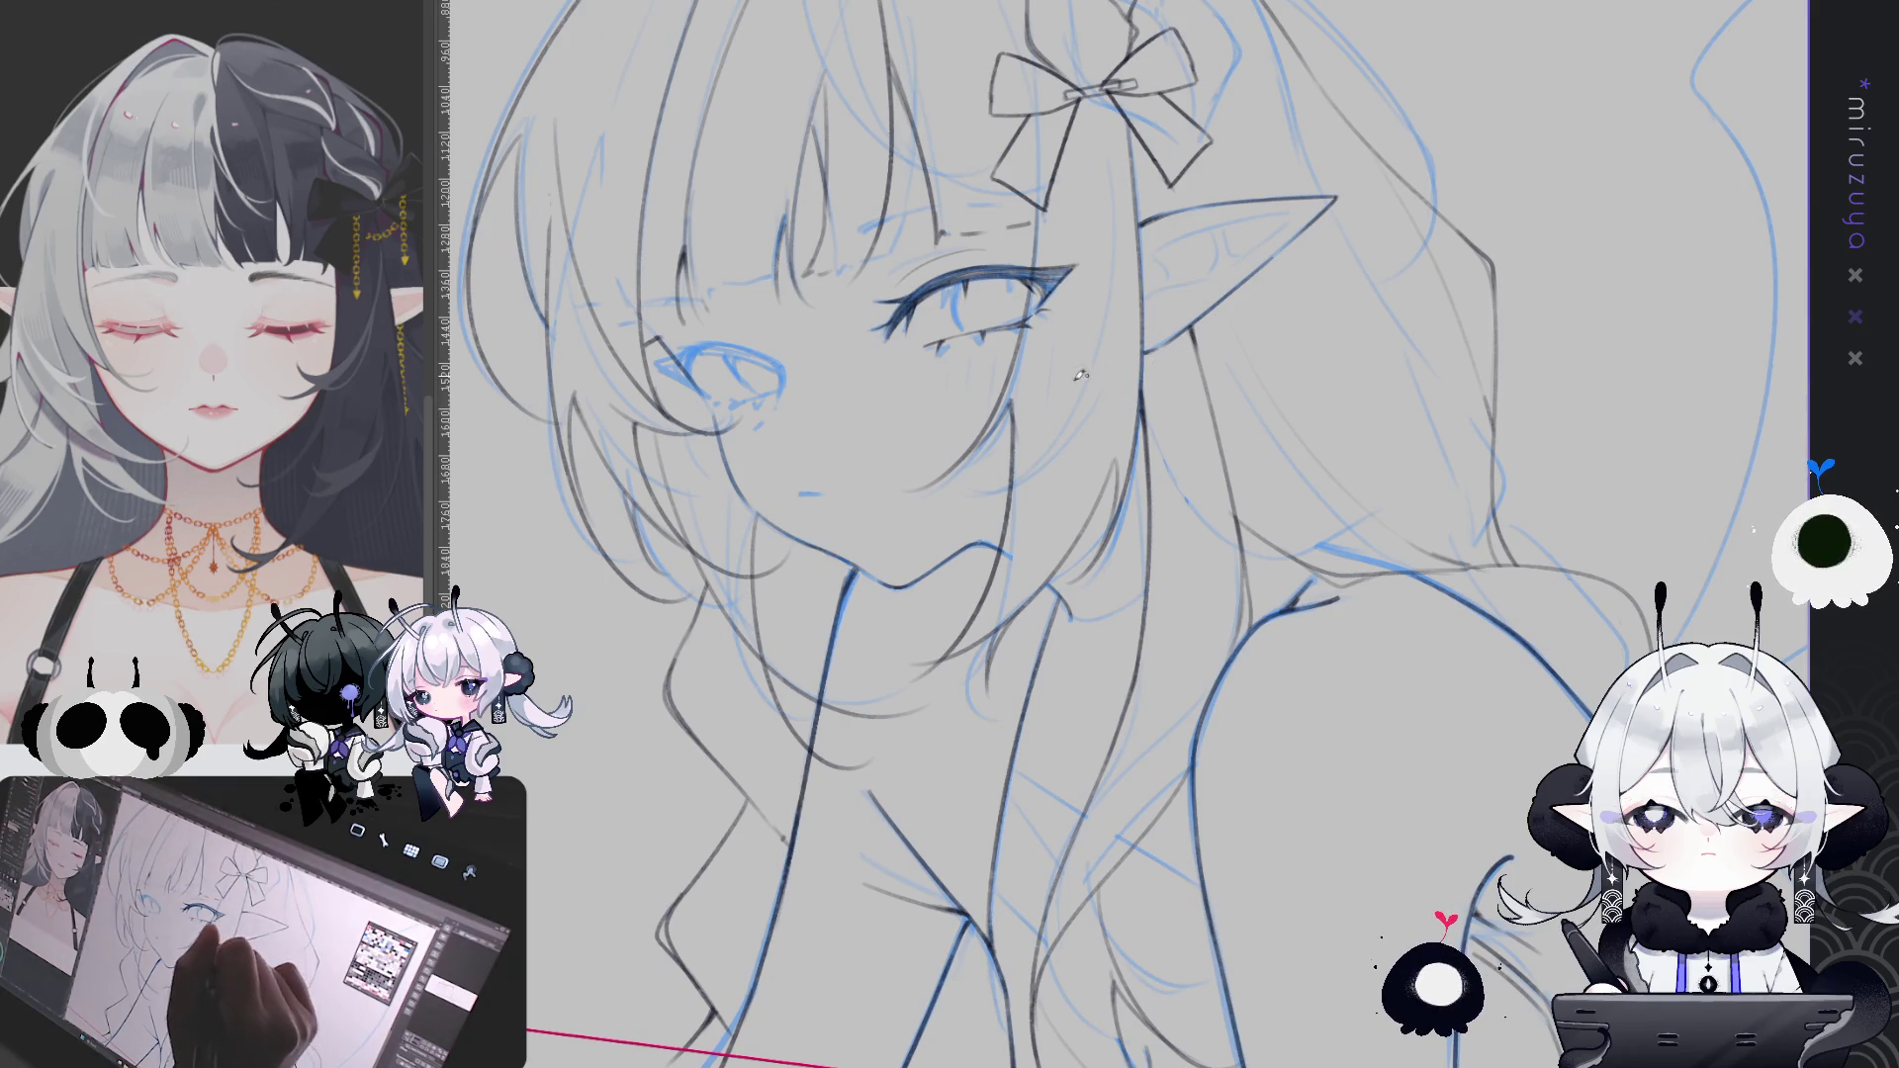
pyautogui.press('-')
pyautogui.press('h')
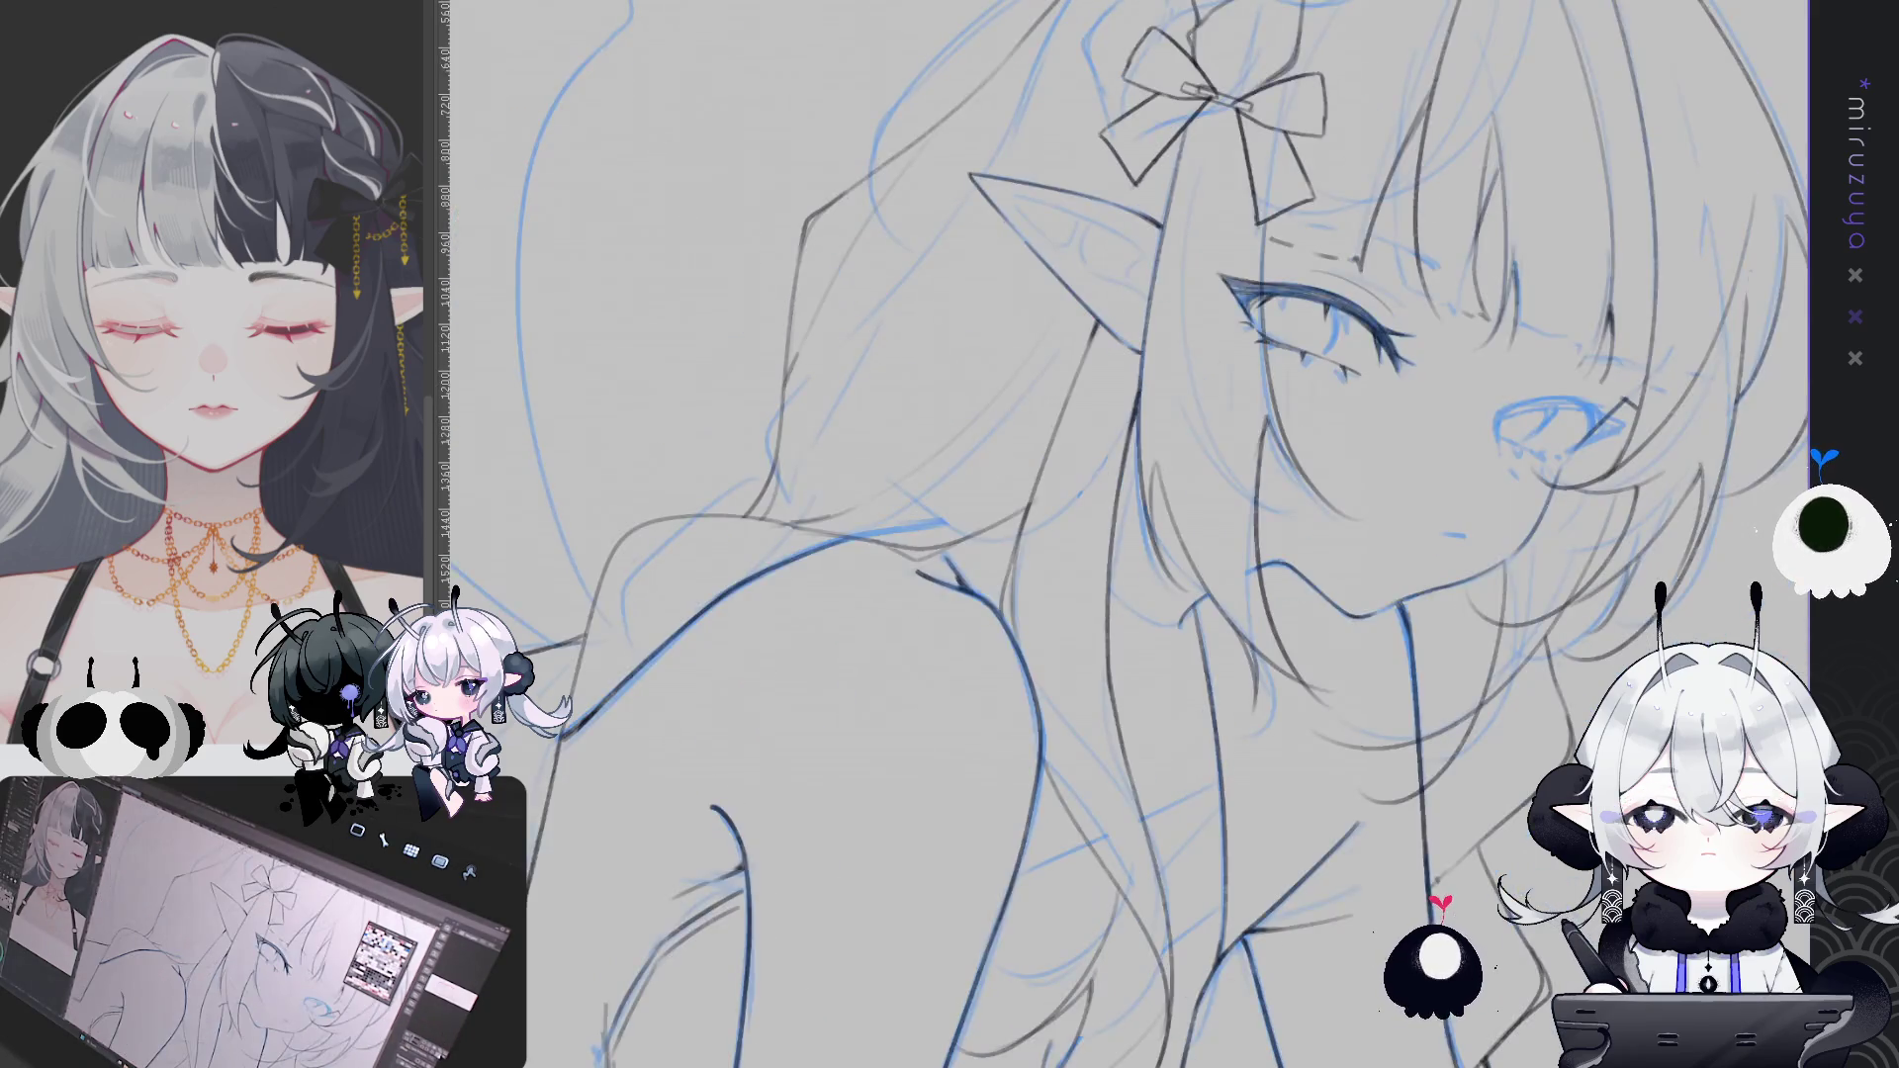
pyautogui.press('h')
pyautogui.moveTo(1134, 503)
pyautogui.mouseDown()
pyautogui.moveTo(1238, 405)
pyautogui.moveTo(1204, 633)
pyautogui.mouseUp()
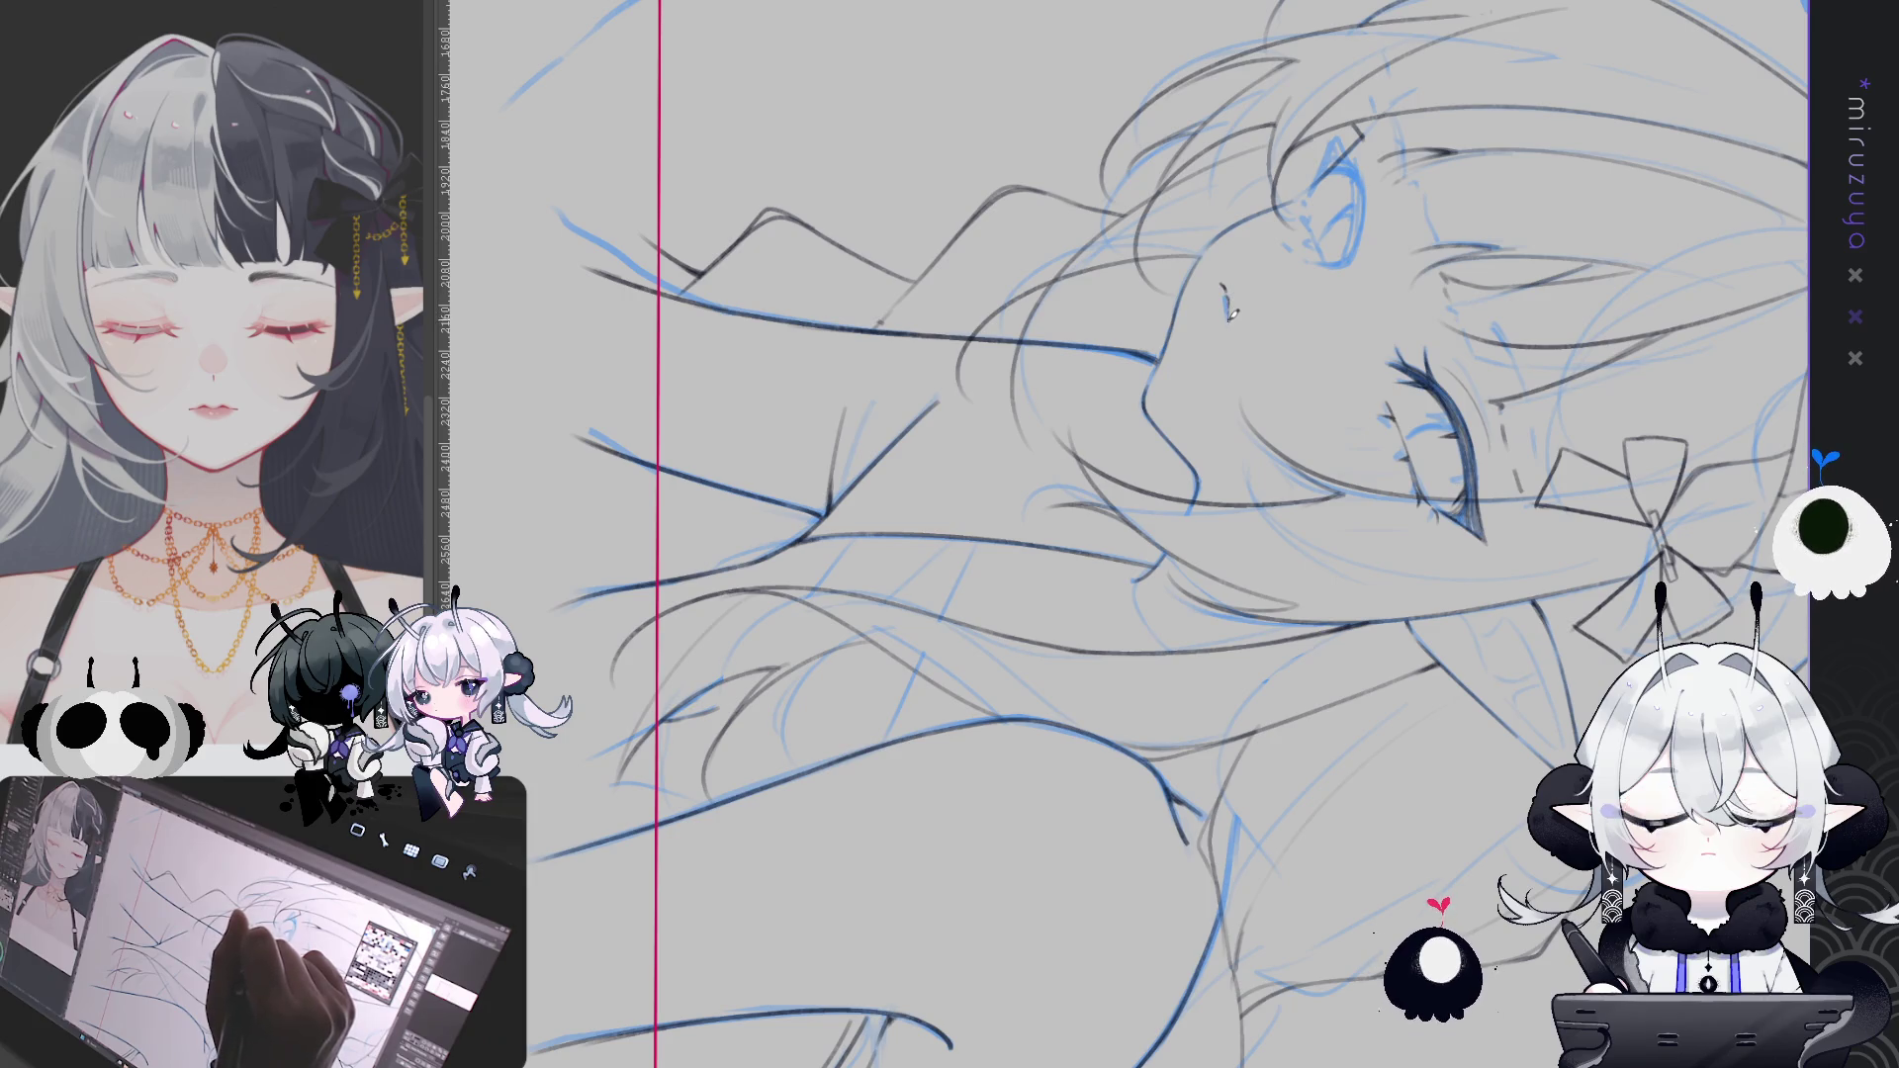
pyautogui.moveTo(1227, 292)
pyautogui.mouseDown()
pyautogui.moveTo(1310, 653)
pyautogui.moveTo(909, 267)
pyautogui.mouseUp()
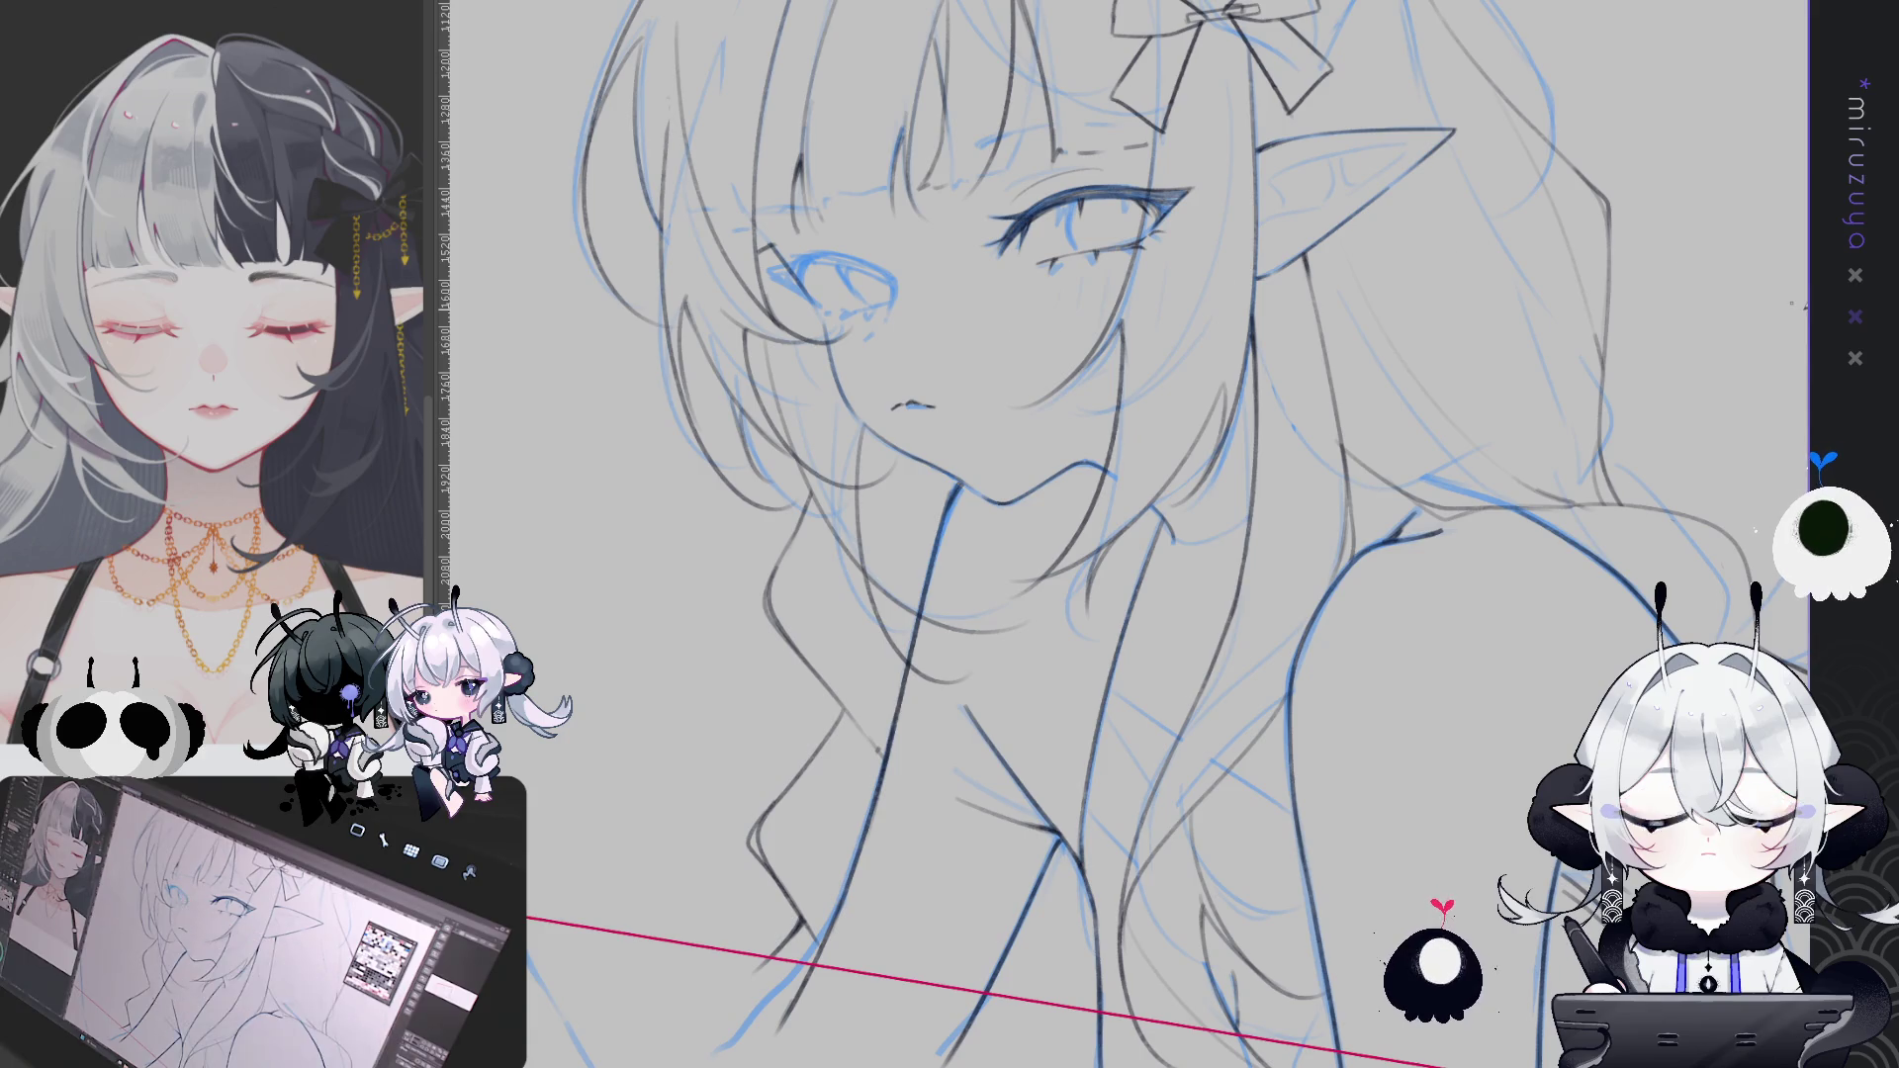
pyautogui.moveTo(945, 425); pyautogui.dragTo(939, 427)
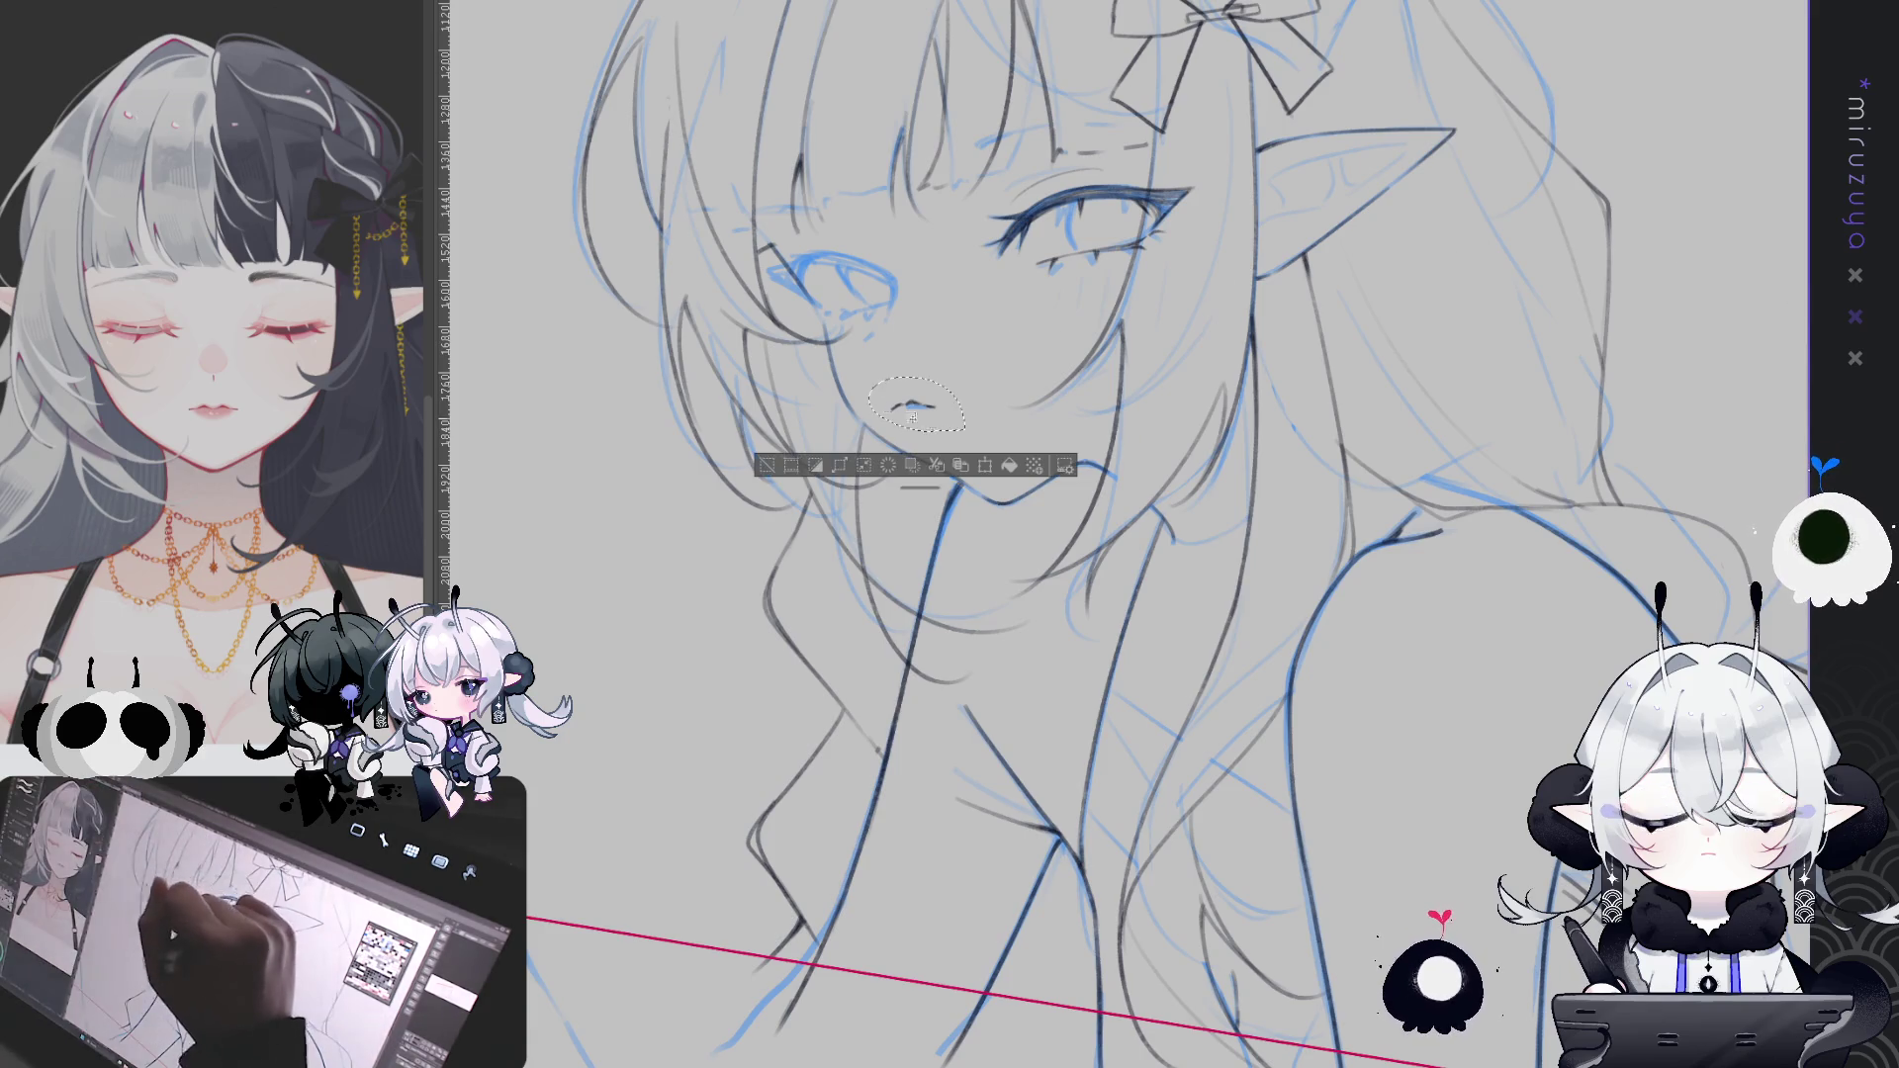
# Shift the selected mouth lines slightly, deselect, and toggle the blue sketch off and on
pyautogui.hotkey('ctrl', 't')
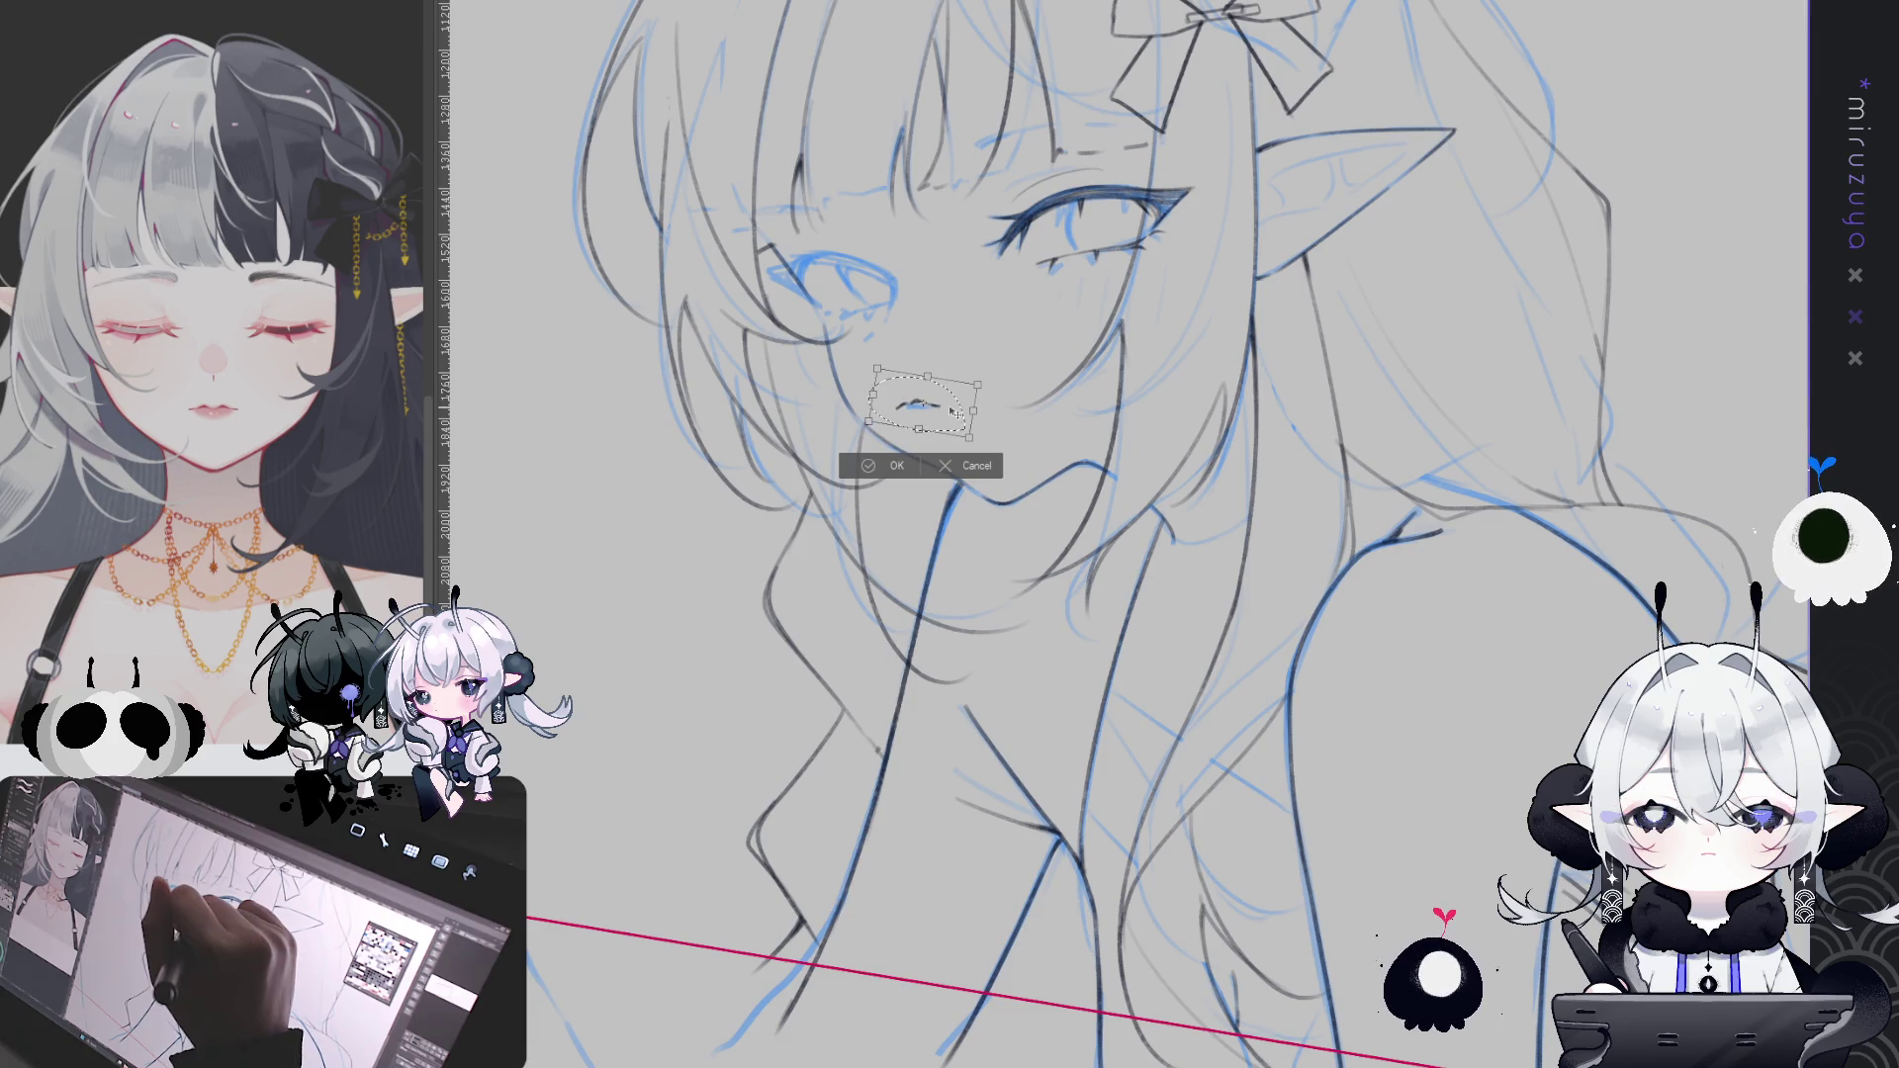
pyautogui.click(888, 465)
pyautogui.hotkey('ctrl', 'd')
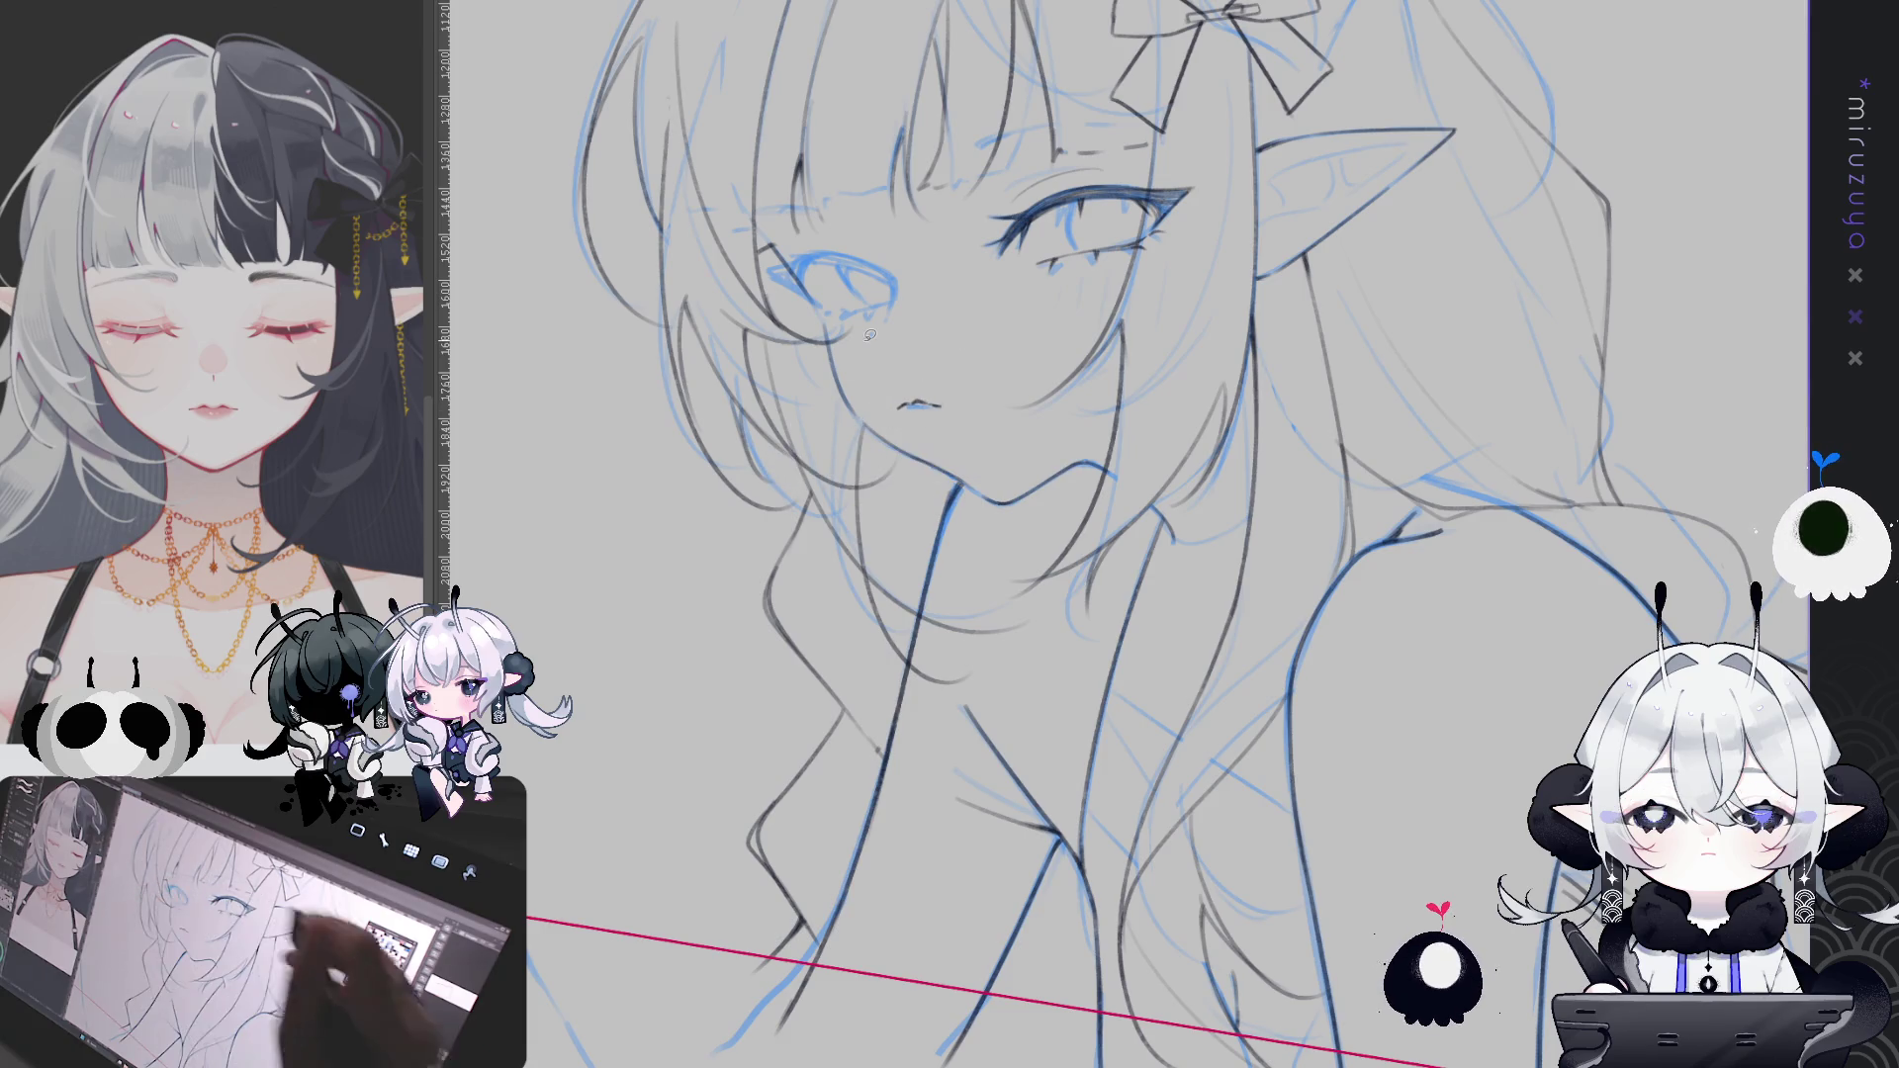
pyautogui.hotkey('ctrl', 'z')
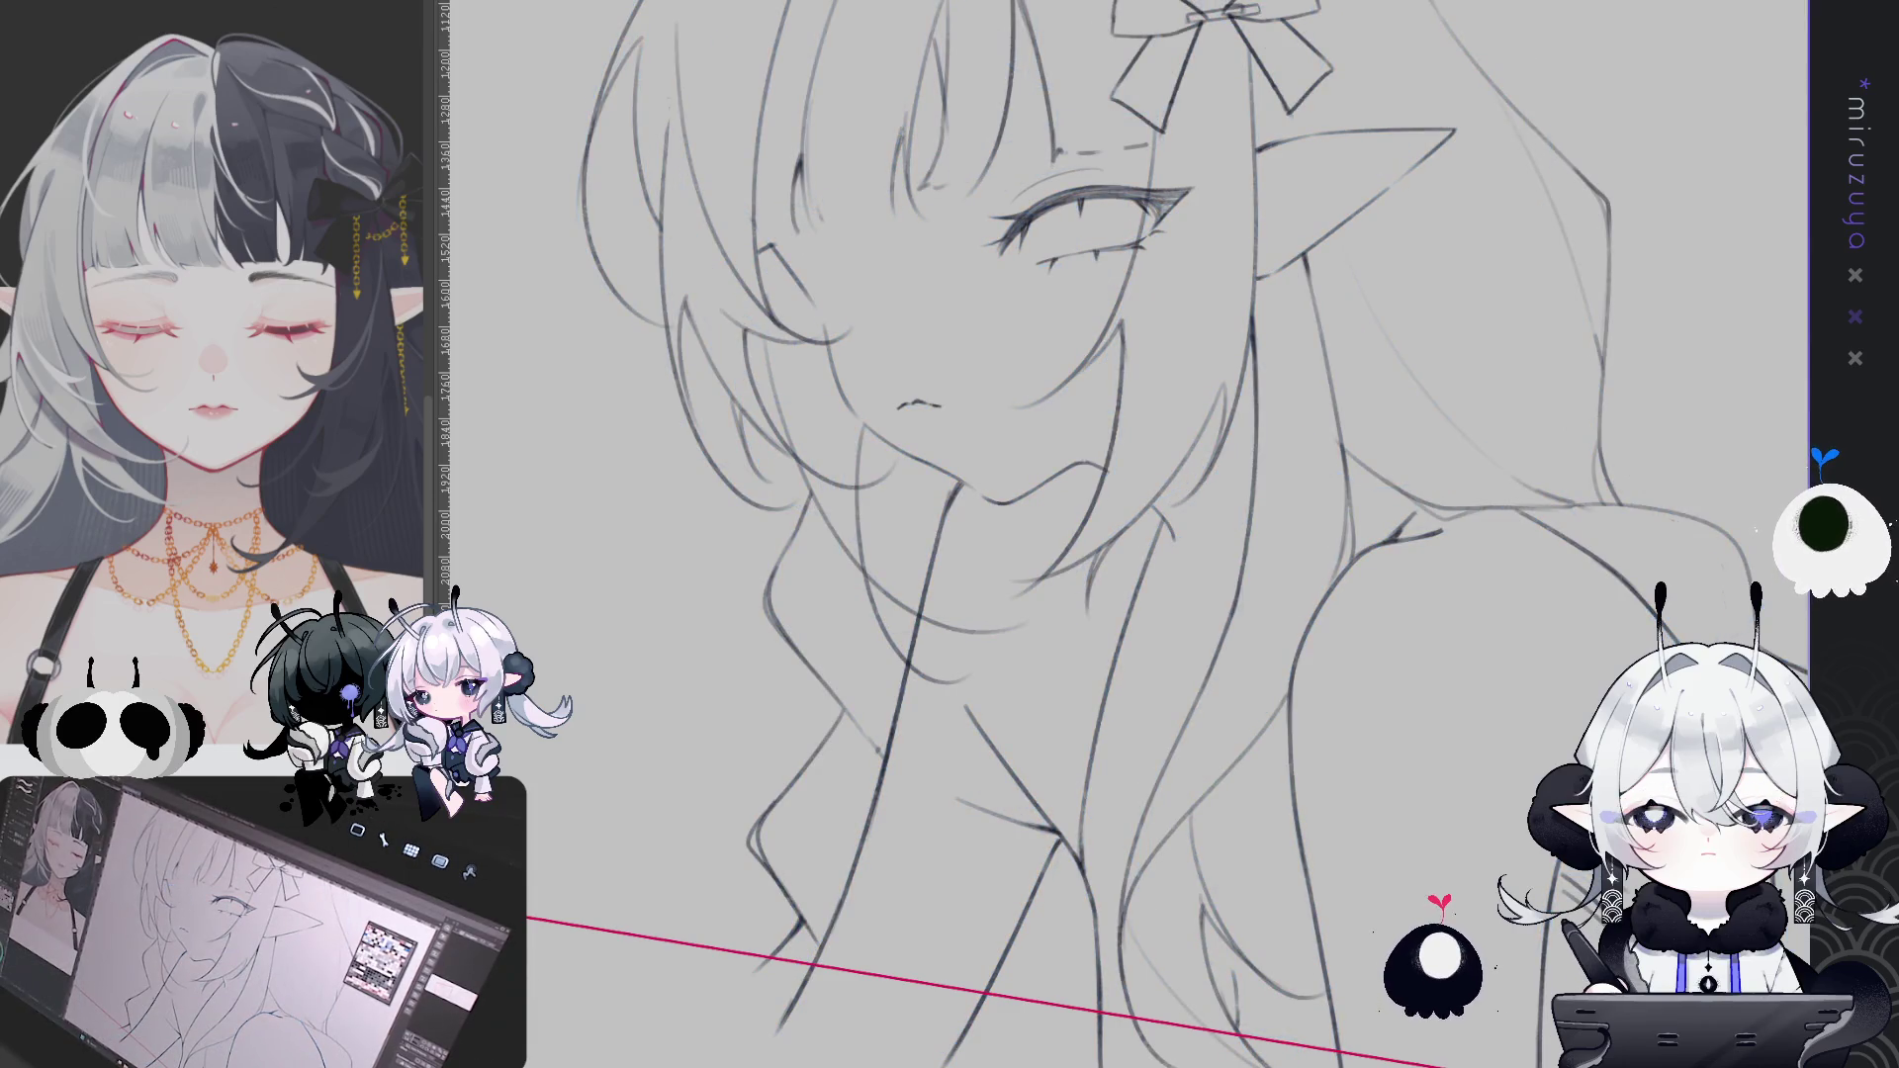
pyautogui.hotkey('ctrl', 'z')
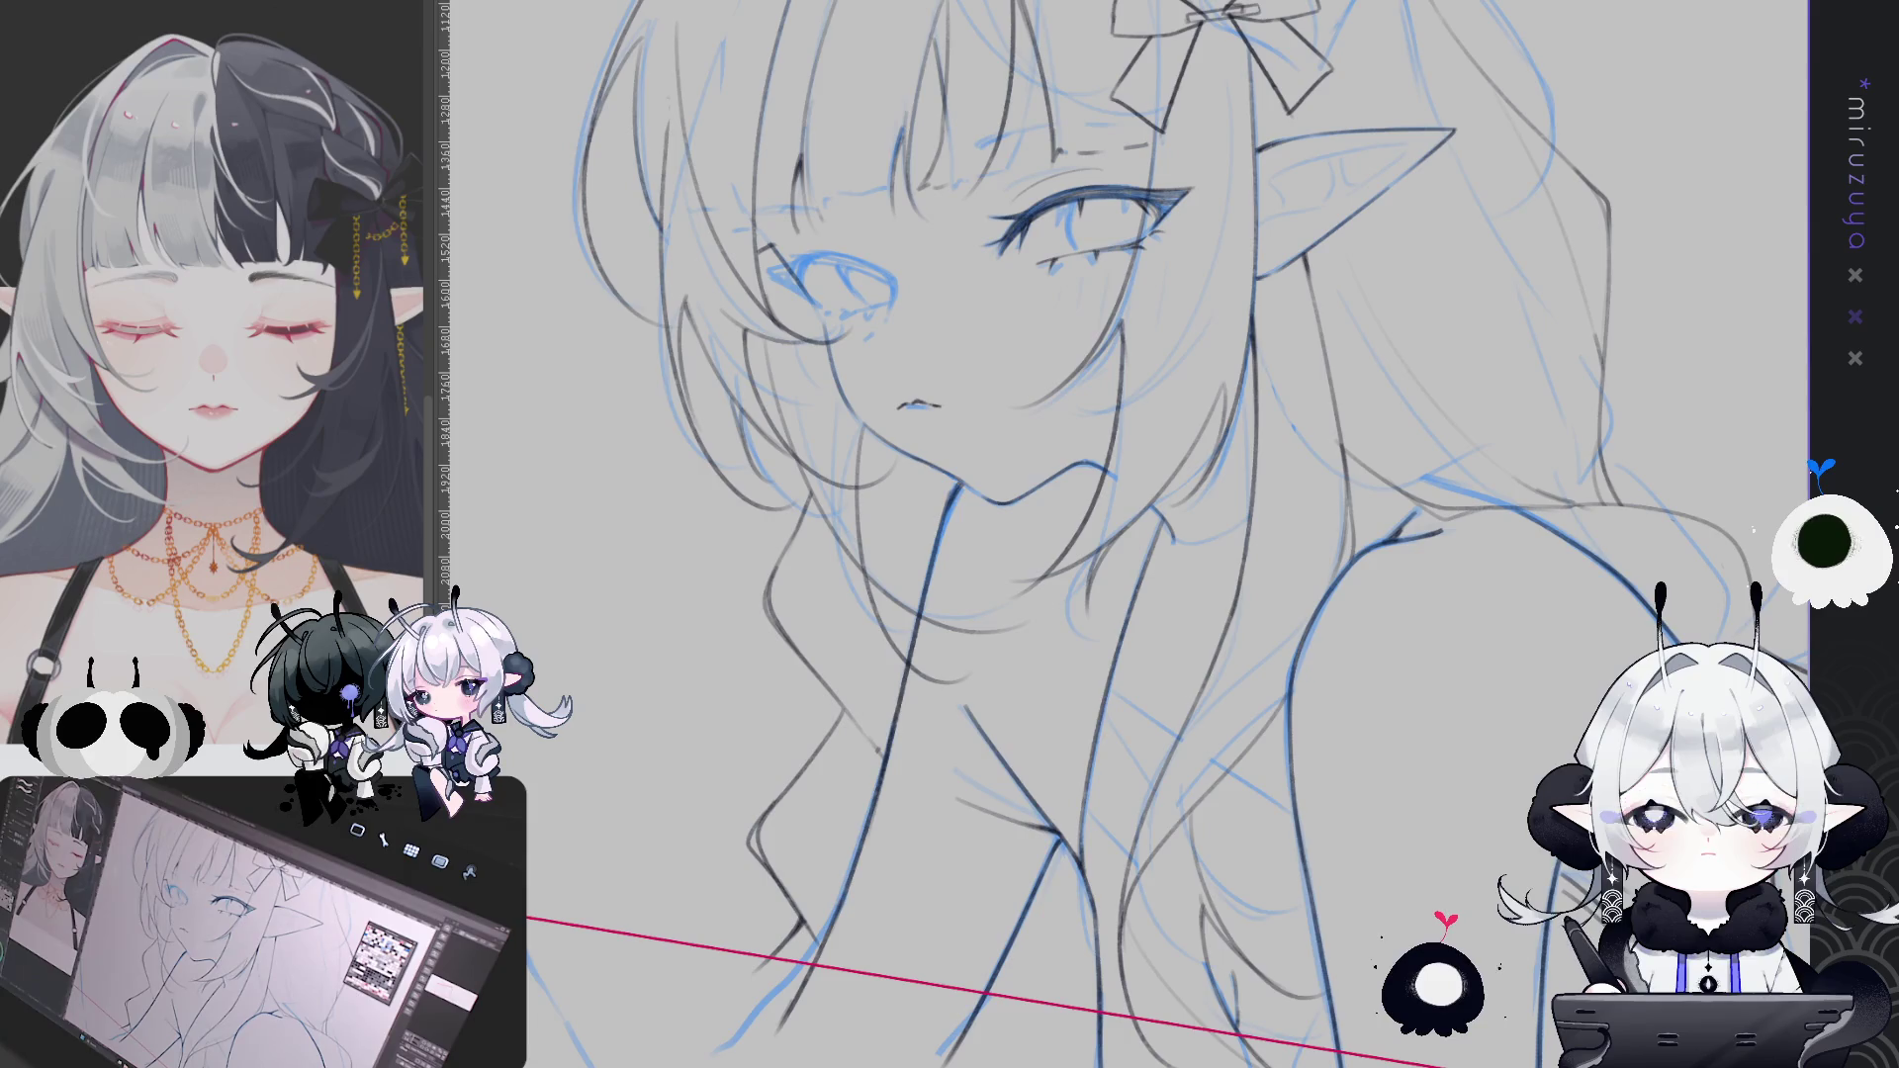